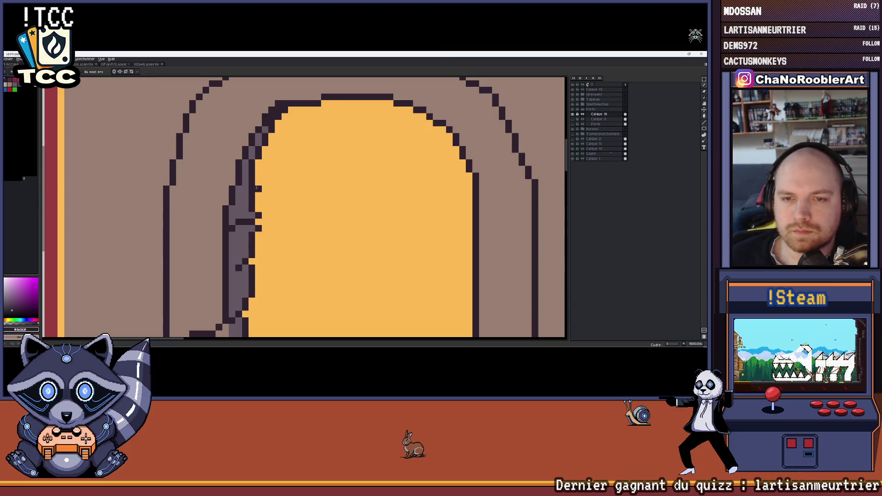
scroll(256, 188, "down", 3)
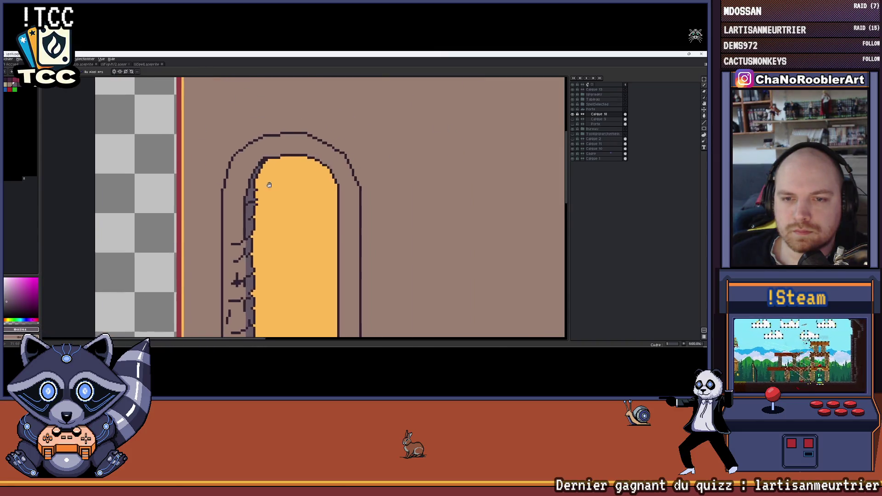
scroll(270, 183, "down", 2)
scroll(270, 184, "down", 2)
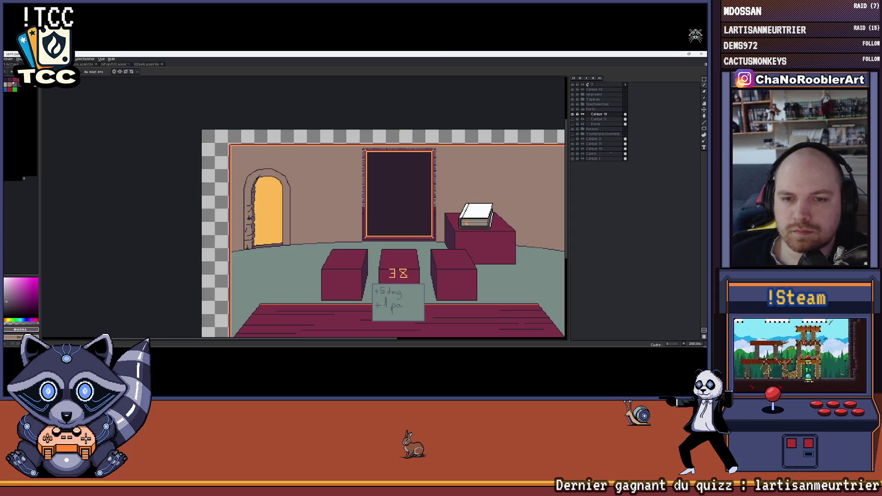
scroll(291, 194, "up", 2)
scroll(290, 194, "up", 2)
scroll(290, 193, "up", 2)
scroll(290, 193, "up", 1)
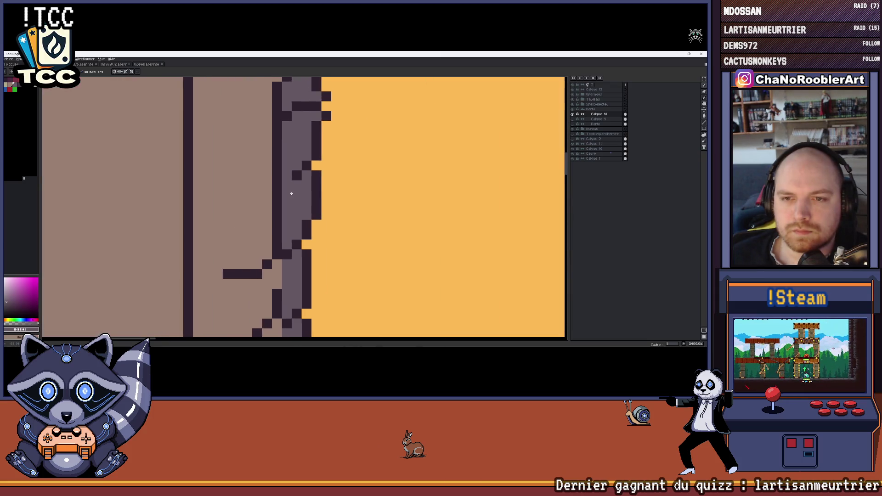
scroll(290, 193, "down", 3)
scroll(292, 194, "up", 1)
scroll(291, 194, "up", 1)
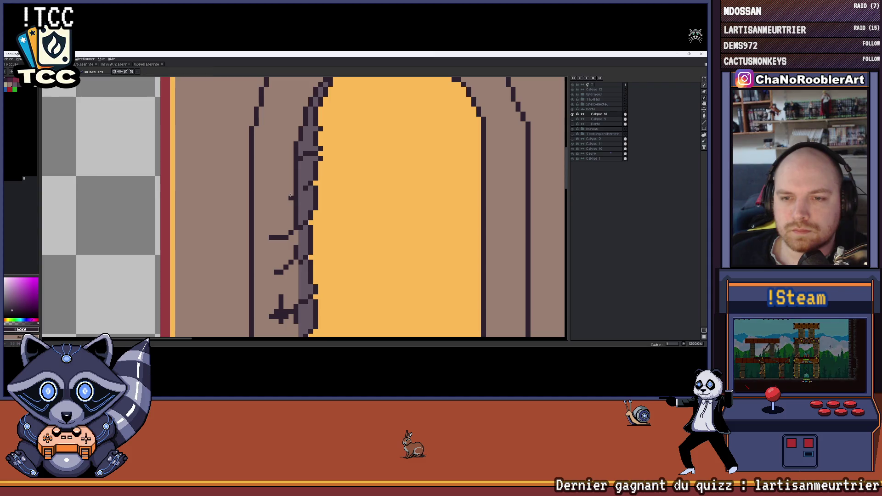
- Paint a short dark crack line on the arch stone, then bring up the detailed brick room for reference
left_click_drag(291, 198, 277, 198)
scroll(280, 198, "down", 3)
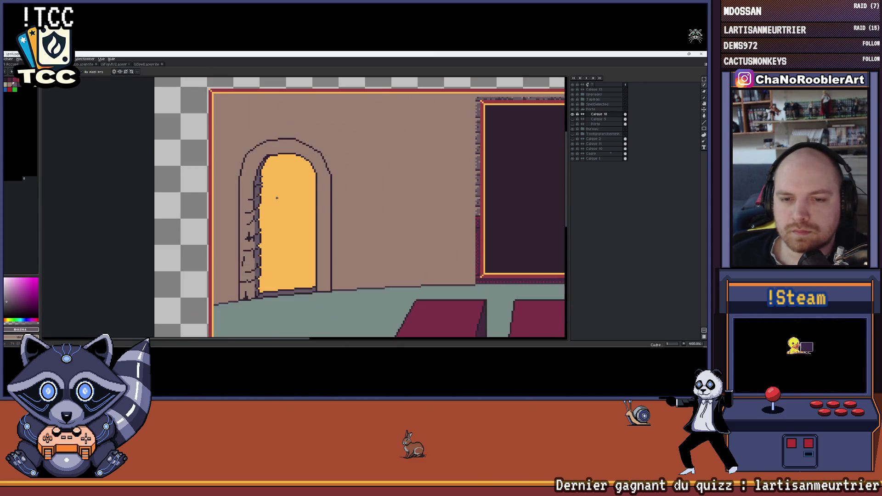
scroll(276, 197, "down", 1)
scroll(269, 222, "up", 3)
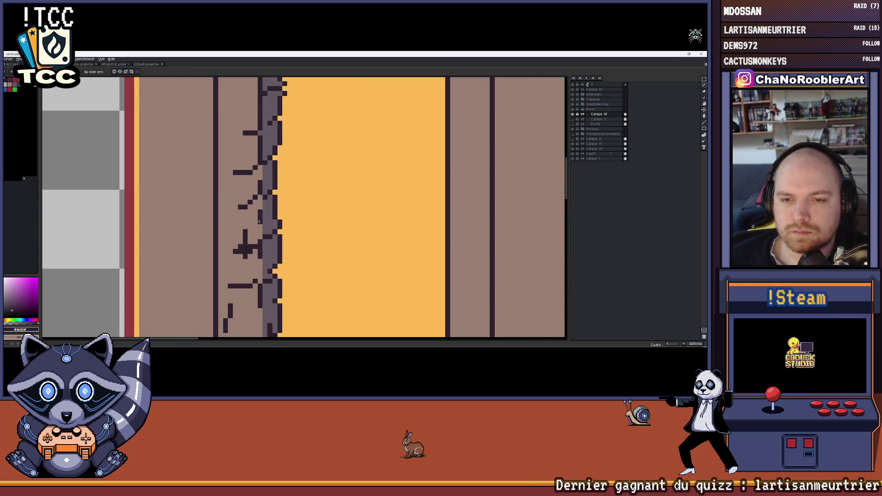
scroll(259, 227, "down", 3)
mouse_move(274, 222)
left_mouse_down()
mouse_move(253, 217)
mouse_move(268, 196)
left_mouse_up()
scroll(252, 216, "down", 2)
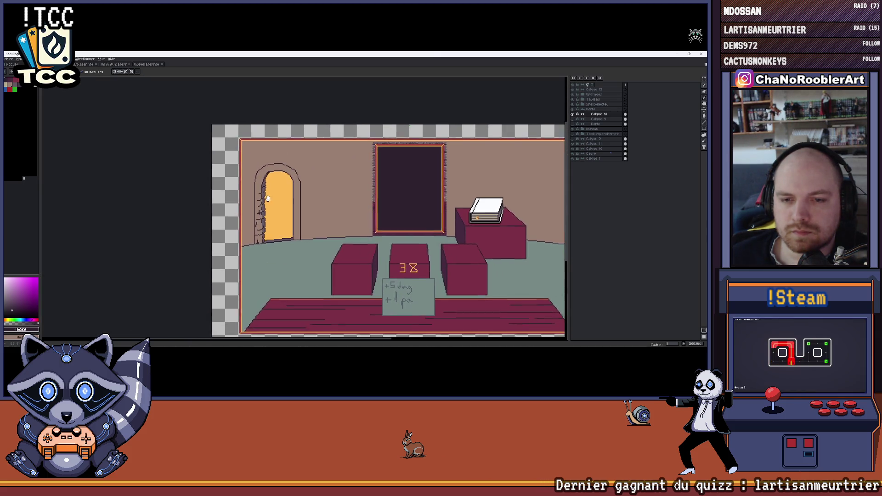
scroll(266, 197, "up", 1)
scroll(275, 203, "up", 2)
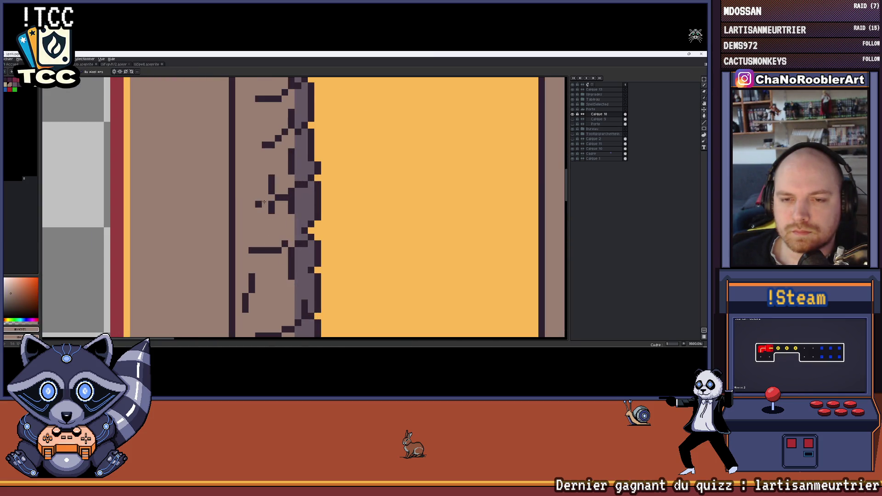
scroll(272, 206, "down", 2)
scroll(273, 205, "down", 1)
scroll(258, 222, "up", 1)
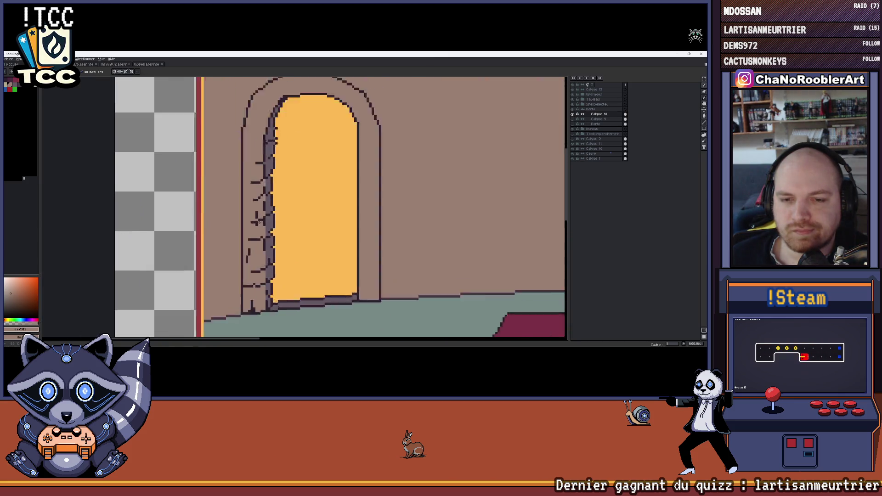
scroll(258, 222, "up", 2)
scroll(256, 221, "down", 1)
scroll(256, 217, "up", 1)
scroll(256, 212, "up", 1)
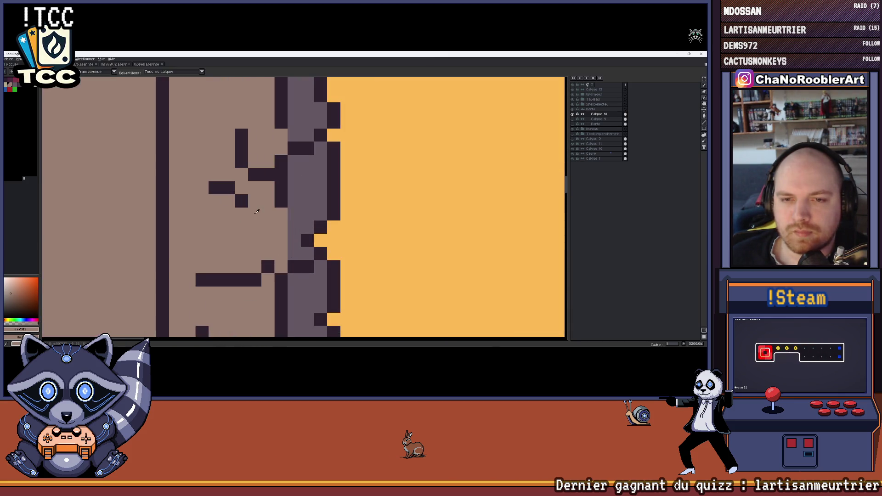
scroll(243, 179, "down", 2)
scroll(243, 180, "down", 1)
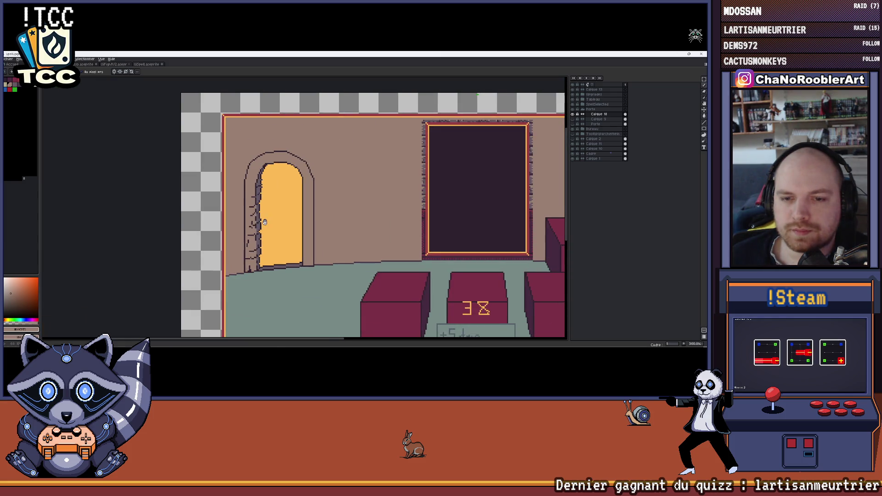
left_click_drag(243, 227, 235, 225)
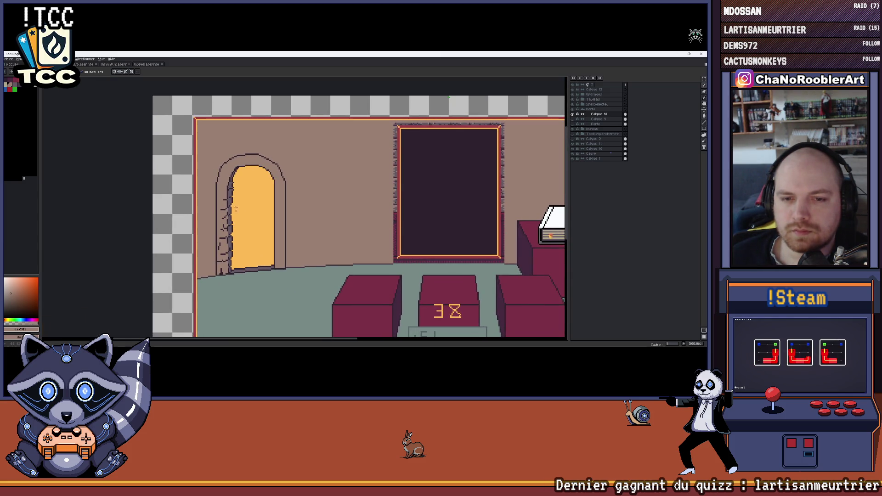
left_click(148, 63)
scroll(198, 178, "up", 4)
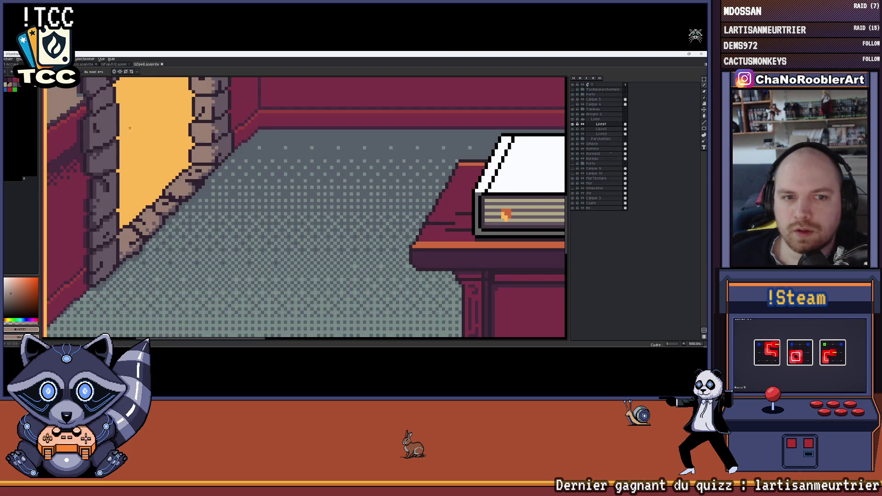
scroll(199, 178, "up", 2)
scroll(200, 178, "down", 2)
scroll(211, 253, "down", 1)
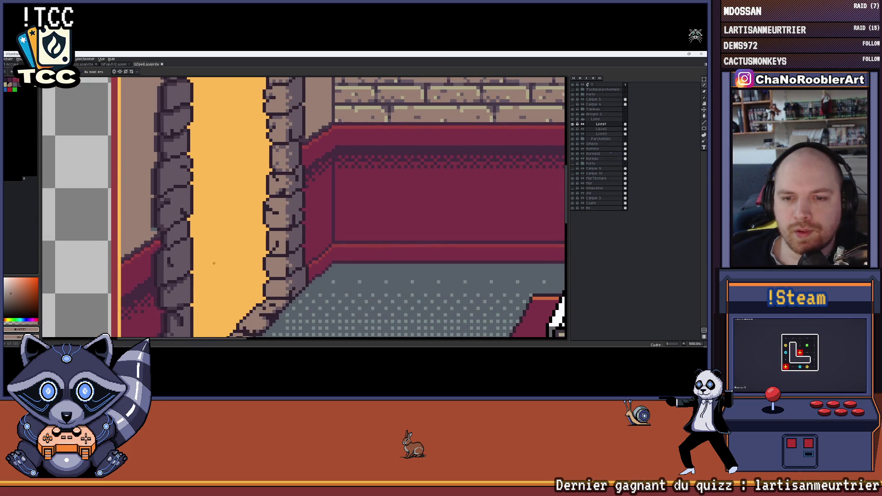
scroll(203, 263, "down", 2)
left_click_drag(219, 230, 207, 228)
key("g")
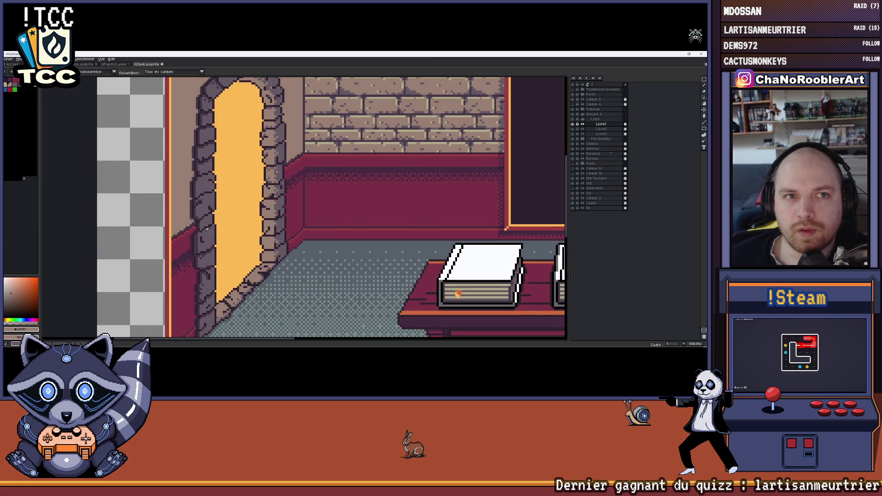
key("ctrl+Tab")
key("ctrl+Tab")
scroll(233, 186, "up", 2)
scroll(234, 186, "up", 2)
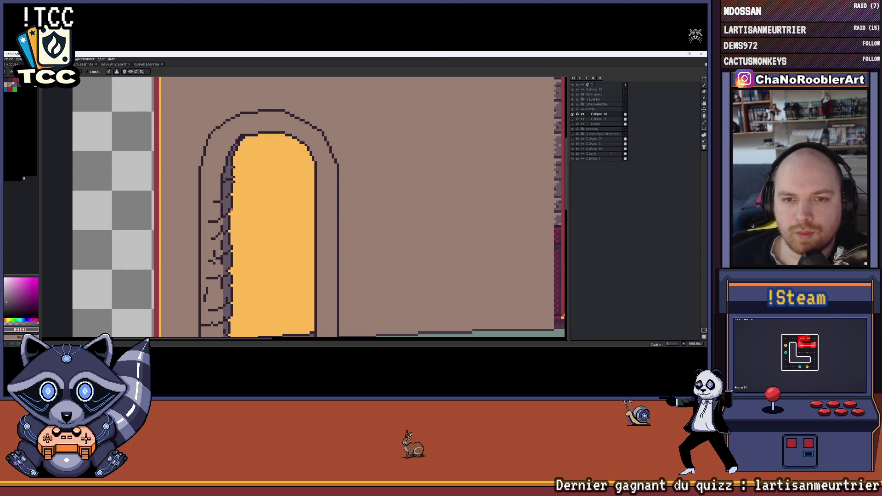
left_click_drag(234, 186, 240, 164)
left_click(143, 64)
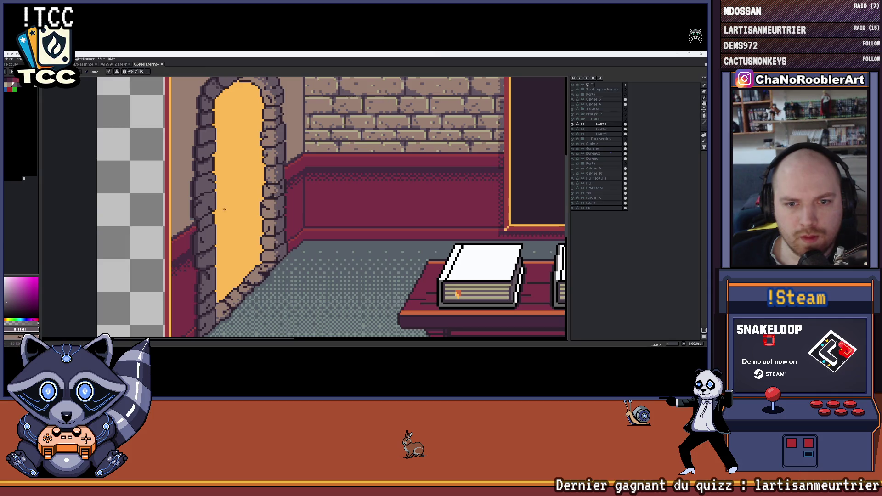
scroll(221, 206, "down", 1)
key("s")
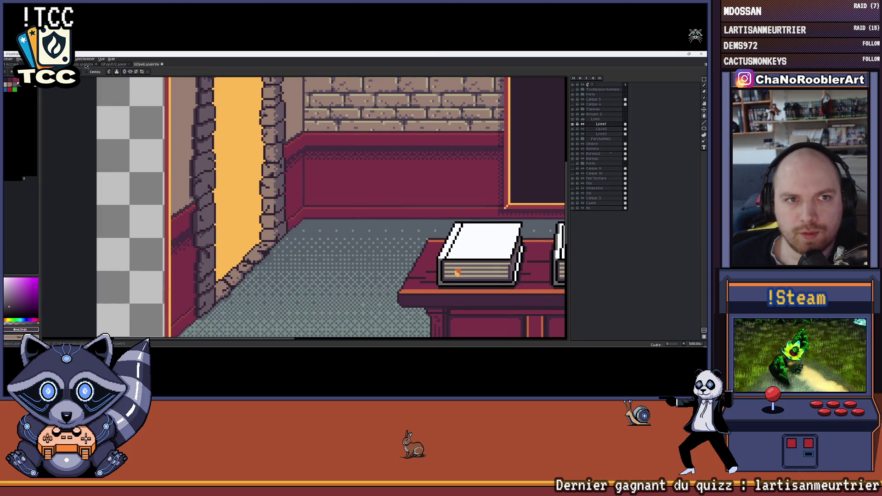
key("ctrl+Tab")
key("ctrl+Tab")
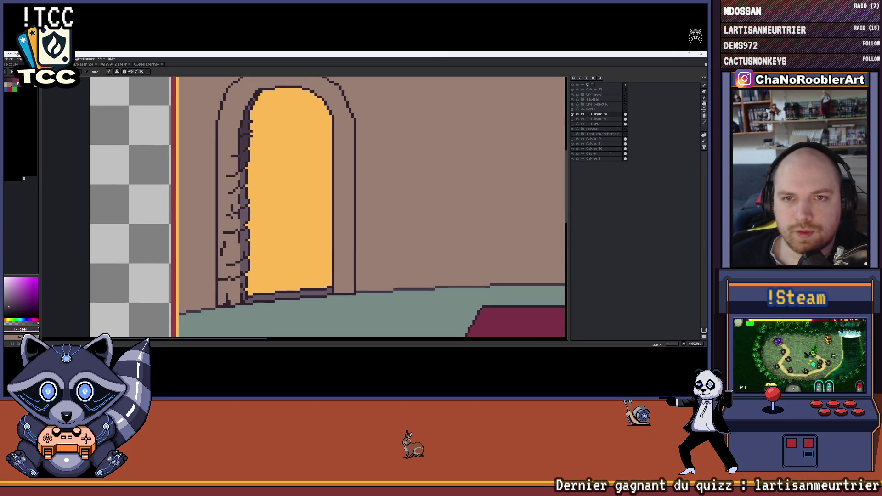
scroll(247, 316, "down", 3)
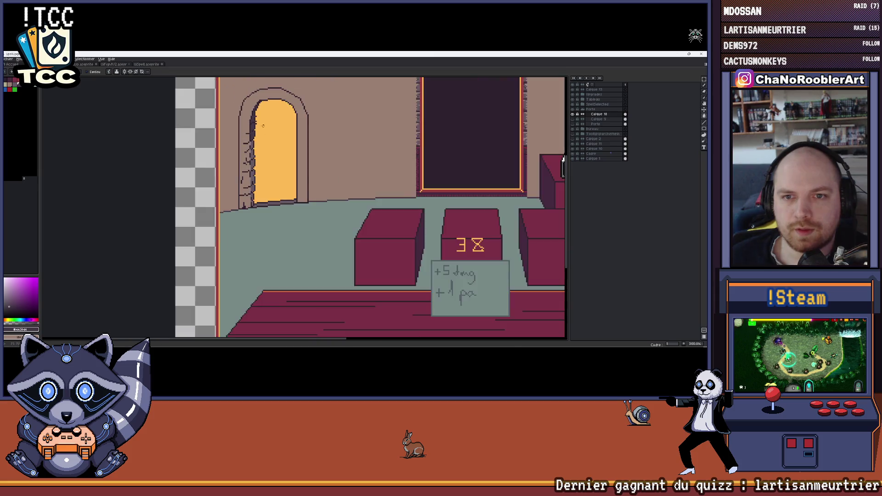
scroll(248, 317, "up", 4)
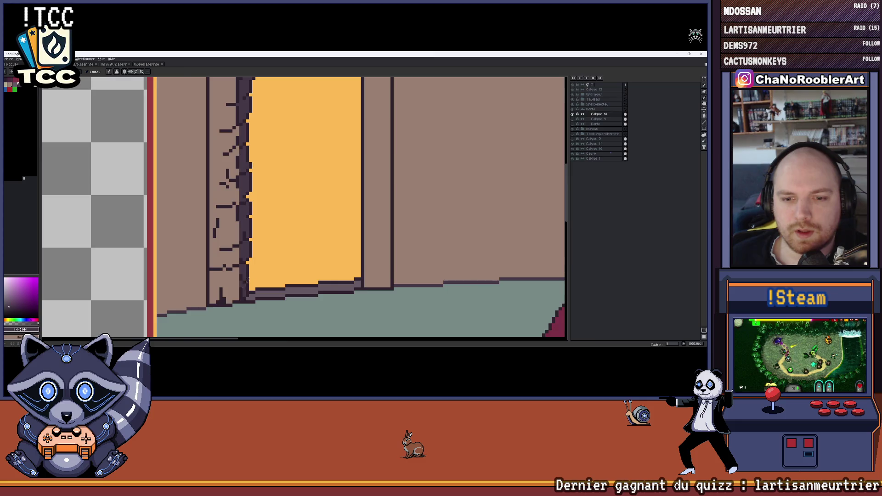
scroll(246, 282, "down", 2)
scroll(262, 248, "down", 1)
scroll(276, 218, "down", 2)
scroll(276, 217, "up", 1)
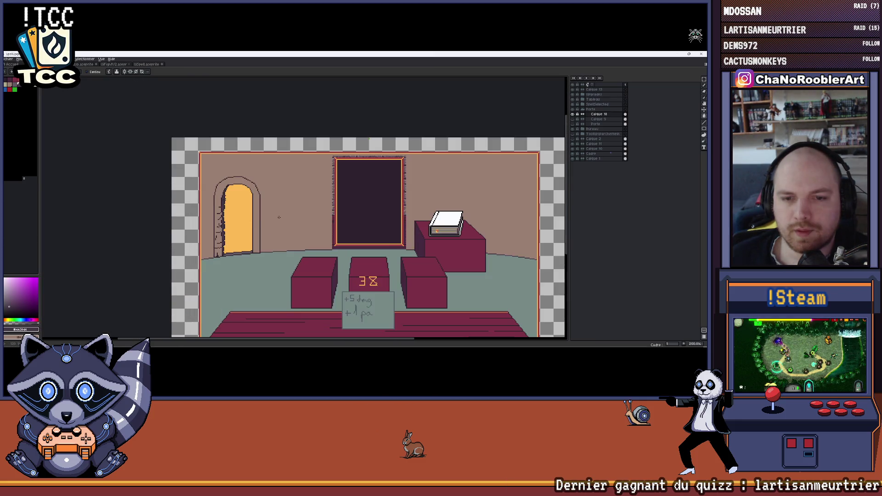
left_click_drag(276, 218, 232, 215)
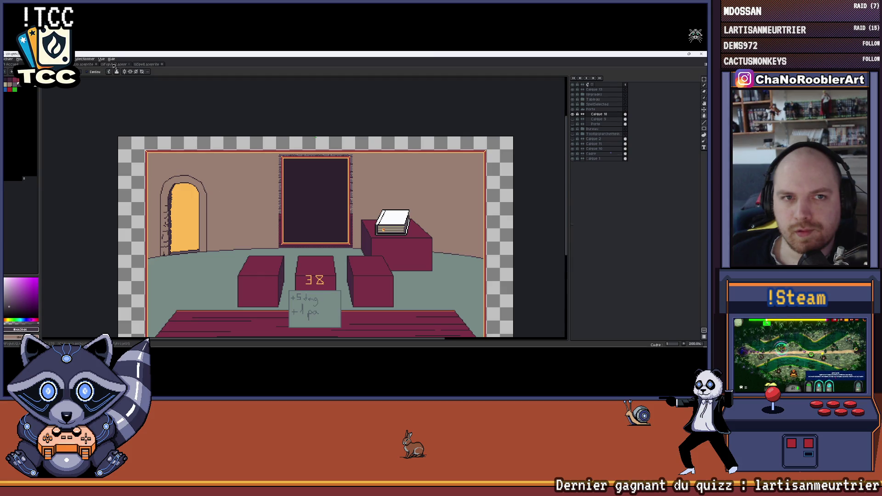
left_click(148, 63)
scroll(422, 150, "down", 2)
scroll(422, 150, "down", 1)
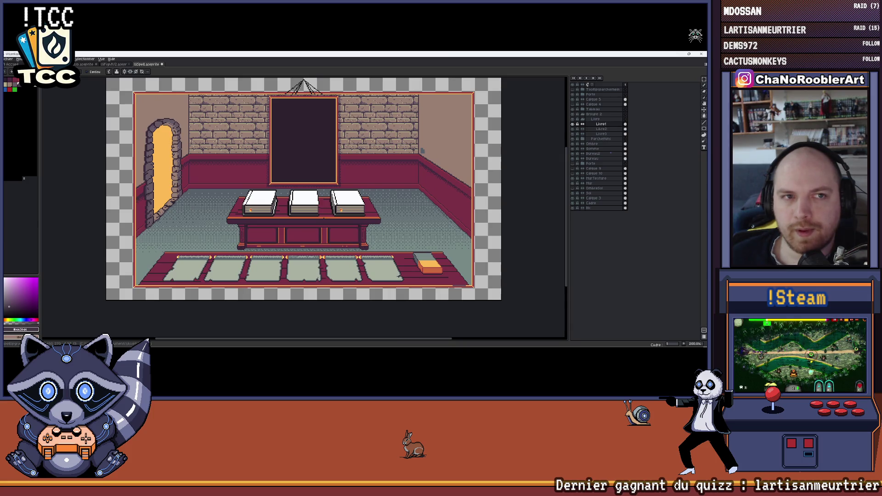
key("ctrl+Tab")
scroll(228, 154, "up", 2)
scroll(229, 154, "up", 1)
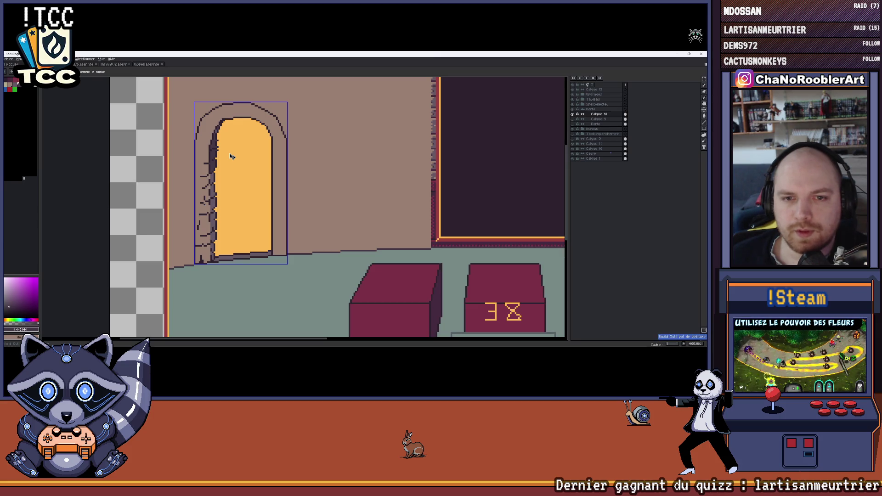
- Bucket-fill the doorway arch frame dark purple, then refill it with a lighter grey-purple
key("g")
left_click(201, 147)
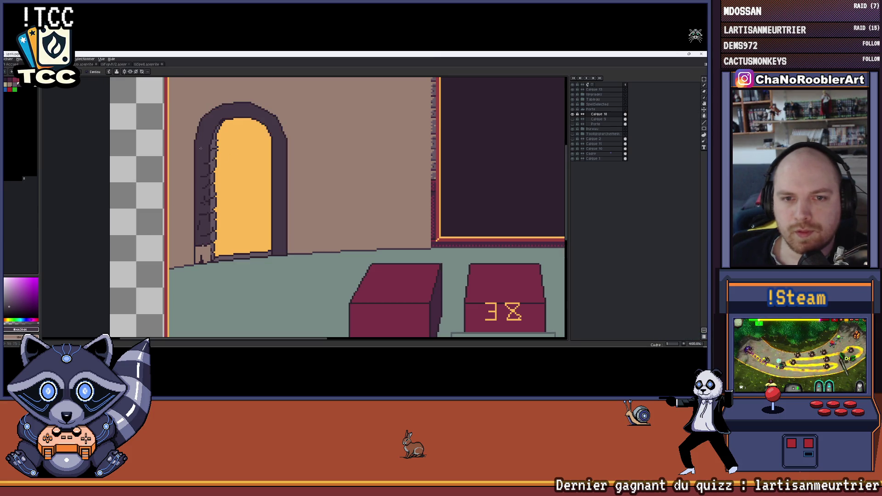
scroll(209, 240, "down", 1)
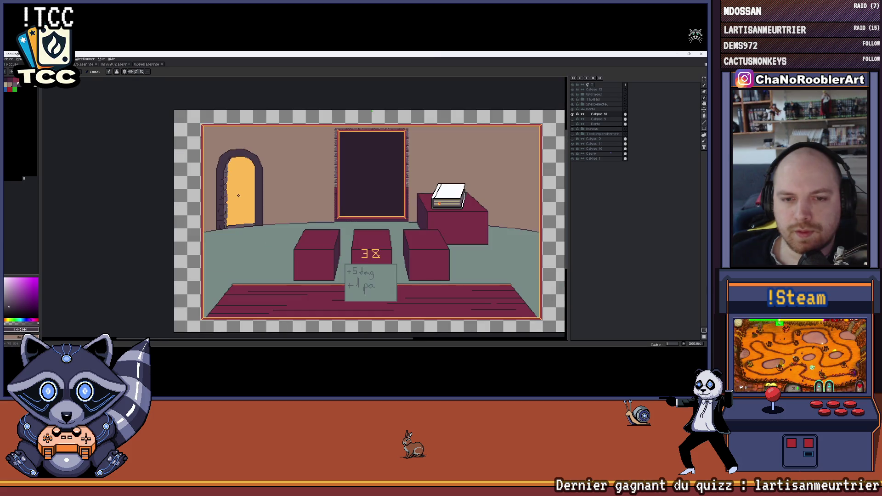
scroll(220, 198, "up", 2)
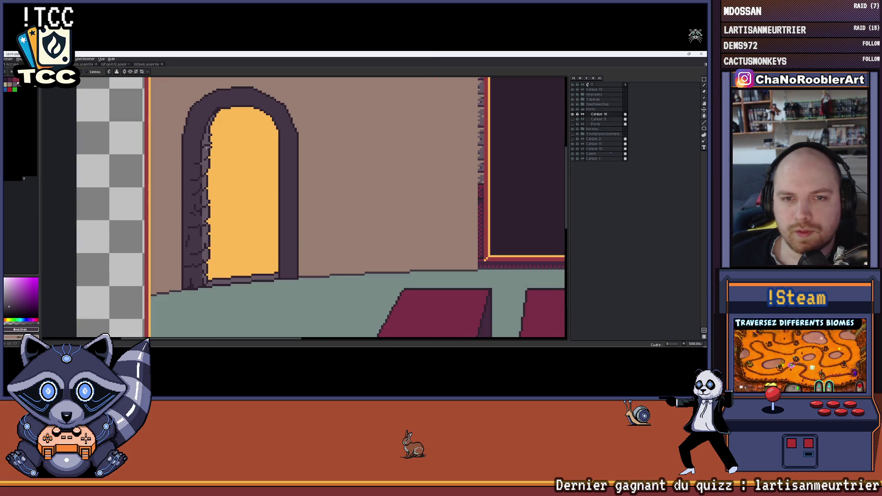
scroll(189, 140, "down", 1)
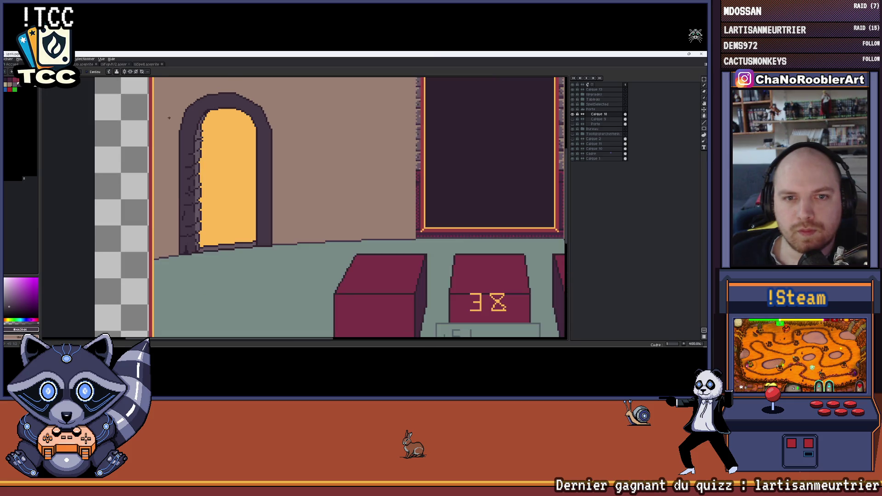
scroll(189, 139, "up", 2)
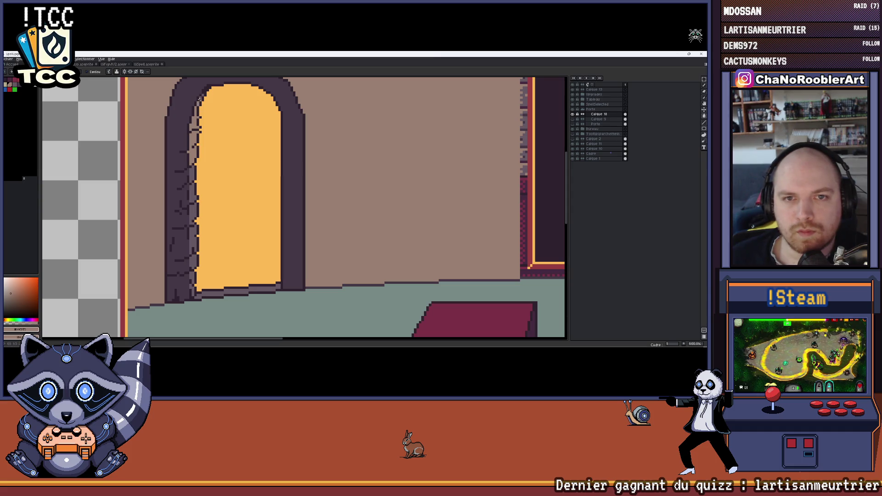
scroll(176, 192, "up", 1)
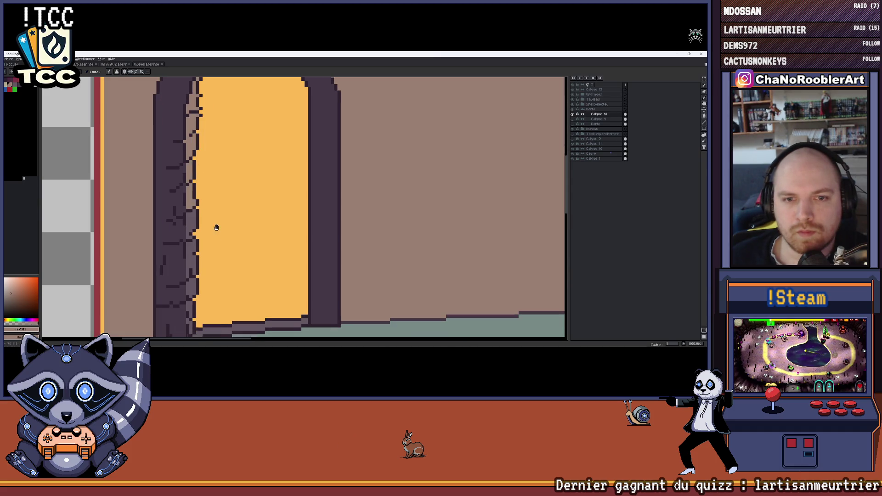
scroll(214, 232, "up", 1)
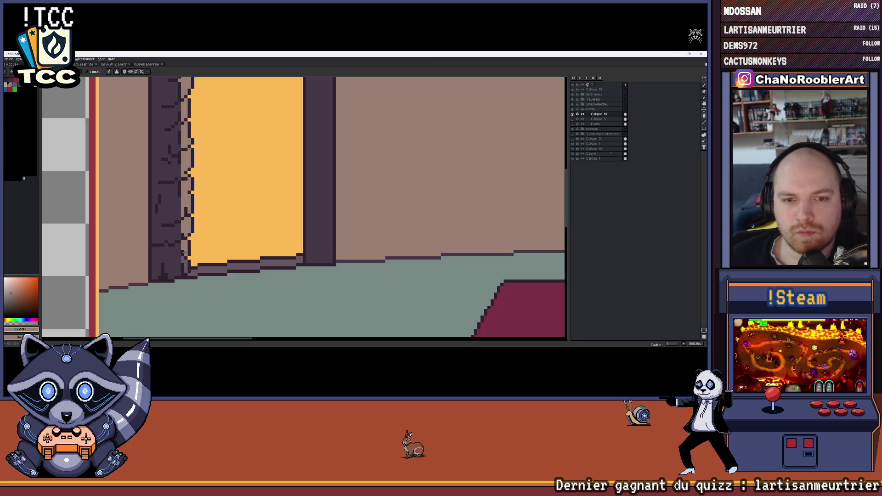
scroll(198, 265, "down", 1)
scroll(230, 242, "down", 1)
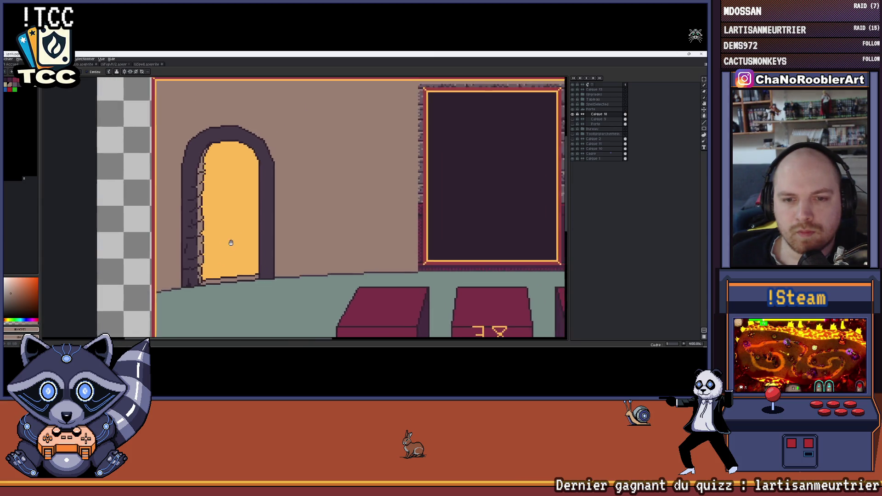
scroll(231, 228, "down", 1)
scroll(230, 193, "down", 1)
scroll(230, 192, "up", 2)
scroll(230, 192, "up", 1)
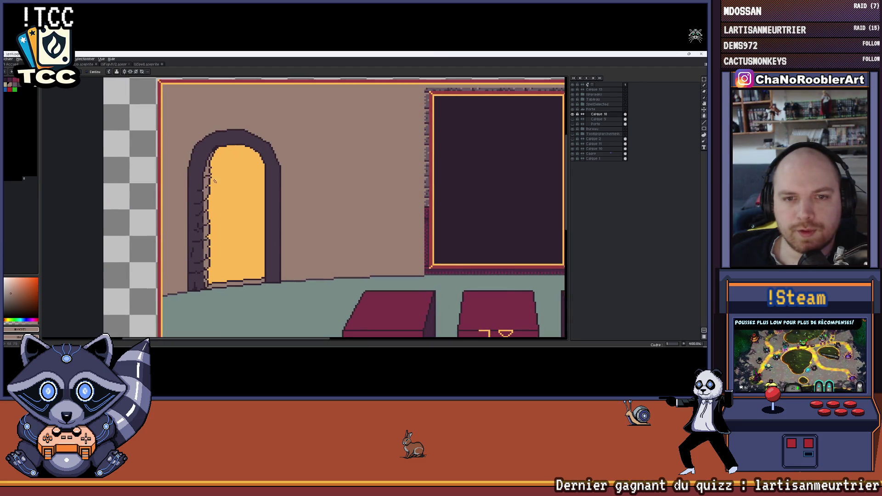
left_click(222, 150)
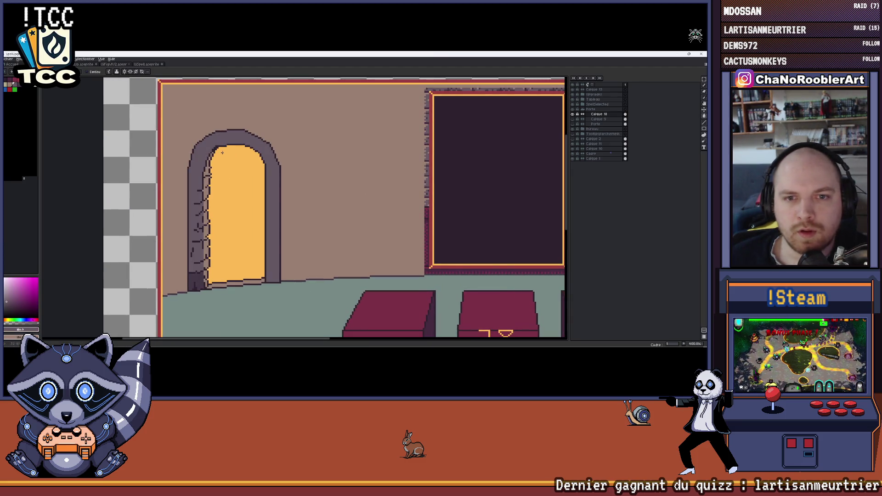
scroll(266, 190, "down", 3)
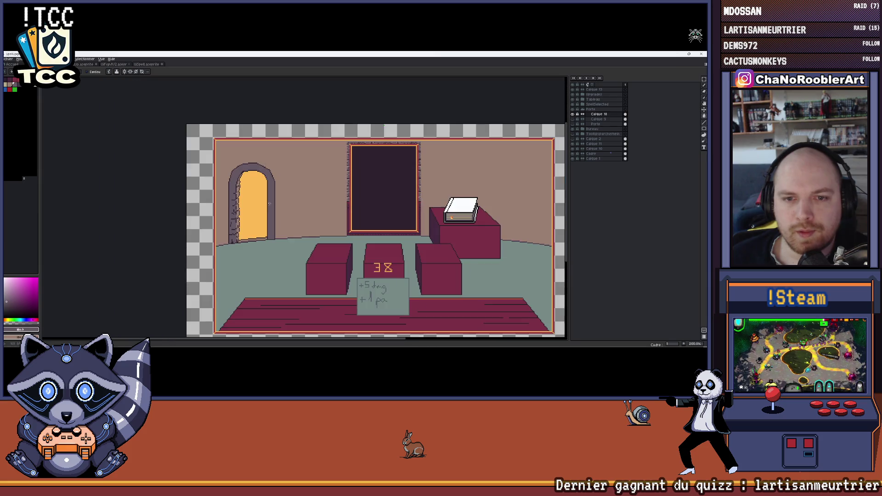
scroll(235, 200, "up", 2)
scroll(235, 199, "up", 1)
left_click_drag(235, 200, 241, 199)
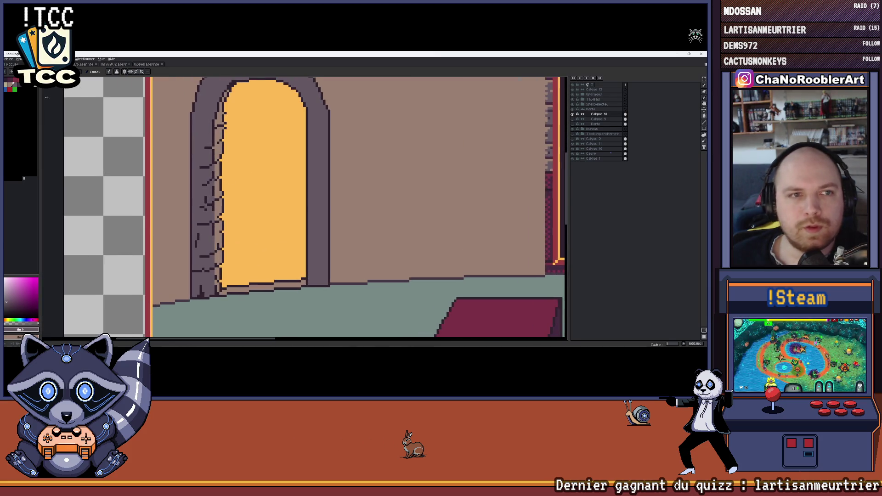
scroll(188, 159, "up", 2)
scroll(207, 184, "up", 1)
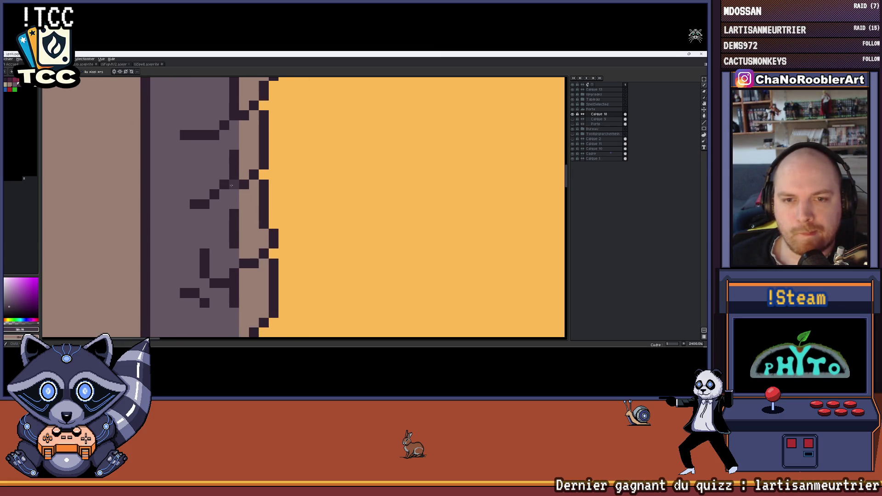
scroll(222, 199, "down", 2)
scroll(223, 207, "down", 1)
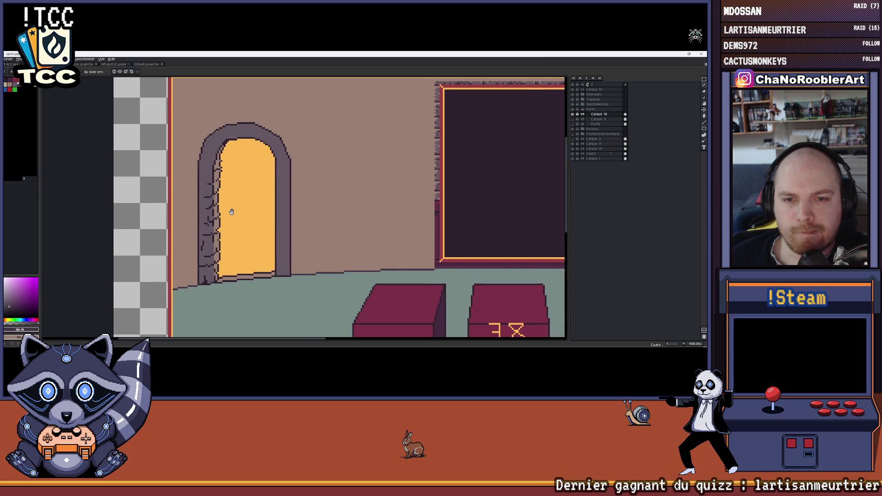
scroll(224, 212, "down", 1)
scroll(225, 209, "up", 1)
scroll(223, 206, "up", 1)
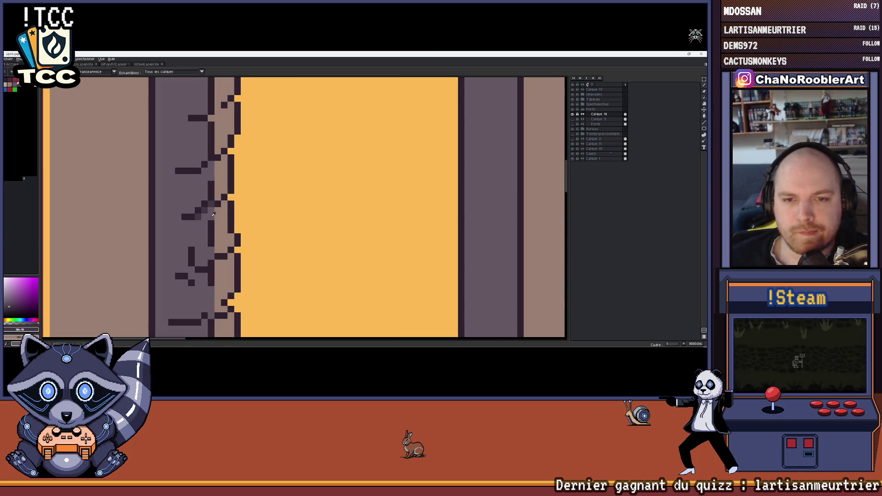
scroll(220, 209, "down", 2)
scroll(258, 194, "down", 1)
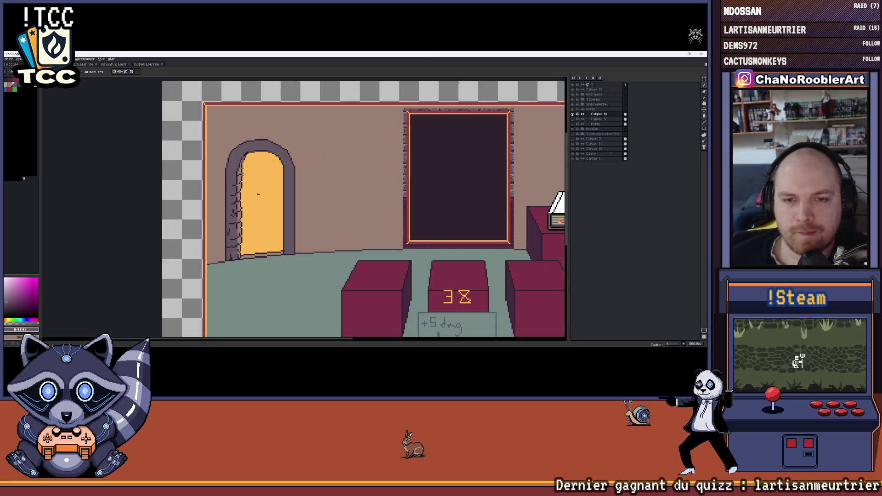
scroll(259, 200, "up", 2)
scroll(260, 200, "down", 2)
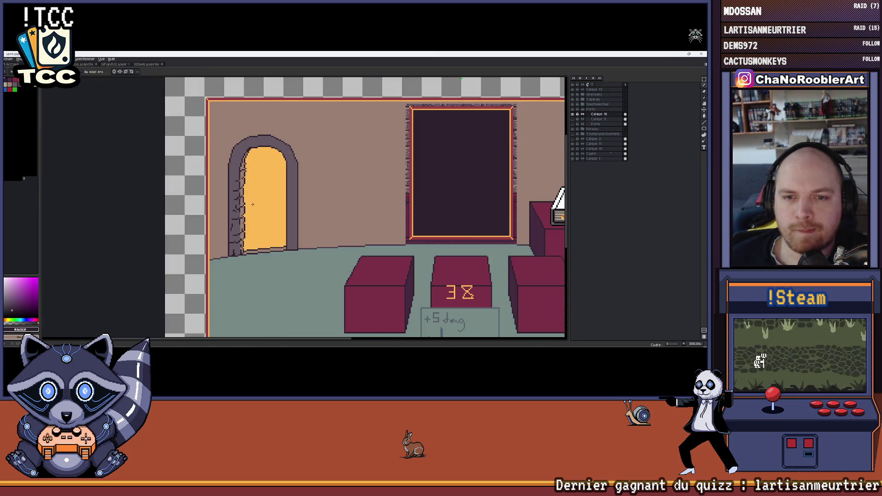
scroll(259, 200, "down", 1)
scroll(244, 209, "down", 1)
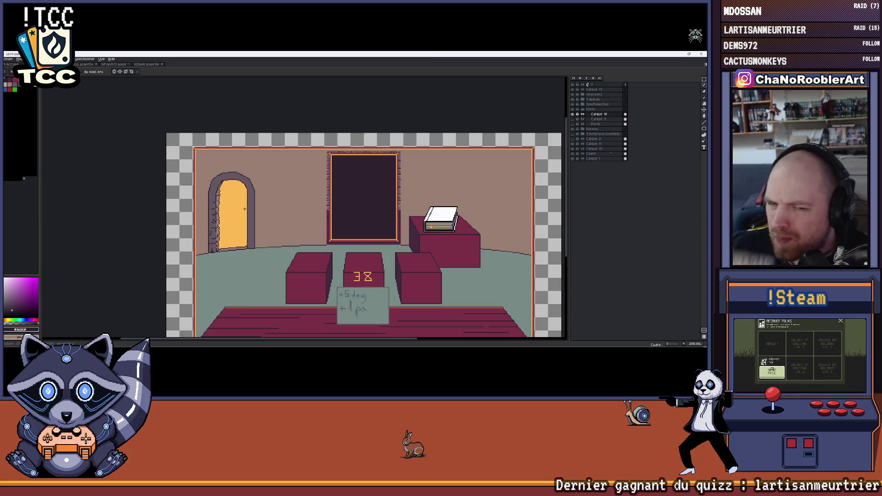
scroll(223, 204, "up", 3)
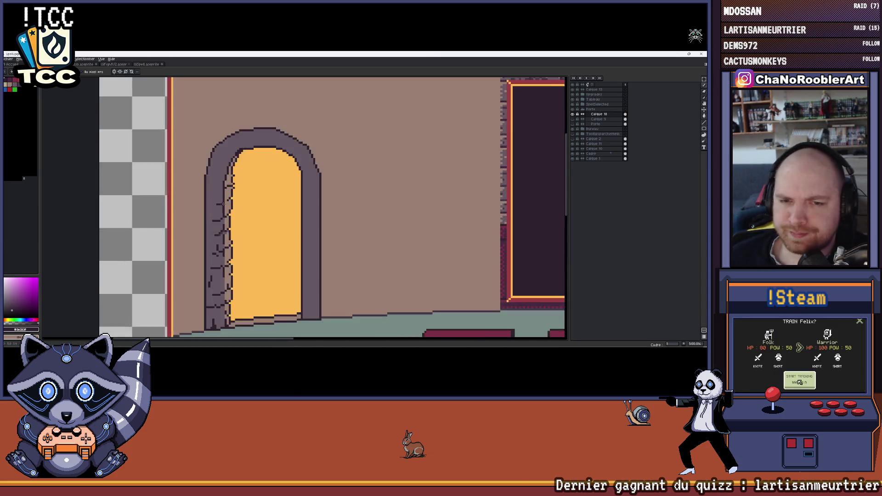
scroll(222, 204, "up", 2)
scroll(228, 211, "up", 3)
scroll(241, 224, "down", 3)
scroll(250, 234, "up", 1)
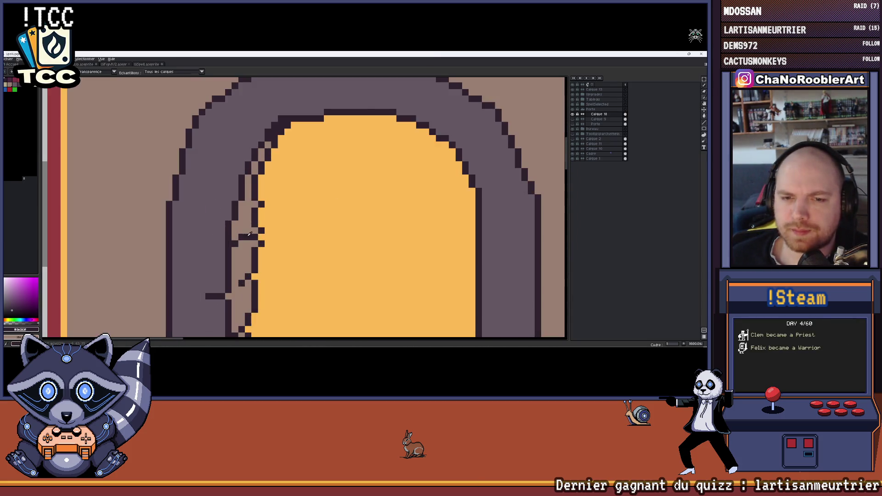
scroll(250, 235, "down", 4)
scroll(249, 234, "up", 1)
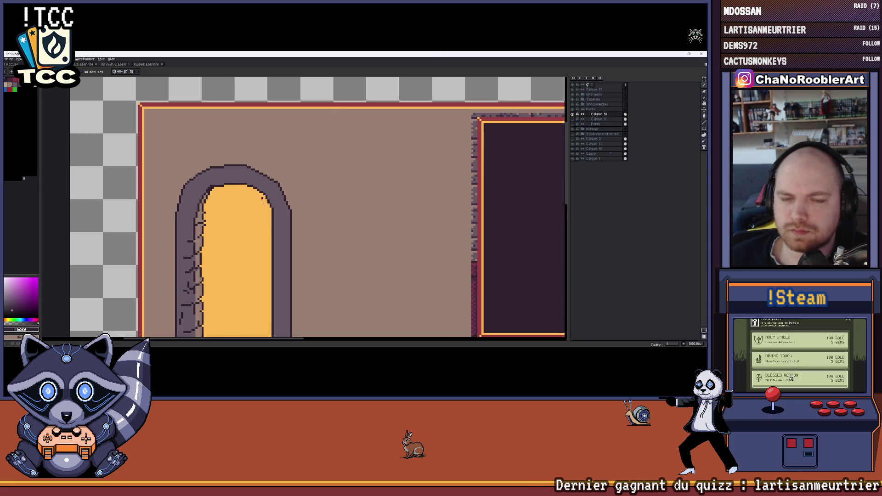
scroll(242, 200, "up", 2)
scroll(241, 199, "up", 1)
scroll(244, 214, "up", 3)
scroll(242, 192, "down", 5)
scroll(242, 193, "up", 3)
scroll(242, 193, "down", 3)
scroll(257, 186, "up", 1)
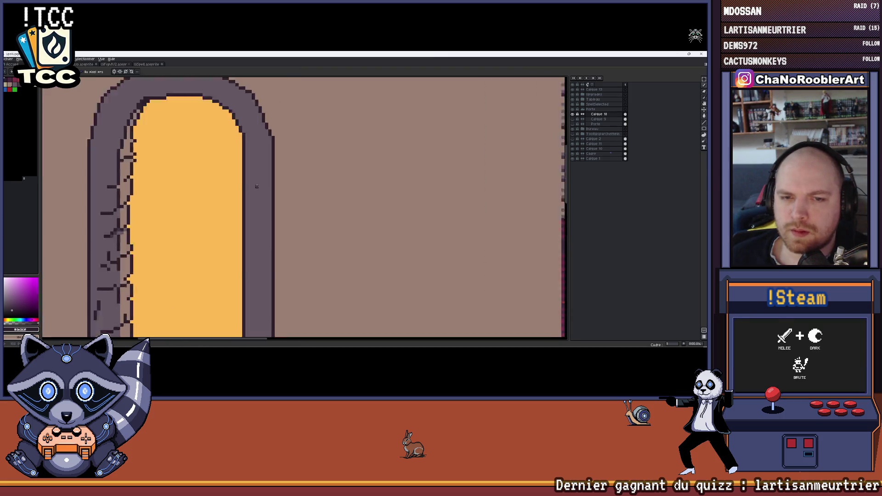
scroll(256, 187, "down", 2)
scroll(265, 228, "up", 2)
scroll(268, 256, "up", 1)
scroll(271, 266, "up", 1)
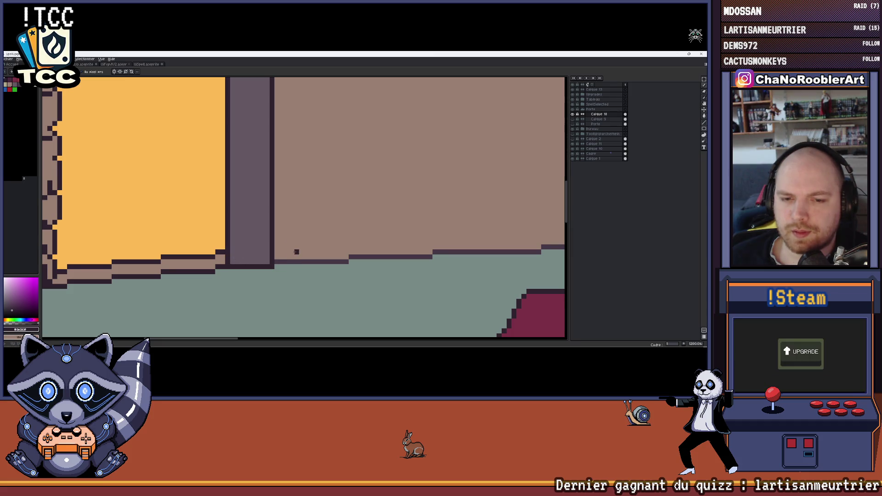
left_click_drag(295, 253, 327, 240)
scroll(330, 242, "down", 2)
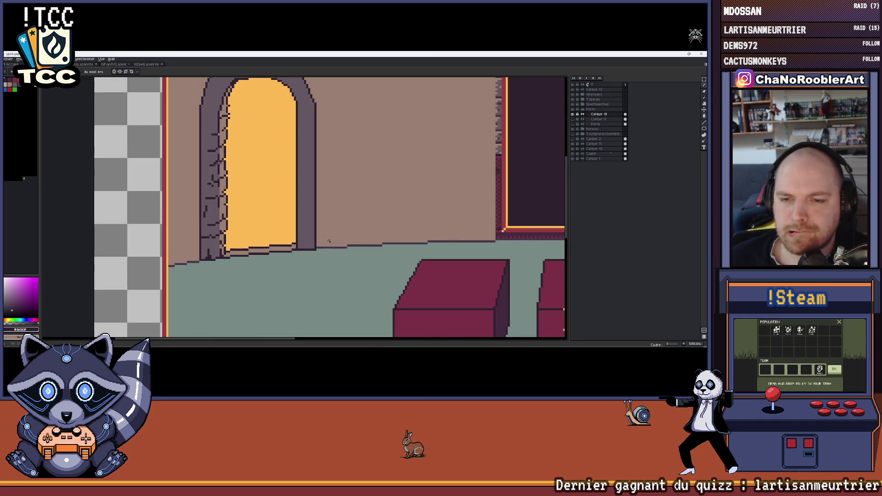
scroll(293, 243, "up", 1)
scroll(293, 243, "up", 1)
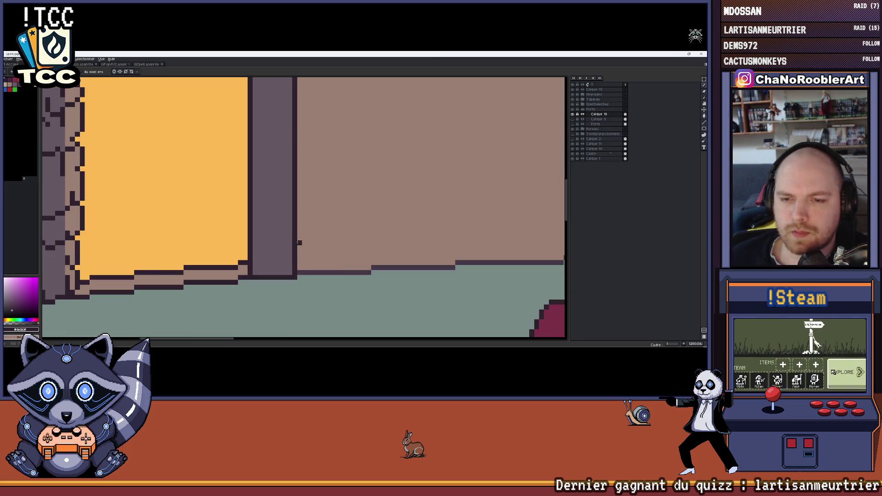
- Draw a dark stroke beside the right door frame, lighten its top, and sample wall and frame colours
left_click_drag(298, 211, 297, 238)
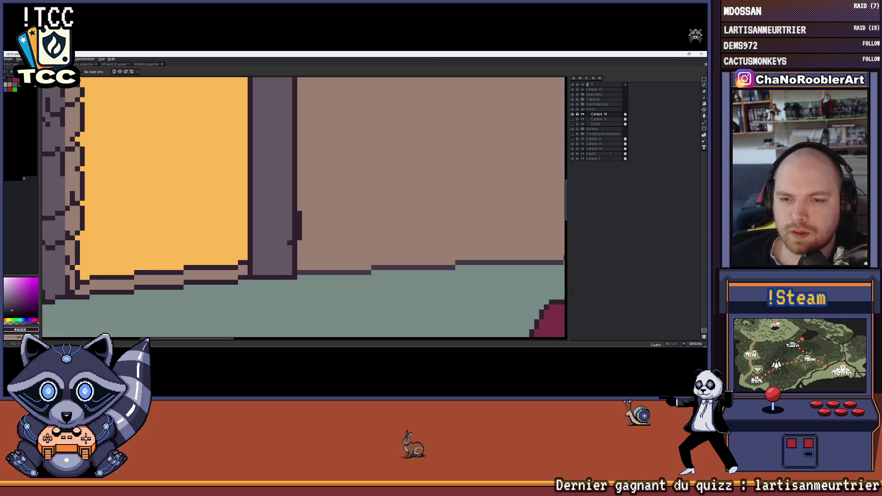
key("e")
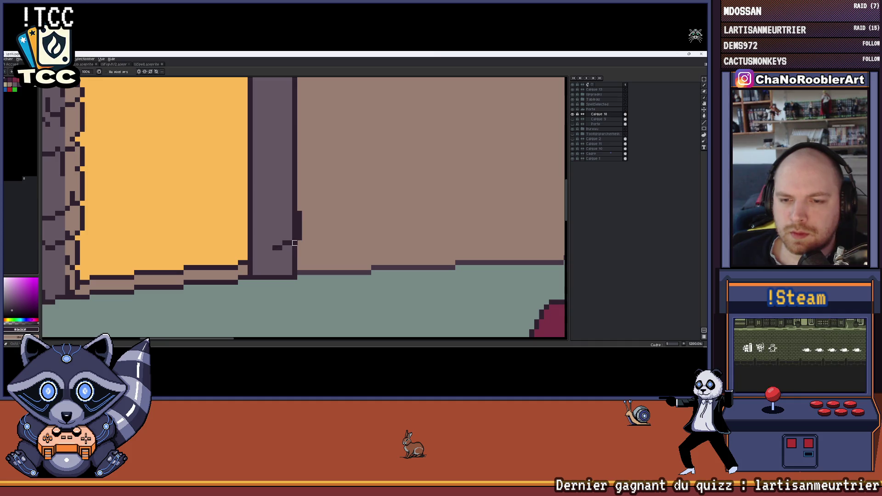
left_click(295, 215)
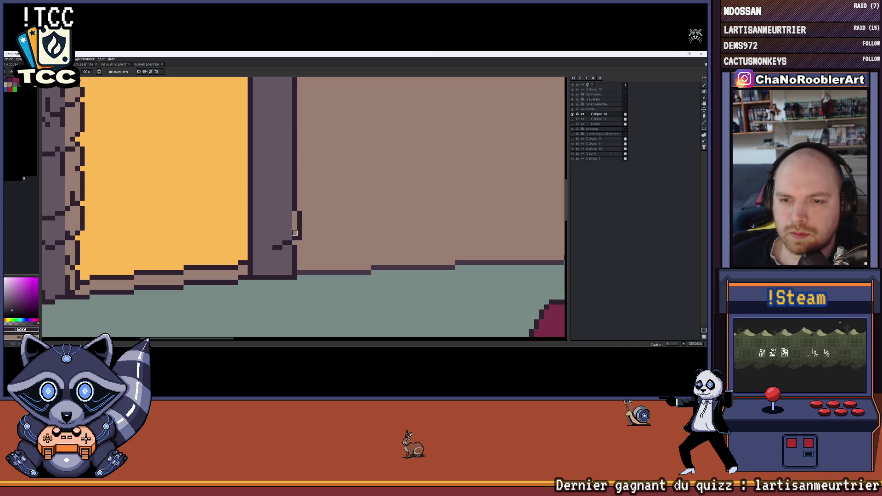
scroll(344, 226, "down", 1)
scroll(292, 236, "up", 1)
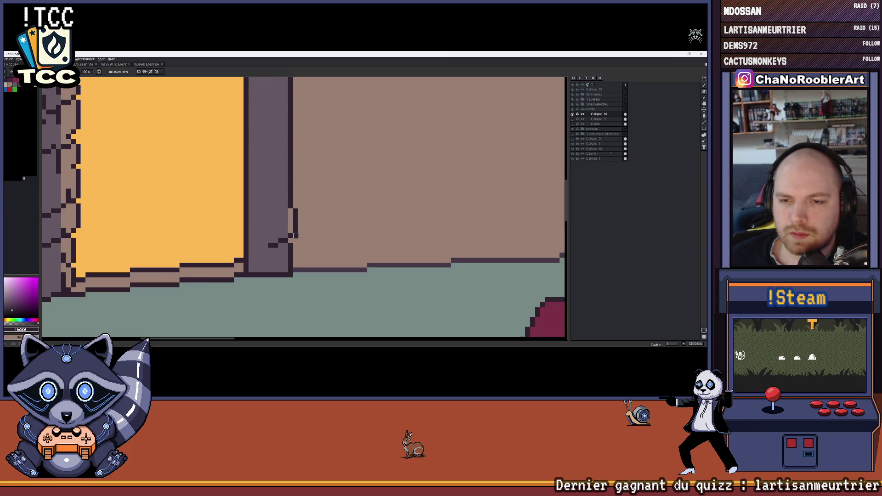
scroll(311, 226, "down", 2)
scroll(315, 227, "down", 1)
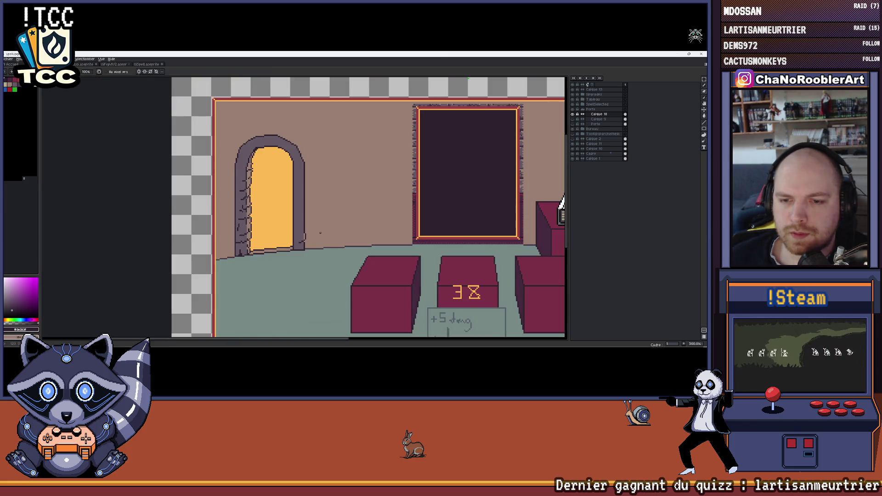
scroll(319, 228, "up", 1)
scroll(319, 228, "up", 2)
key("i")
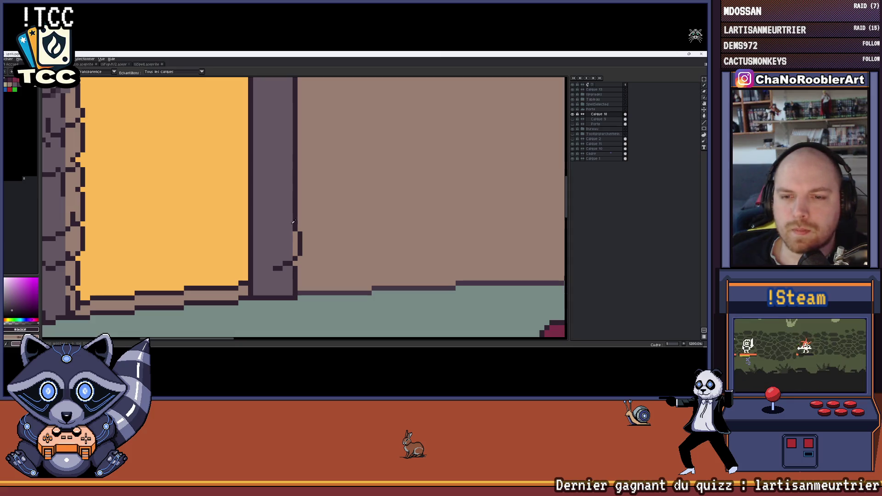
left_click(301, 221)
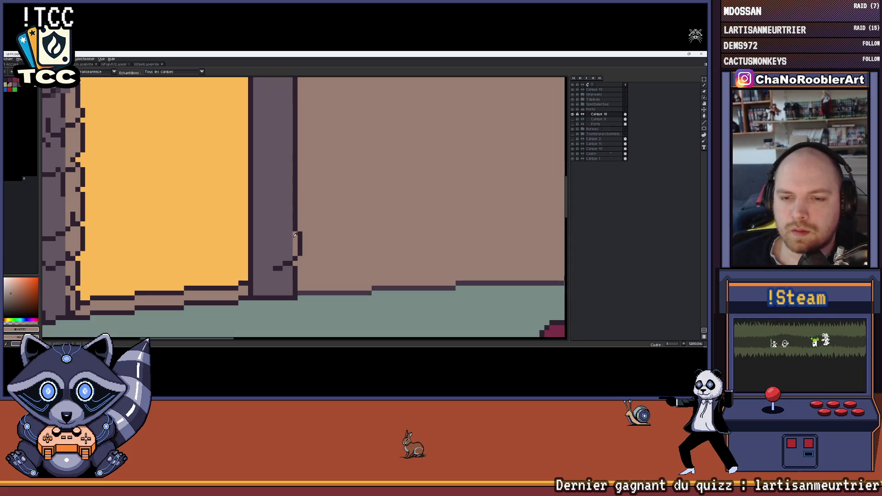
left_click(297, 225)
key("b")
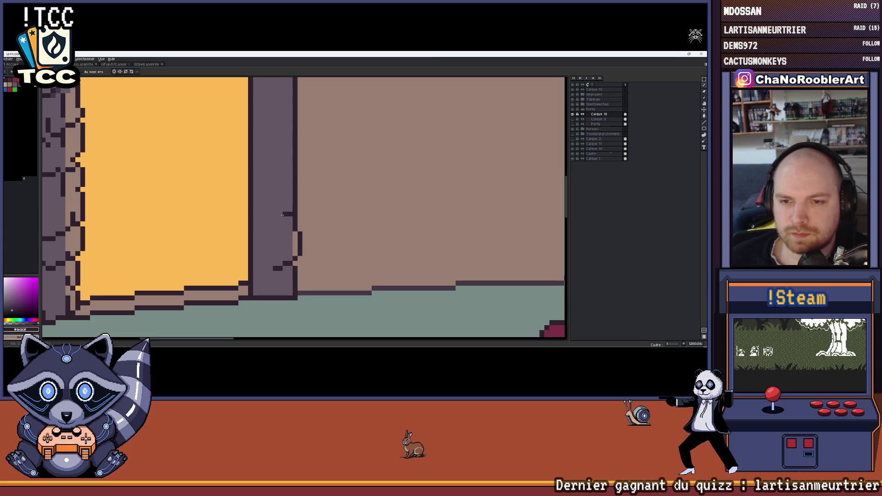
scroll(309, 208, "down", 3)
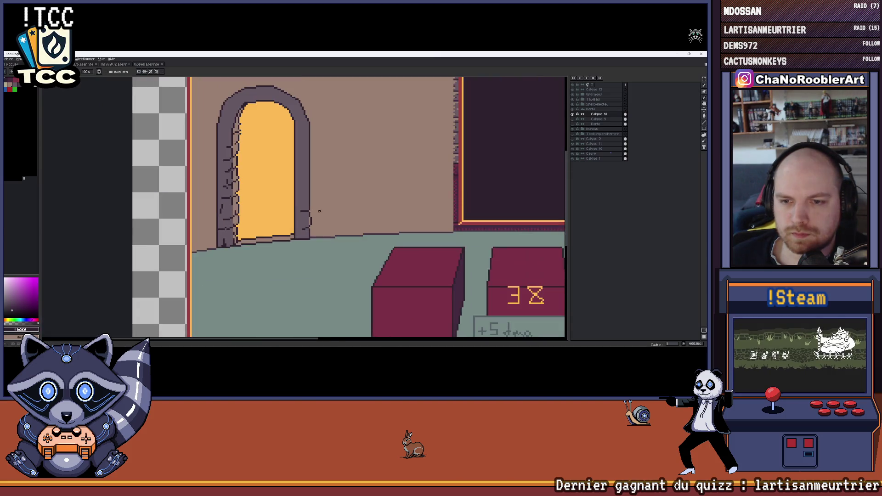
scroll(281, 235, "up", 3)
scroll(282, 235, "up", 2)
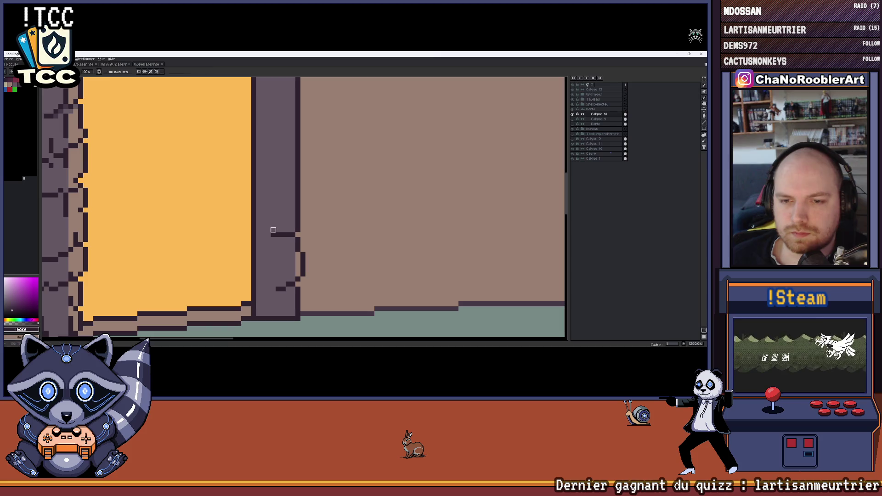
- Alternate between eyedropper and pencil to pick shades for the pillar's mortar notches
key("i")
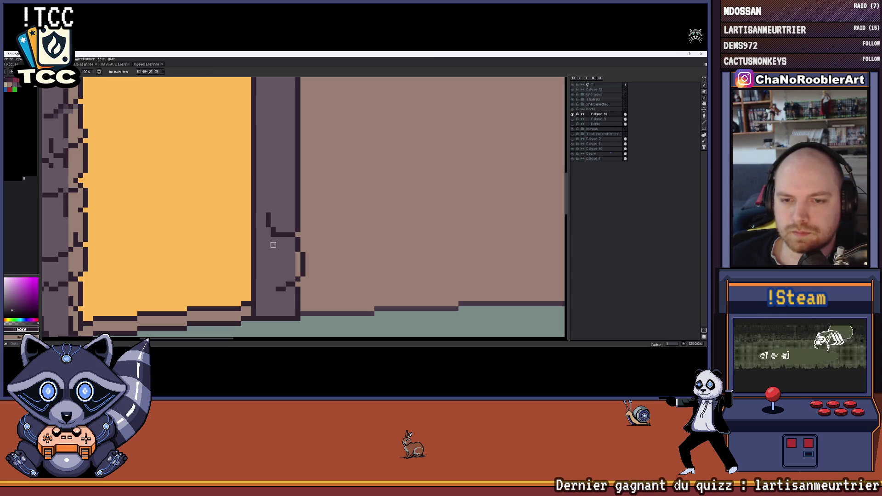
key("b")
scroll(266, 233, "down", 3)
scroll(265, 234, "up", 3)
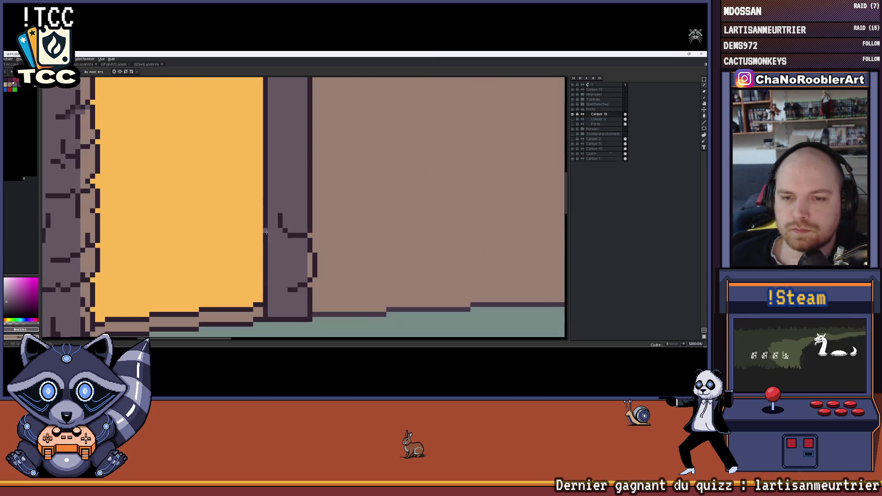
scroll(279, 220, "down", 3)
scroll(289, 225, "up", 2)
scroll(302, 232, "up", 2)
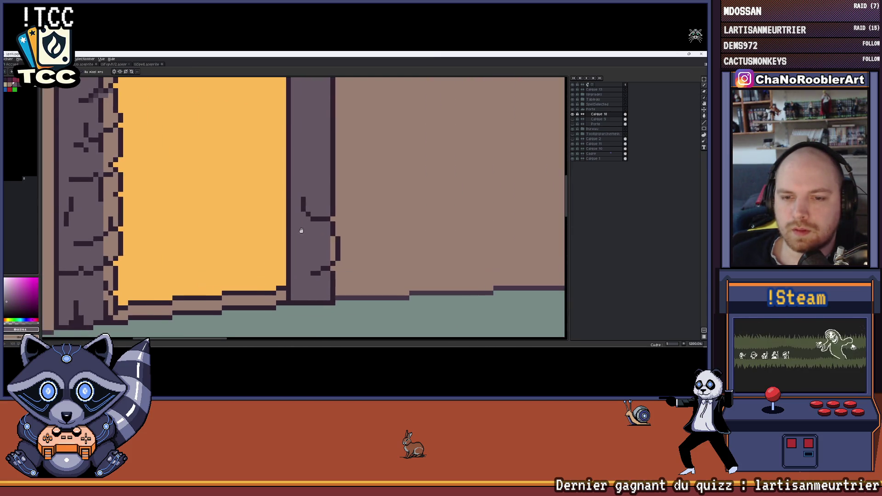
scroll(302, 232, "down", 3)
scroll(301, 237, "up", 2)
scroll(310, 259, "up", 2)
key("i")
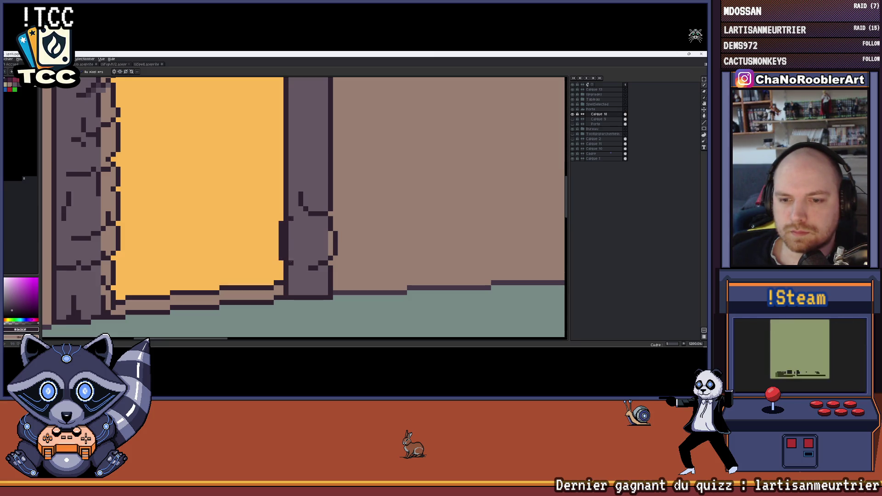
key("i")
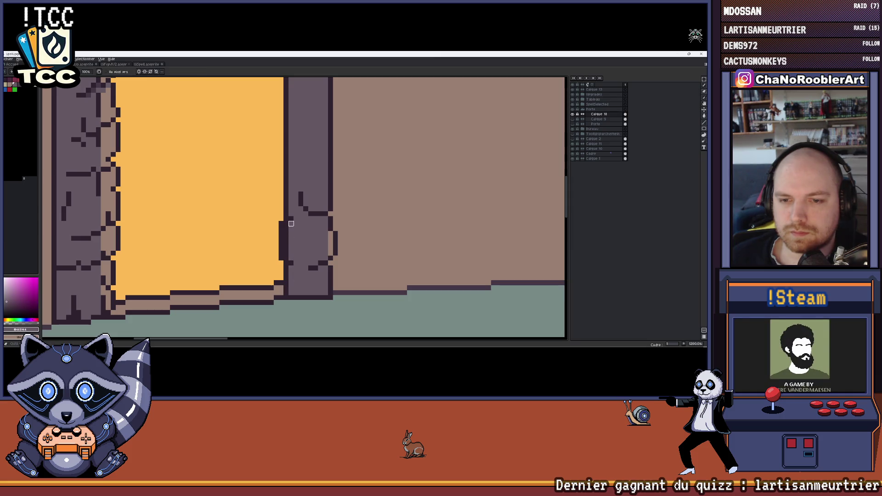
key("b")
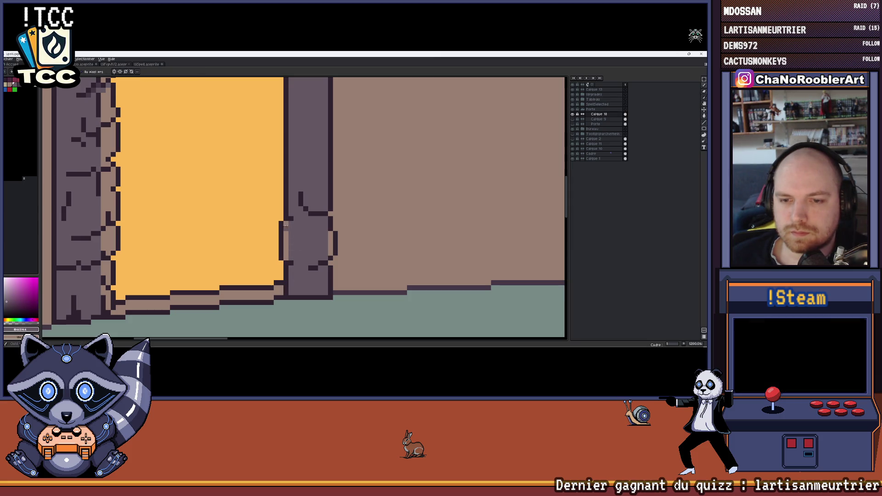
scroll(286, 258, "down", 3)
scroll(289, 251, "up", 4)
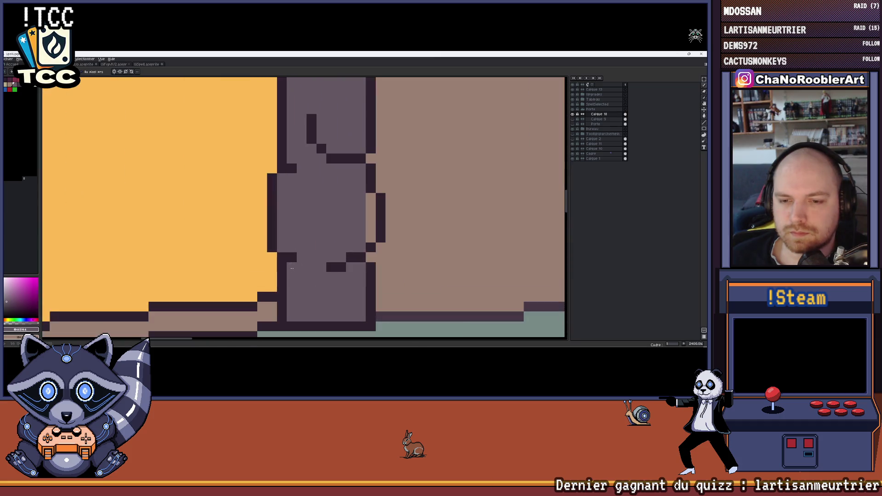
scroll(296, 242, "down", 1)
scroll(302, 234, "down", 2)
scroll(302, 237, "down", 1)
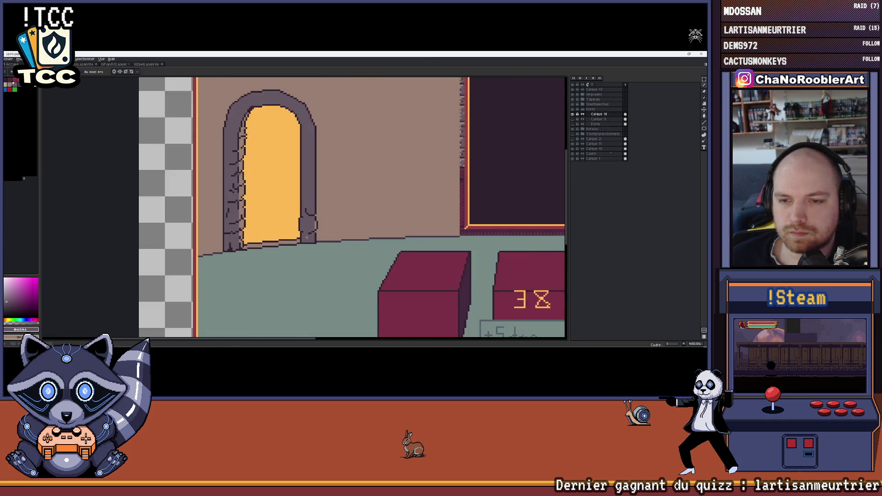
scroll(303, 241, "down", 1)
scroll(304, 244, "up", 2)
scroll(305, 241, "up", 2)
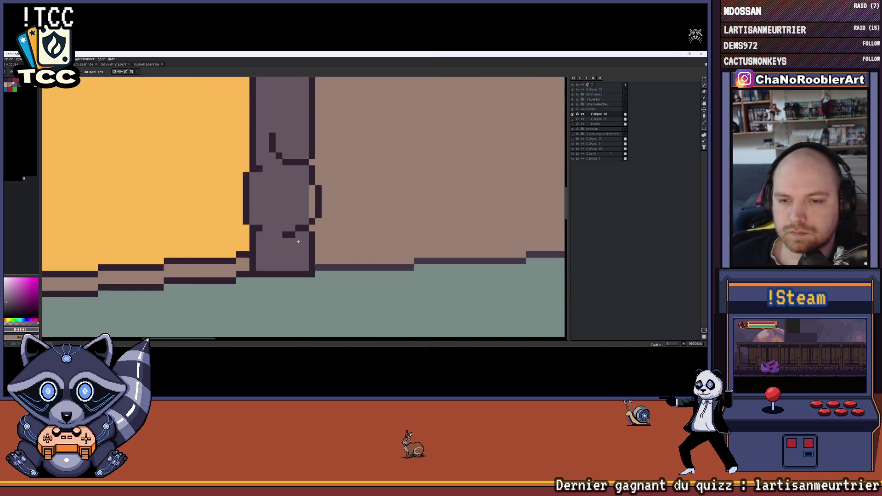
scroll(307, 238, "up", 1)
- Sample the floor teal and outline a flared base on the right pillar with a dark ledge pixel
key("k")
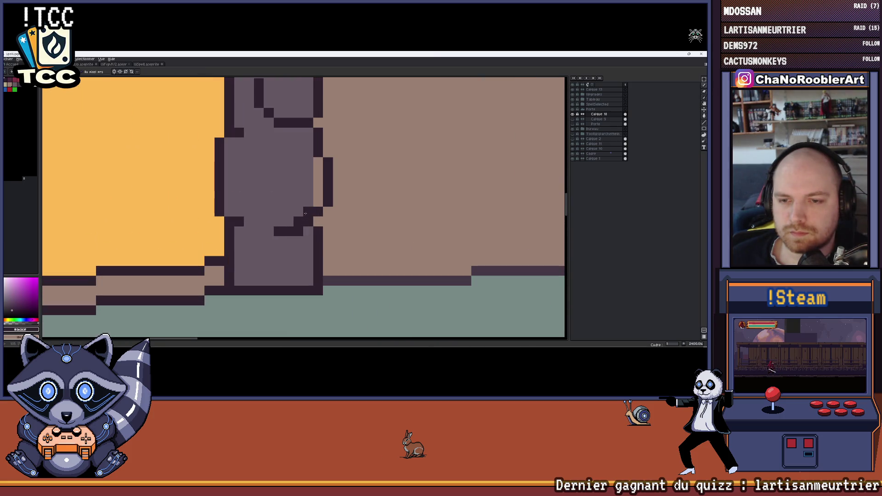
scroll(323, 196, "down", 2)
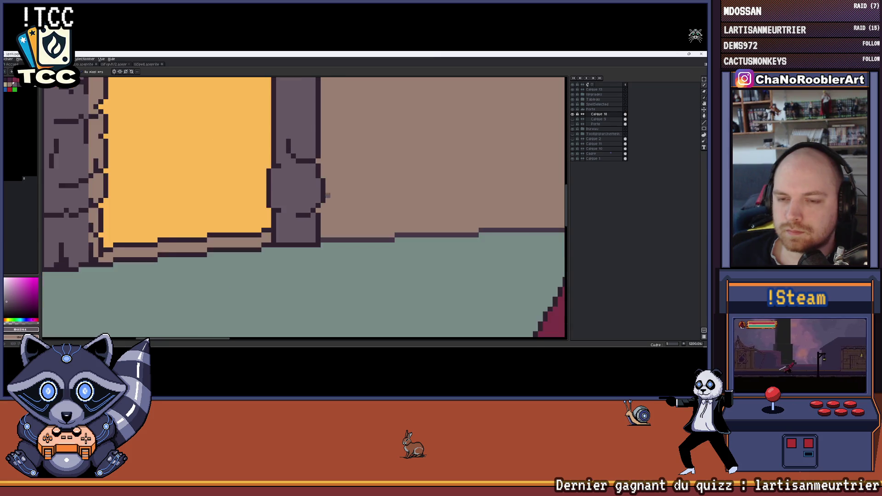
scroll(324, 196, "down", 2)
scroll(325, 197, "up", 2)
scroll(330, 200, "down", 2)
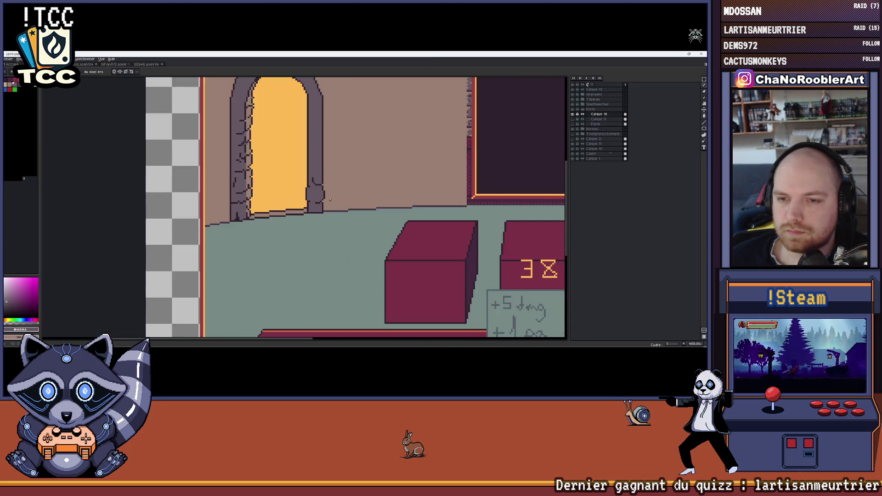
scroll(330, 199, "up", 2)
scroll(325, 198, "up", 2)
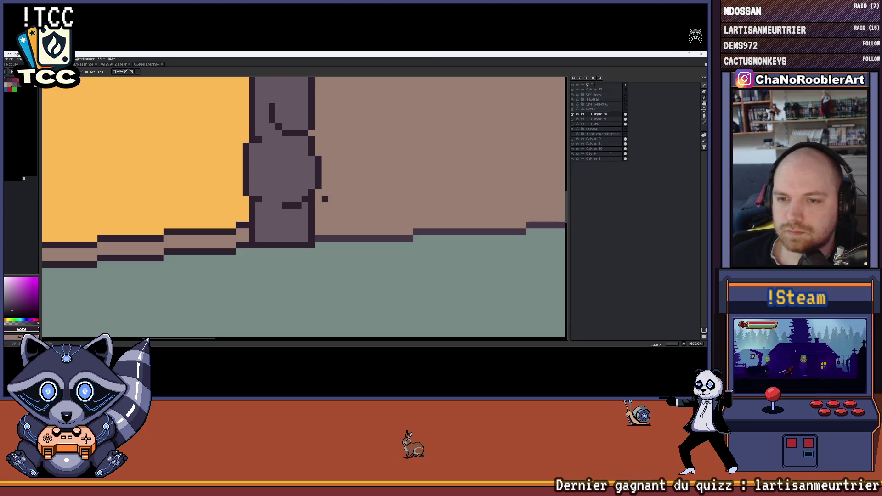
scroll(325, 198, "down", 2)
scroll(335, 193, "down", 2)
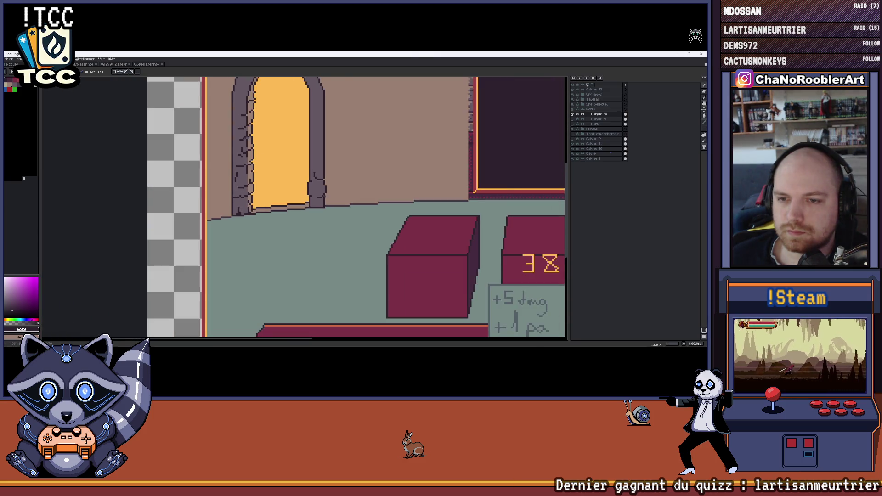
scroll(324, 196, "up", 2)
scroll(317, 187, "up", 2)
scroll(336, 192, "down", 2)
scroll(325, 215, "down", 1)
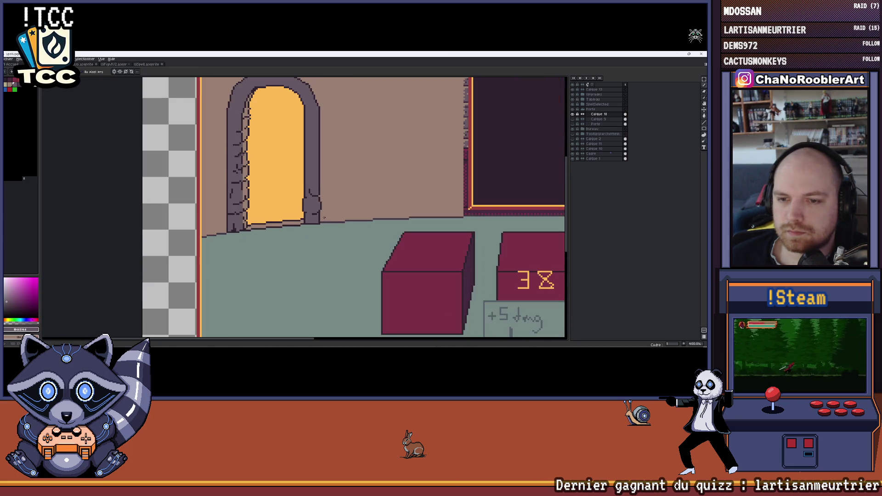
scroll(319, 219, "up", 4)
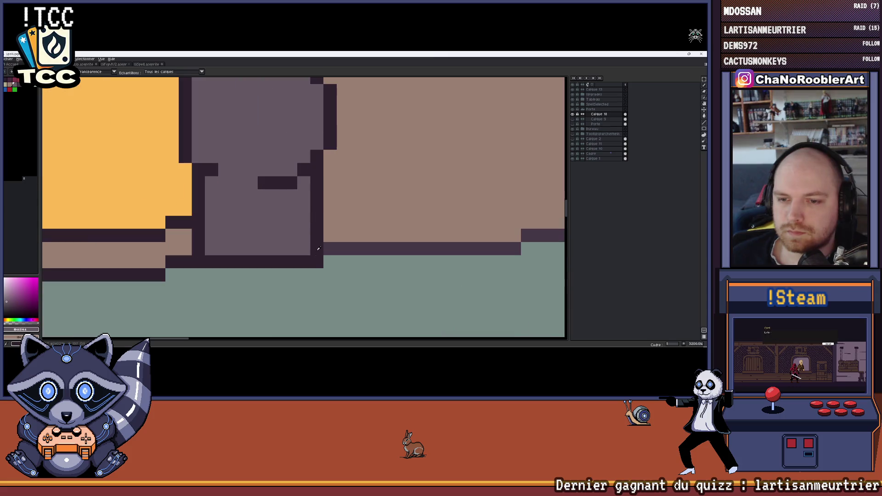
left_click_drag(319, 266, 339, 245)
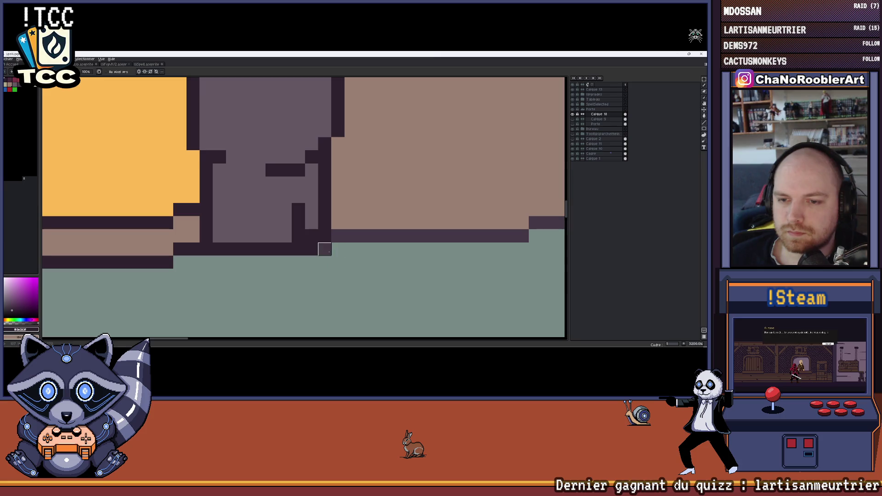
left_click(332, 254, "ctrl")
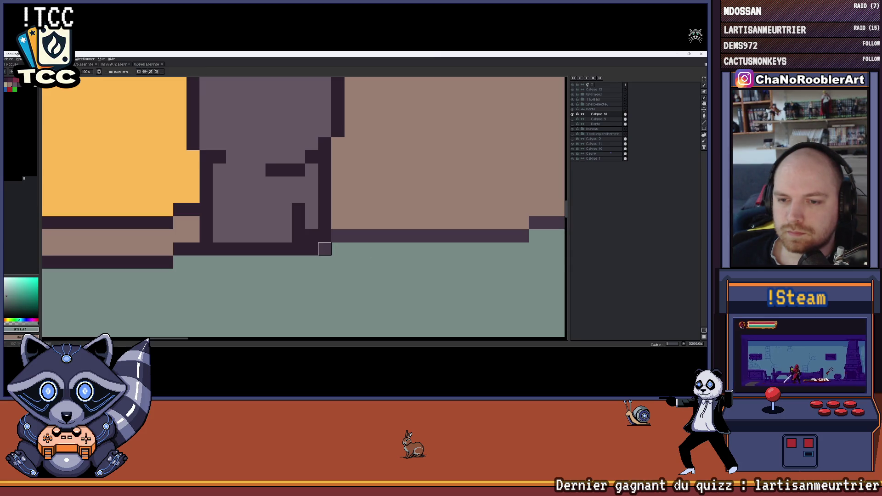
scroll(344, 255, "down", 4)
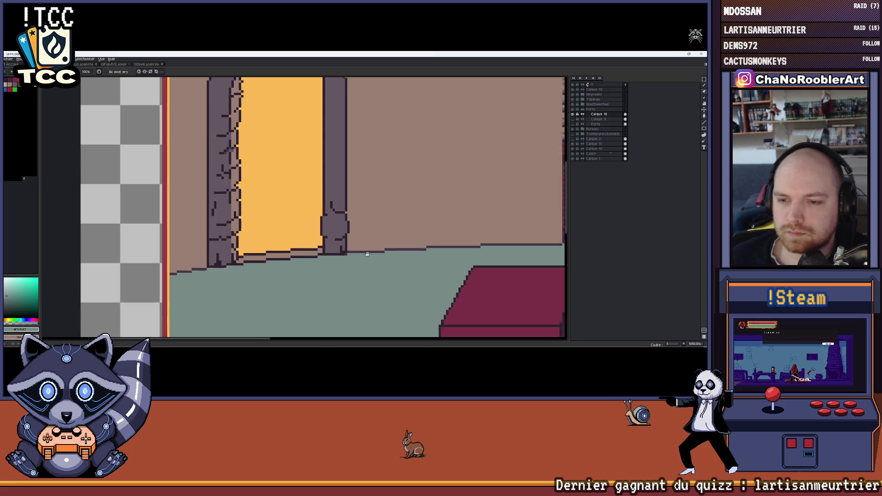
scroll(355, 253, "up", 2)
scroll(316, 245, "up", 1)
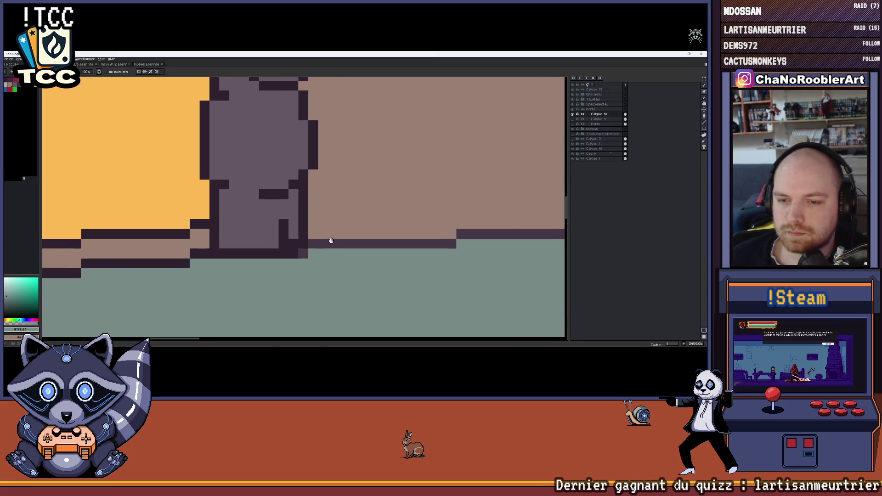
scroll(330, 240, "up", 1)
scroll(306, 240, "down", 3)
scroll(306, 241, "up", 3)
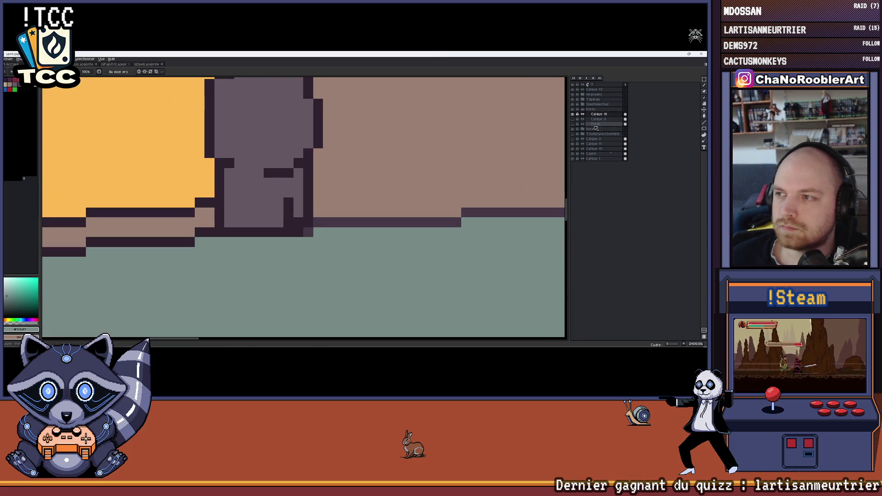
scroll(454, 183, "down", 3)
scroll(453, 189, "down", 3)
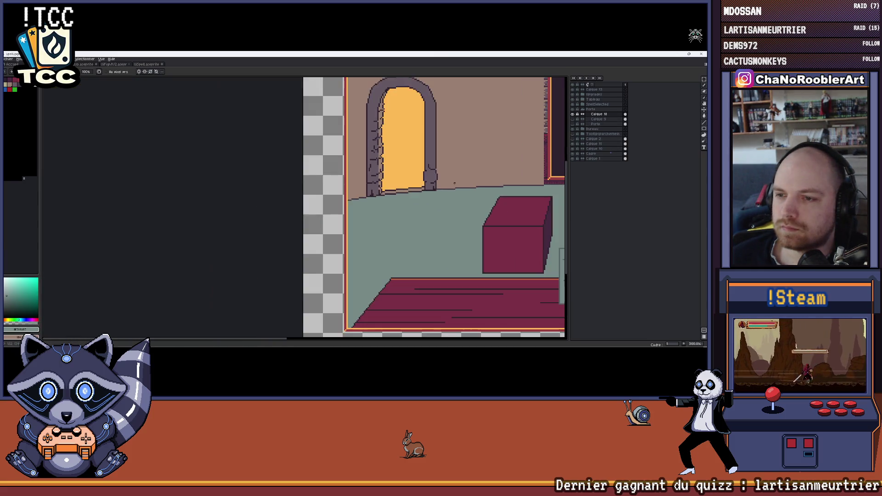
scroll(387, 214, "up", 3)
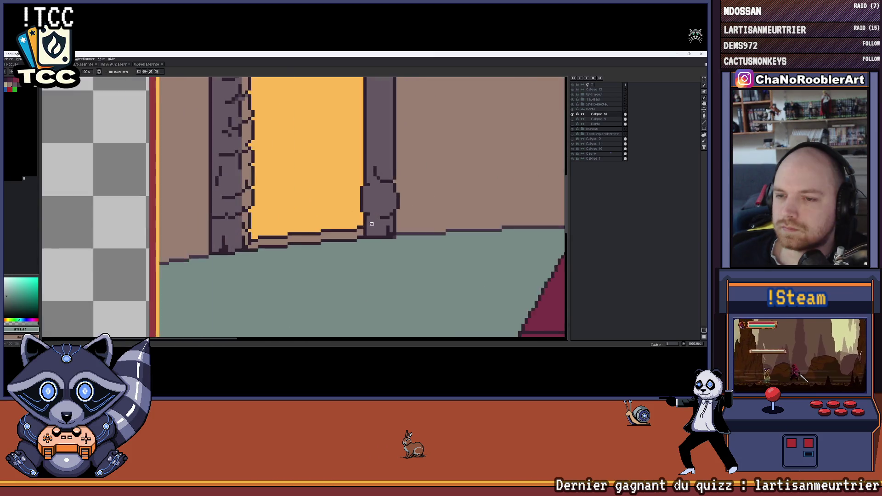
scroll(393, 215, "up", 3)
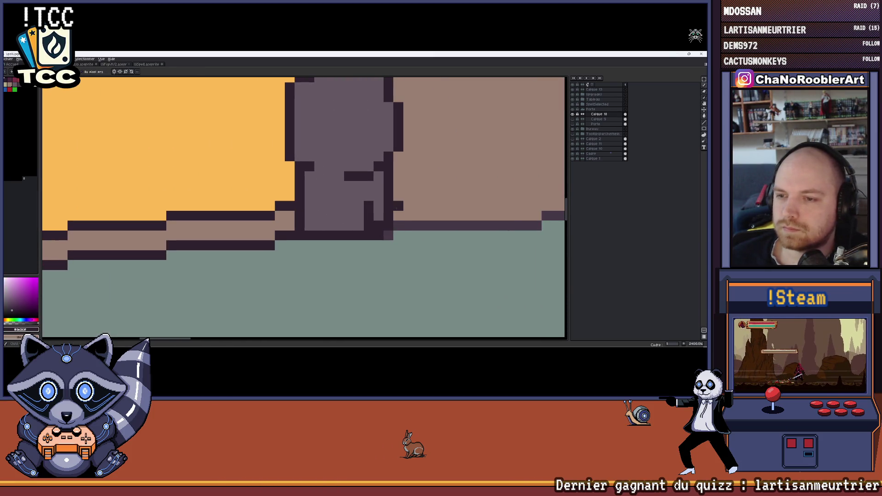
left_click(397, 225)
left_click_drag(389, 199, 406, 225)
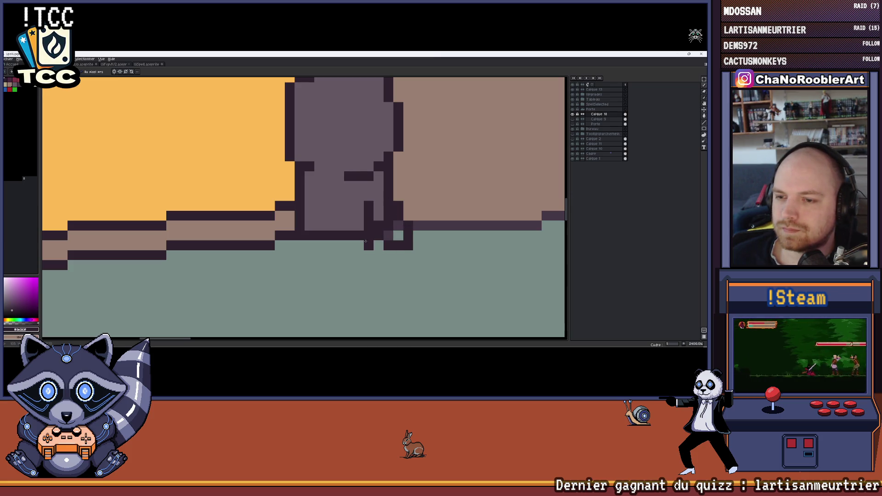
- Fill the widened pillar base with stone colour and add a dark joint pixel on the column
left_click(401, 236, "alt")
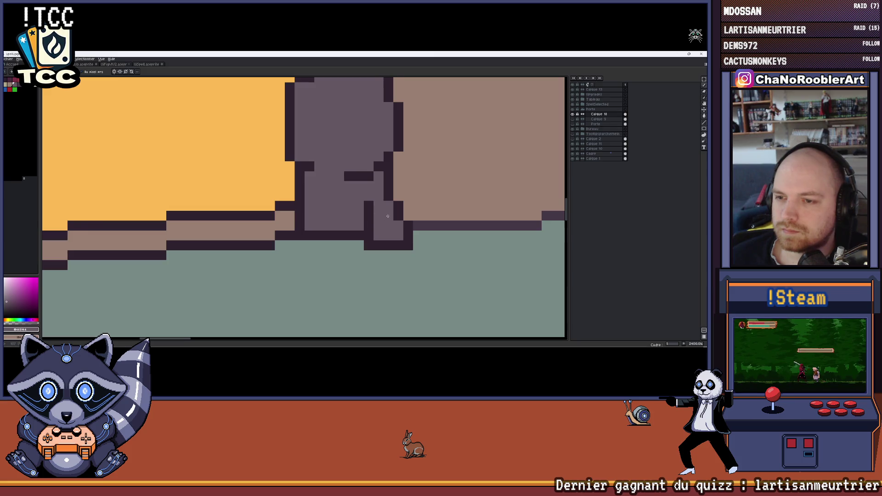
left_click_drag(388, 216, 323, 226)
scroll(372, 217, "down", 1)
scroll(324, 225, "up", 2)
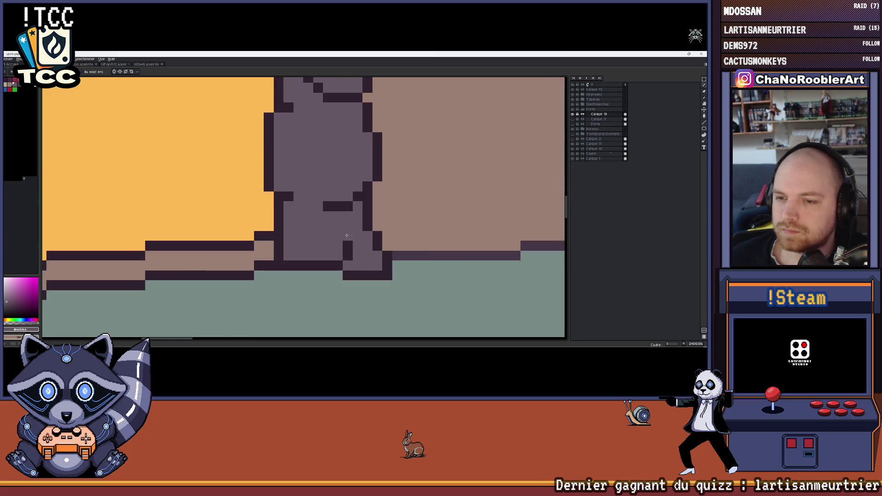
left_click_drag(353, 252, 356, 231)
left_click(341, 223)
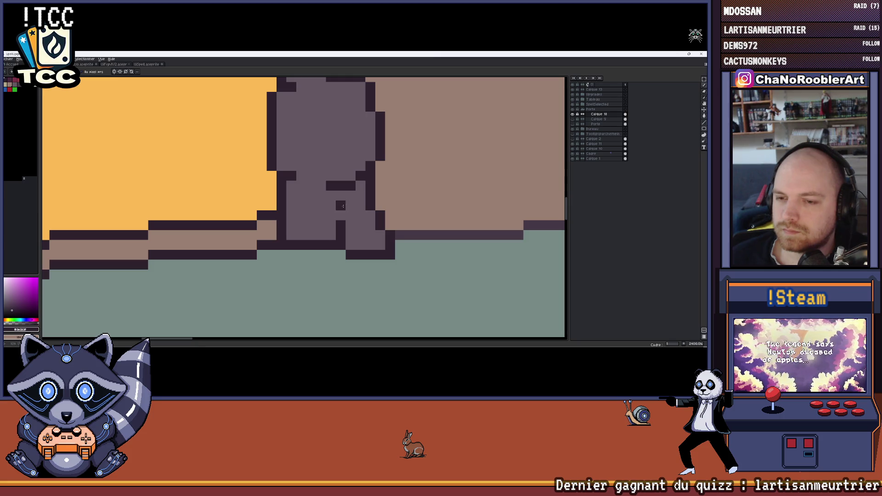
scroll(331, 237, "down", 1)
scroll(344, 238, "down", 1)
scroll(351, 238, "down", 1)
scroll(363, 239, "up", 2)
scroll(363, 238, "up", 2)
scroll(369, 230, "down", 4)
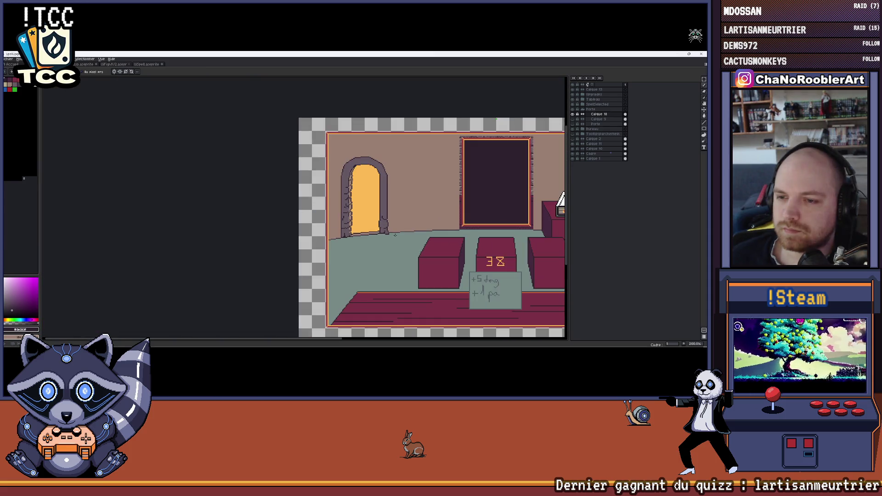
- Pan across the room scene to review the right pillar's base shading
left_click_drag(401, 220, 386, 224)
scroll(376, 229, "up", 1)
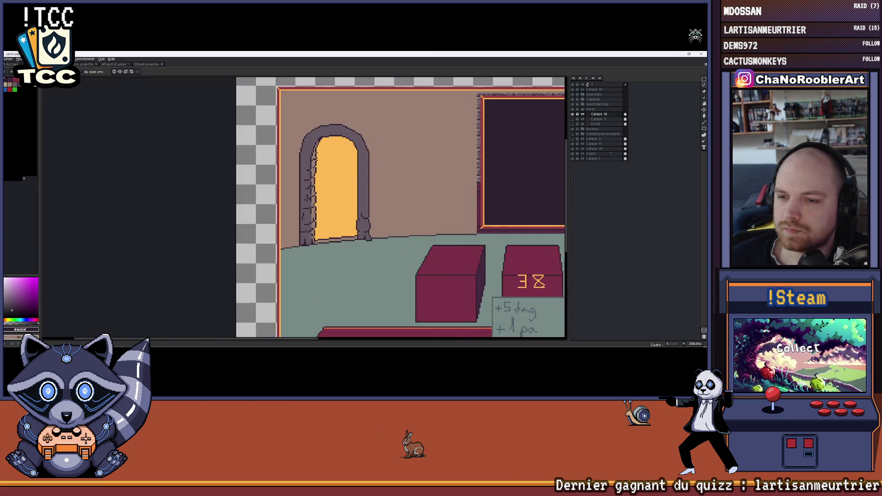
scroll(361, 235, "up", 2)
scroll(355, 221, "up", 1)
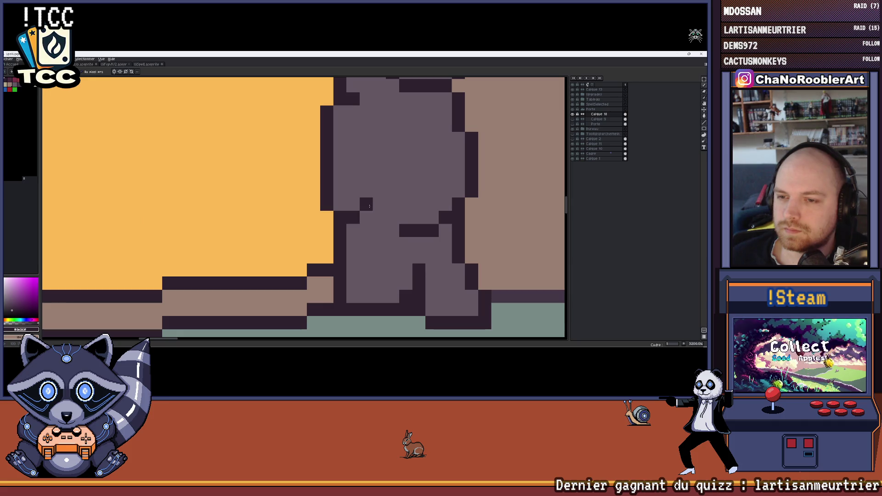
scroll(377, 196, "down", 2)
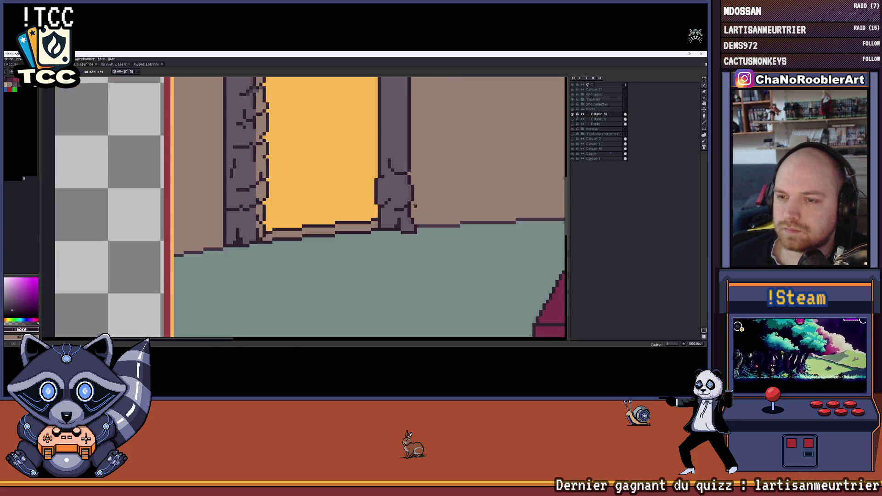
scroll(371, 203, "down", 1)
scroll(365, 210, "down", 1)
left_click_drag(361, 215, 344, 208)
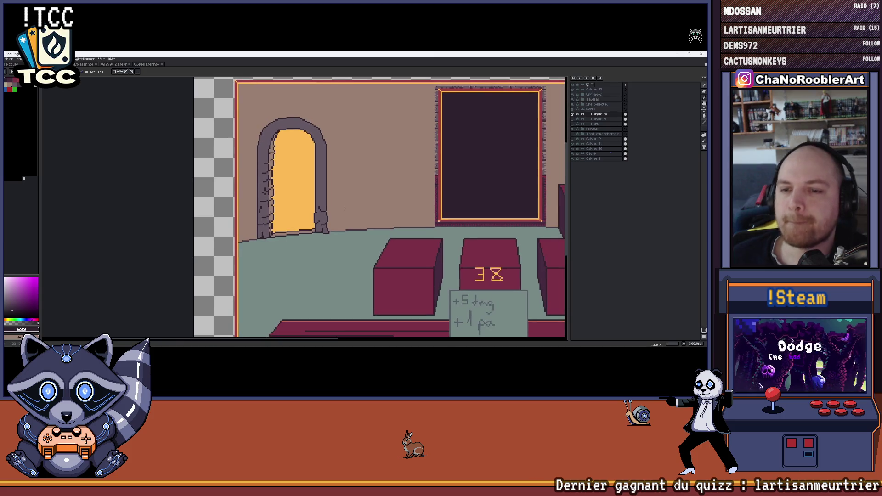
scroll(343, 209, "up", 2)
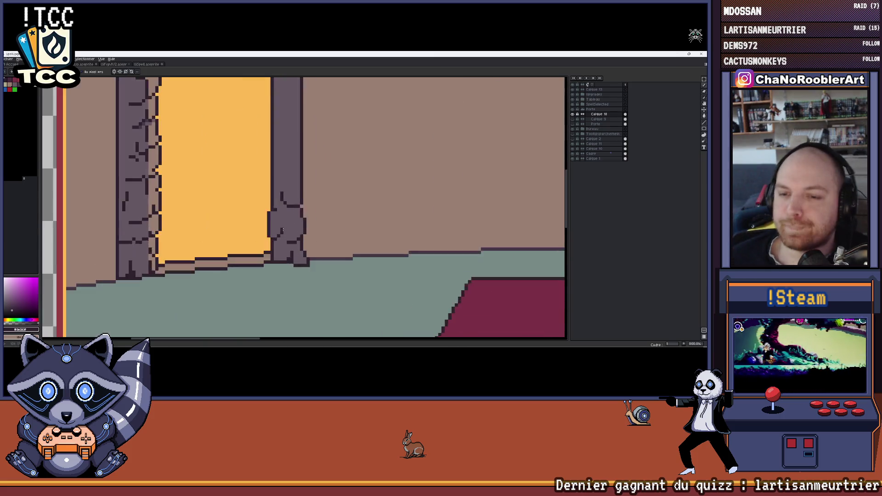
scroll(324, 221, "up", 2)
scroll(283, 236, "down", 3)
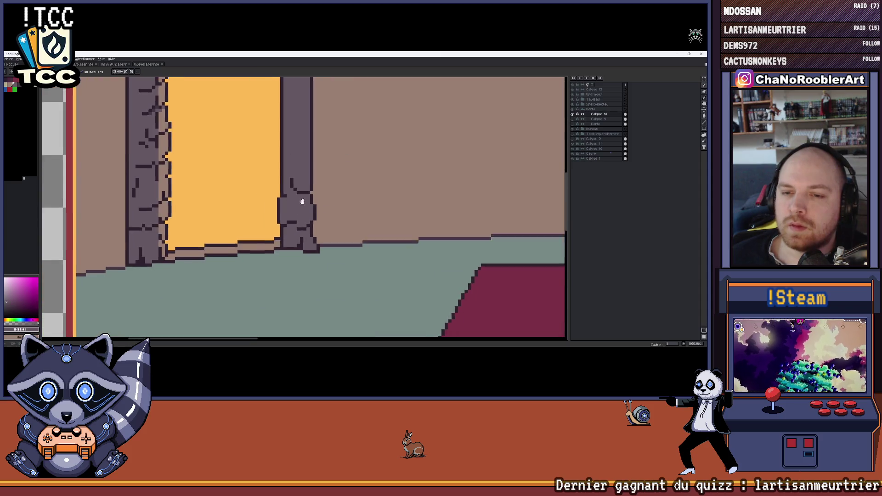
scroll(86, 166, "up", 1)
scroll(86, 166, "down", 2)
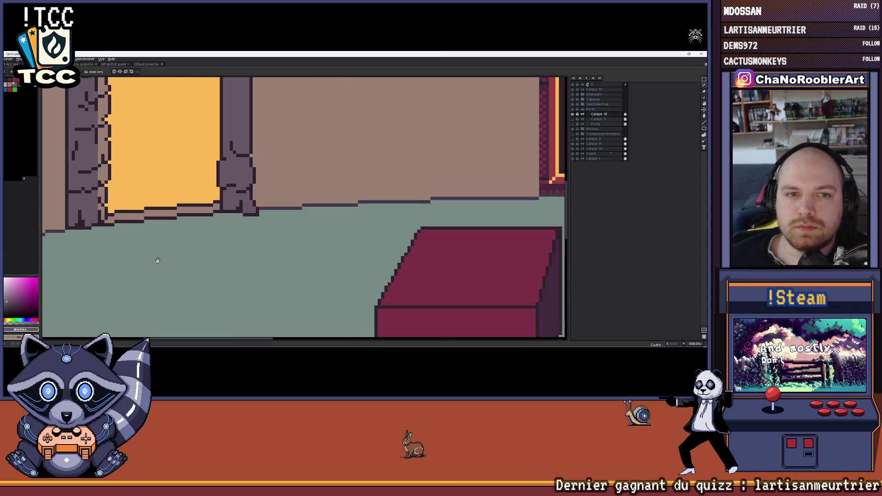
scroll(157, 258, "up", 2)
scroll(202, 250, "up", 1)
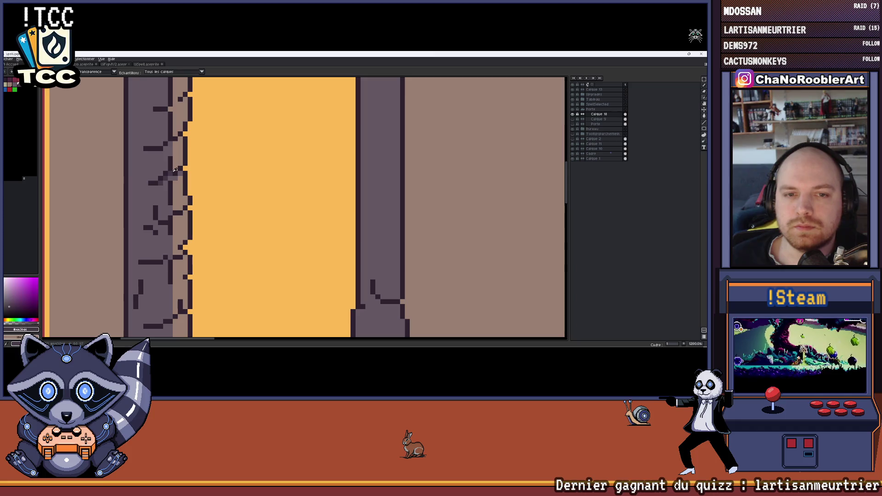
scroll(191, 193, "down", 1)
scroll(382, 173, "up", 1)
scroll(300, 196, "up", 1)
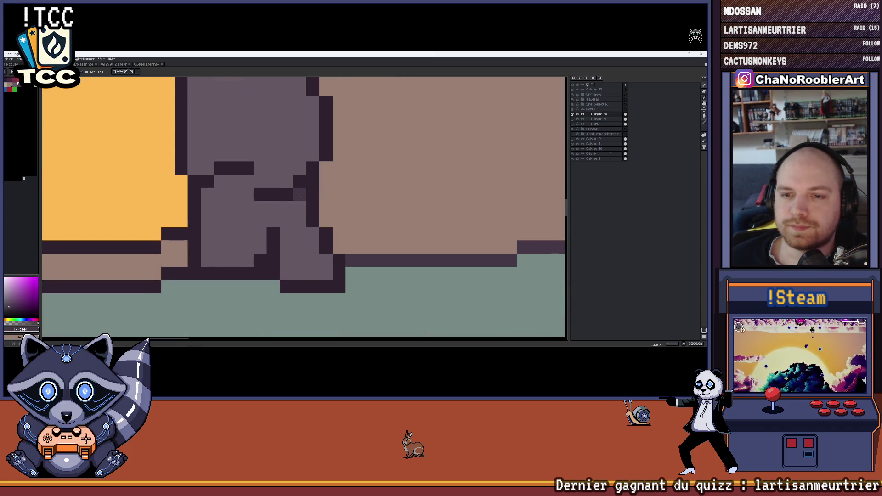
scroll(266, 221, "down", 1)
scroll(265, 212, "up", 1)
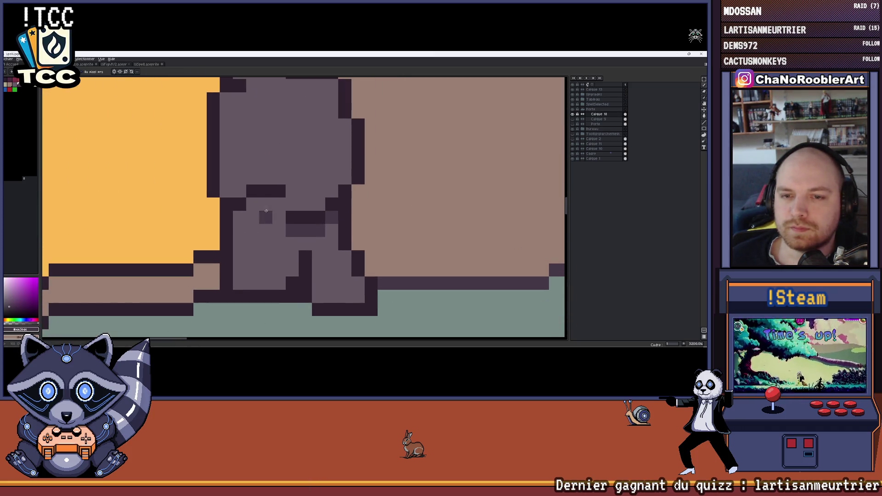
scroll(249, 219, "down", 2)
scroll(288, 237, "down", 1)
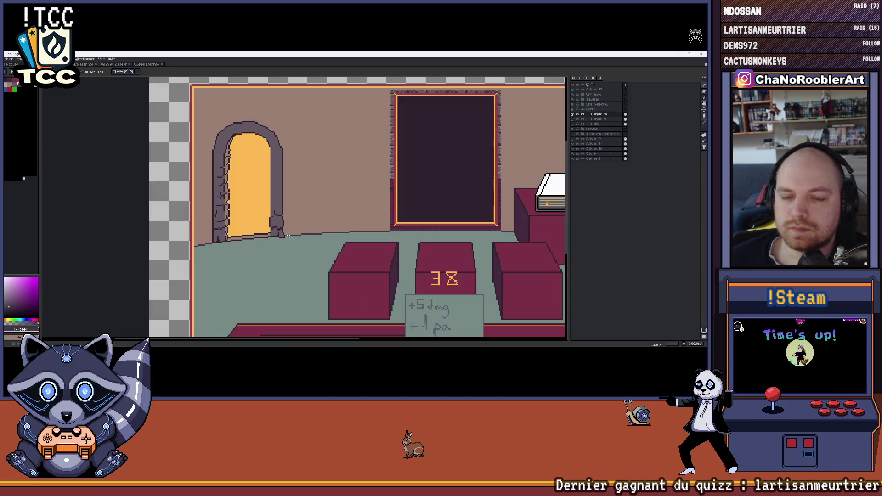
scroll(279, 228, "up", 1)
scroll(289, 223, "up", 1)
scroll(301, 220, "up", 1)
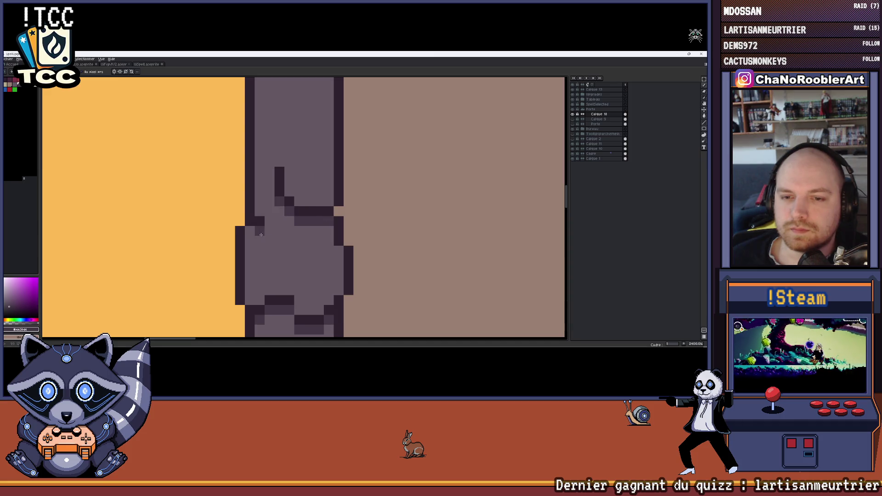
scroll(266, 228, "down", 3)
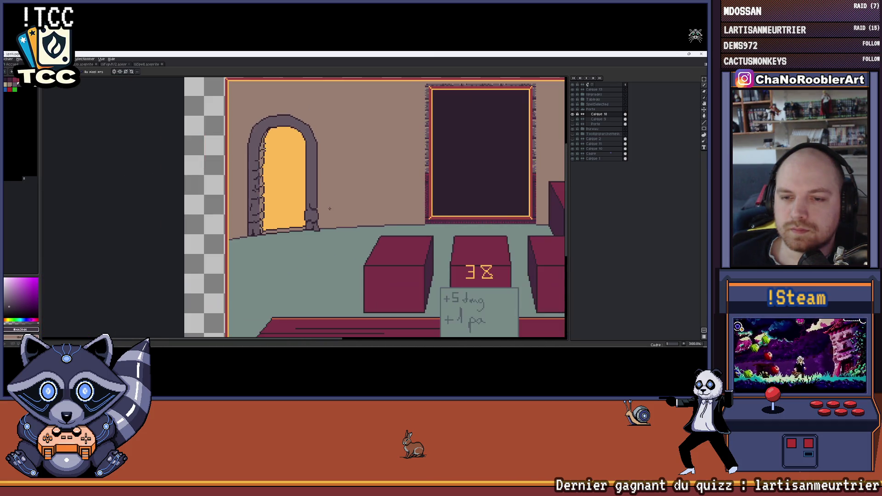
scroll(333, 206, "down", 2)
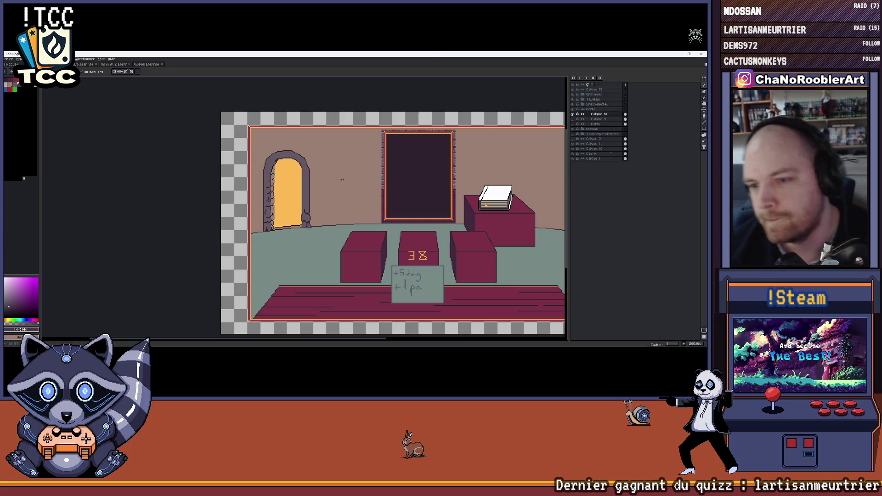
left_click_drag(348, 185, 296, 179)
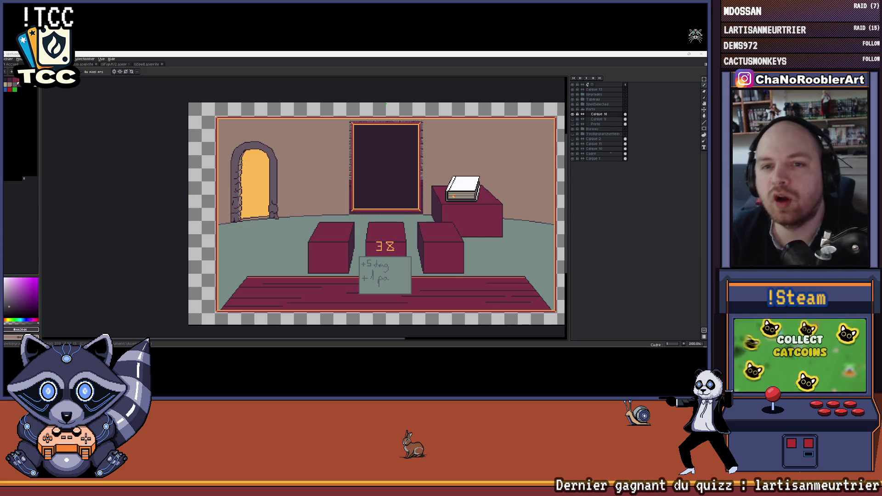
mouse_move(376, 213)
left_mouse_down()
mouse_move(352, 209)
mouse_move(412, 156)
left_mouse_up()
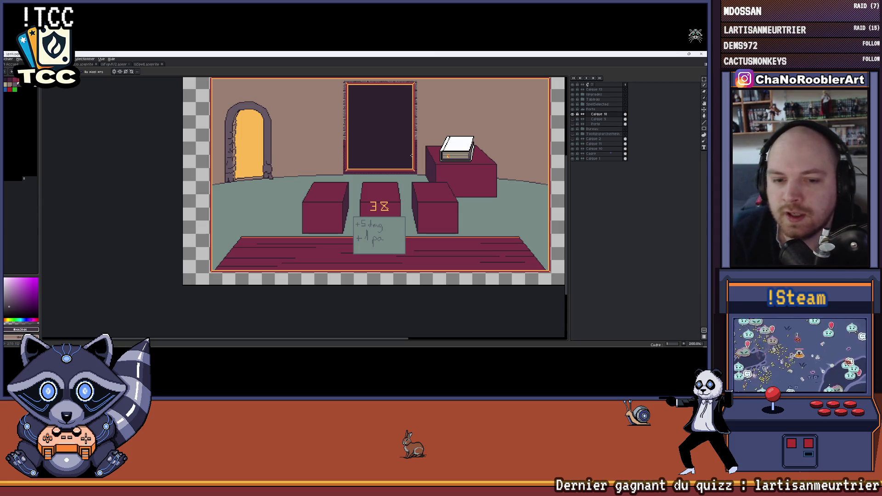
scroll(229, 123, "up", 3)
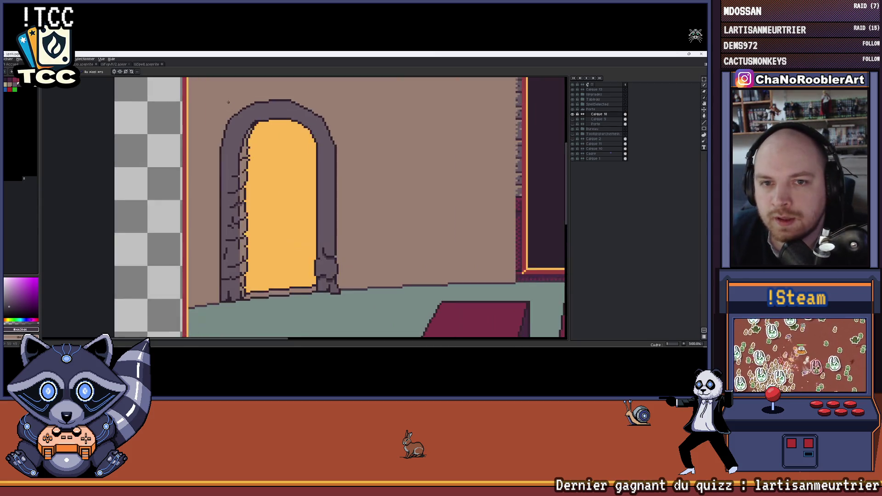
scroll(229, 124, "up", 2)
scroll(229, 123, "down", 1)
scroll(290, 120, "down", 1)
scroll(276, 125, "down", 1)
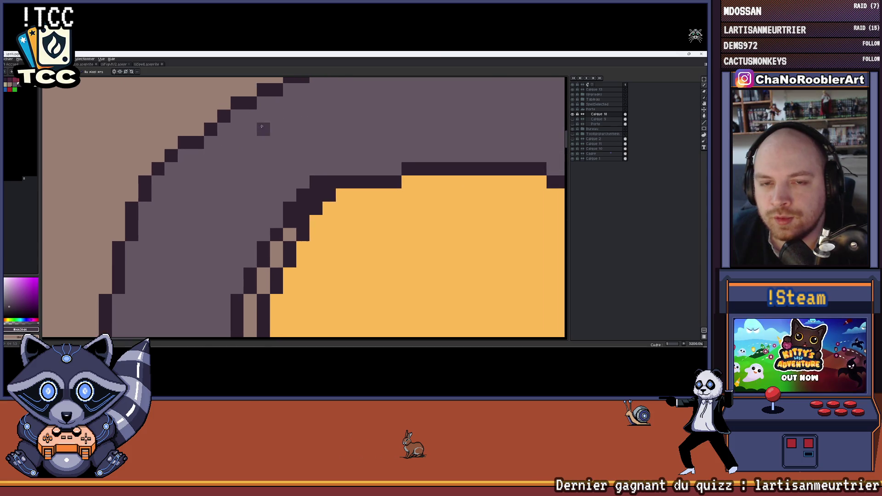
scroll(265, 127, "down", 2)
scroll(266, 123, "down", 1)
scroll(265, 122, "down", 1)
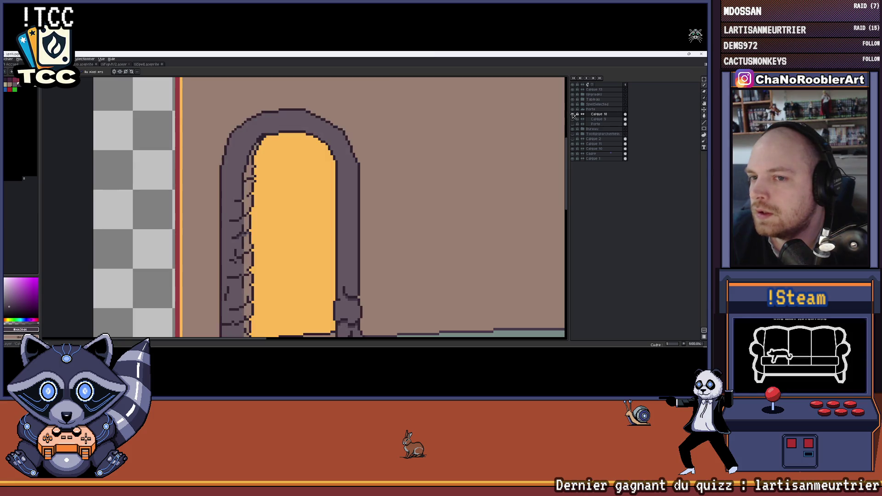
- Redraw the pixels along the arch's top-right outer edge and switch to the eyedropper
left_click_drag(332, 124, 348, 164)
scroll(348, 164, "down", 1)
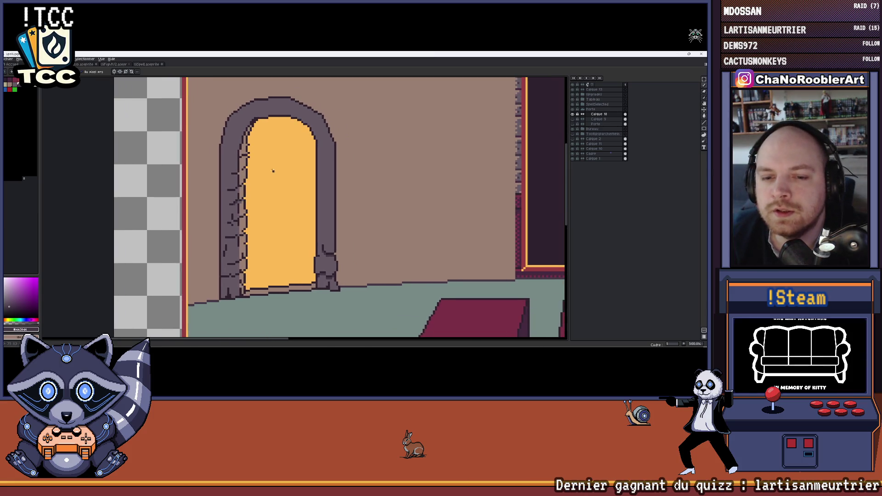
scroll(260, 216, "left", 1)
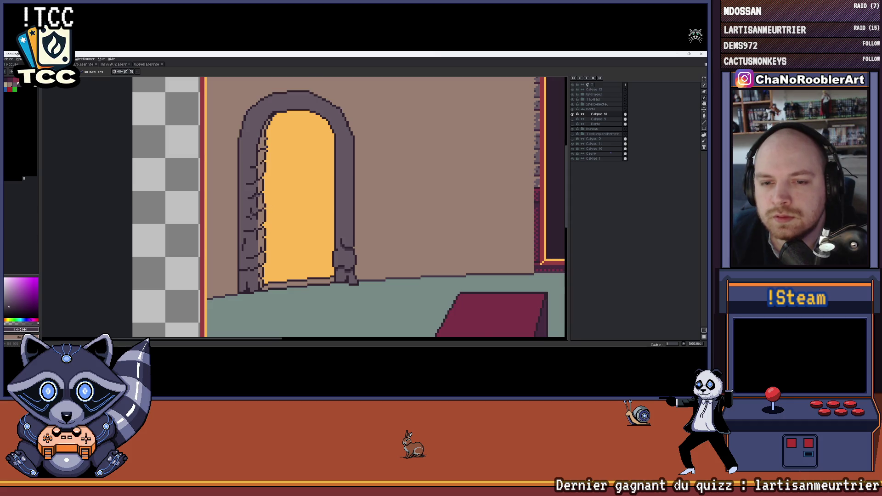
scroll(251, 213, "up", 5)
scroll(240, 170, "down", 5)
scroll(252, 172, "up", 5)
scroll(259, 175, "up", 1)
scroll(265, 178, "down", 6)
scroll(264, 177, "down", 2)
scroll(261, 175, "up", 2)
scroll(255, 172, "up", 3)
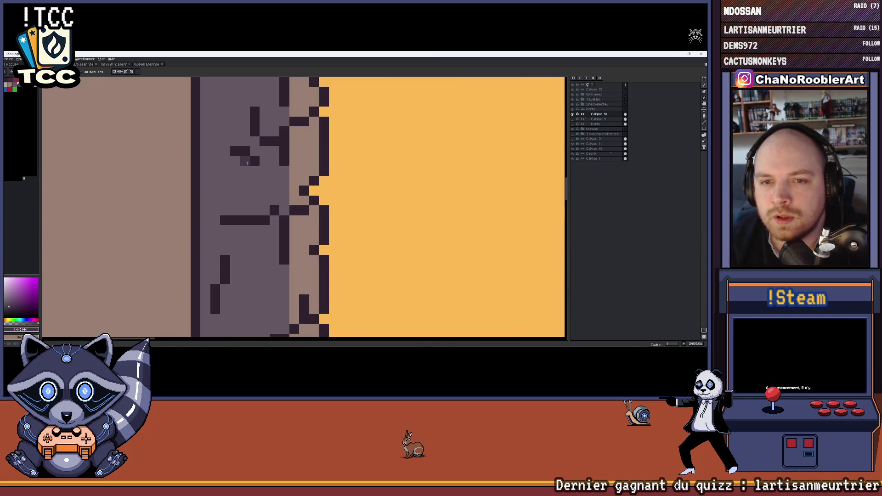
scroll(252, 169, "down", 3)
scroll(258, 175, "down", 1)
scroll(265, 182, "up", 1)
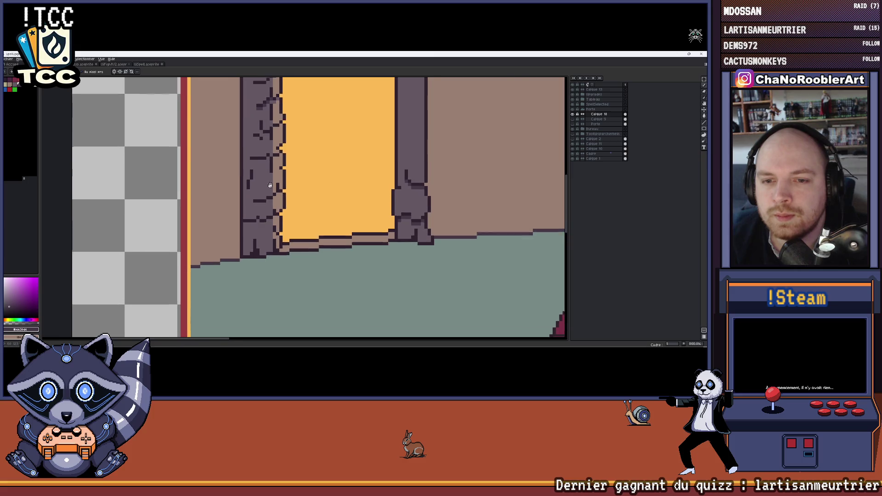
scroll(270, 186, "up", 2)
scroll(267, 188, "up", 2)
scroll(266, 188, "down", 3)
scroll(263, 189, "down", 2)
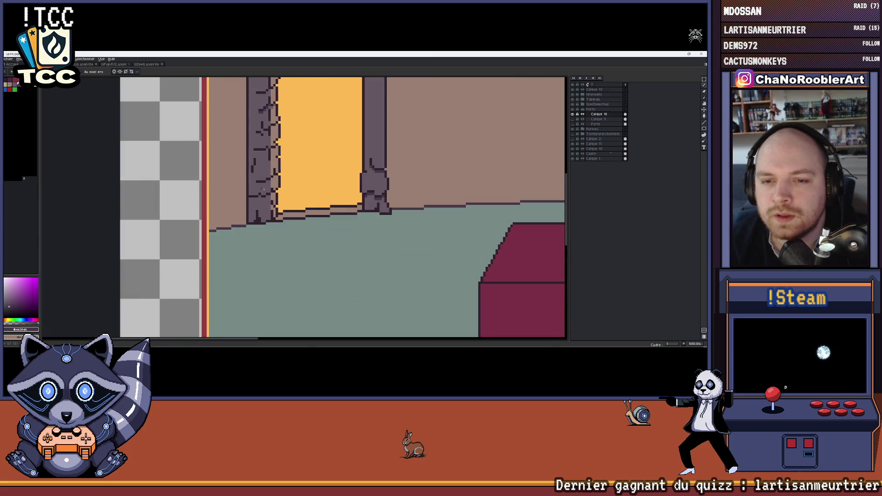
scroll(261, 191, "down", 3)
scroll(259, 193, "up", 1)
scroll(257, 195, "up", 1)
scroll(254, 199, "up", 3)
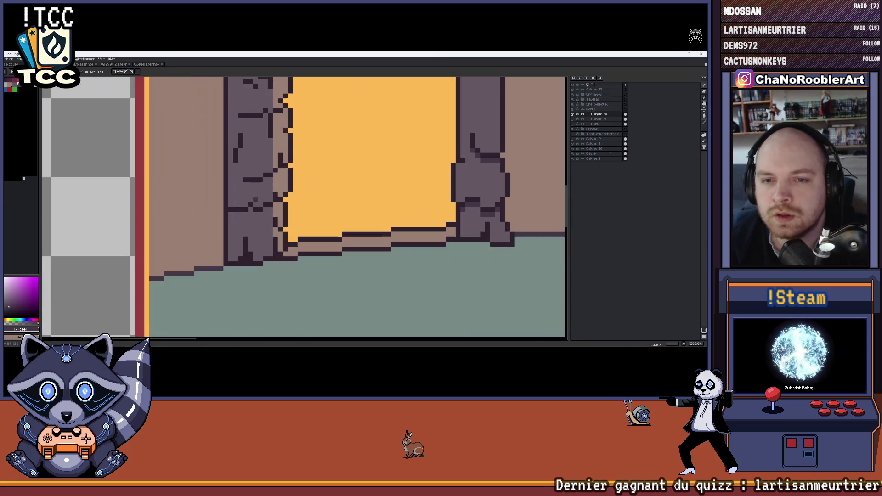
scroll(258, 172, "down", 2)
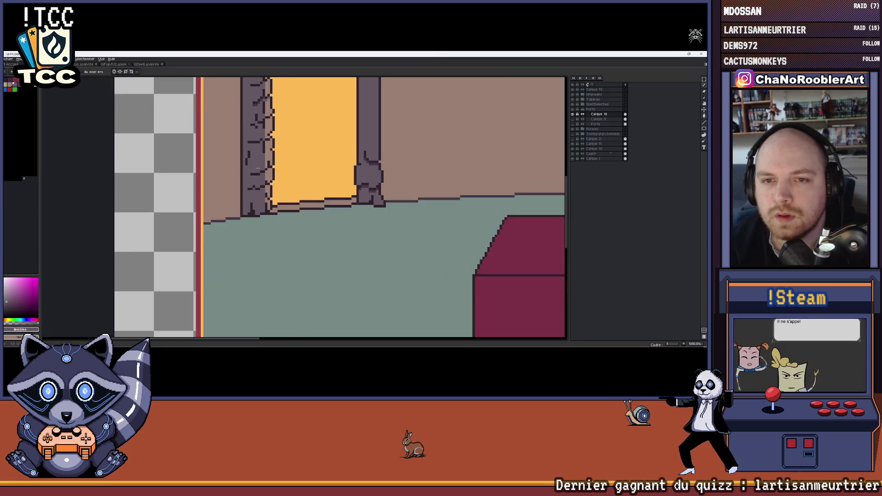
scroll(257, 169, "up", 1)
scroll(255, 167, "down", 1)
key("i")
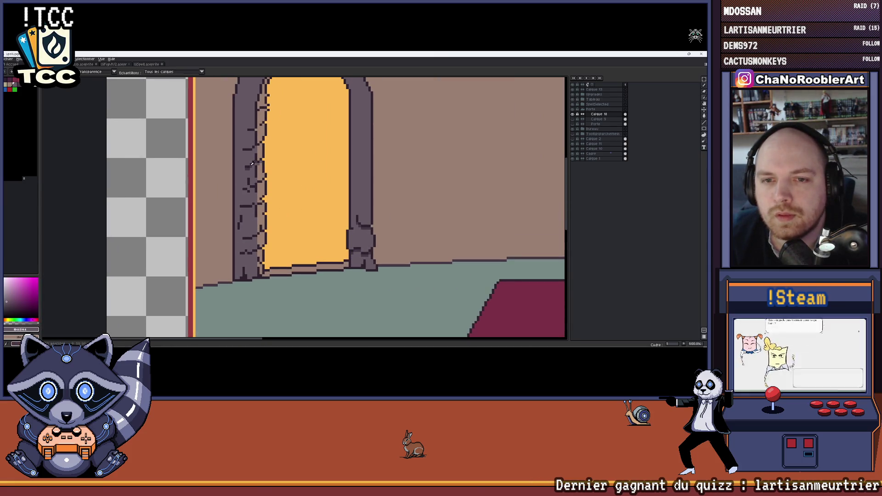
scroll(235, 200, "up", 3)
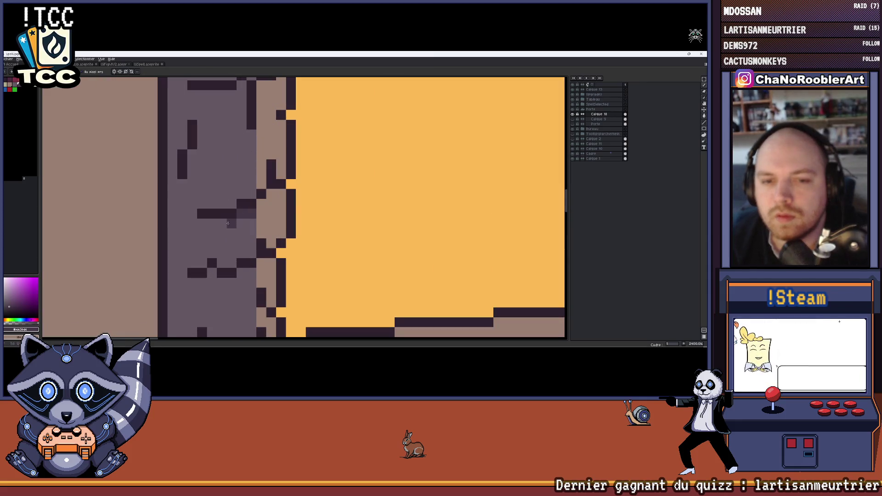
scroll(231, 228, "down", 2)
scroll(234, 238, "down", 1)
scroll(239, 246, "up", 1)
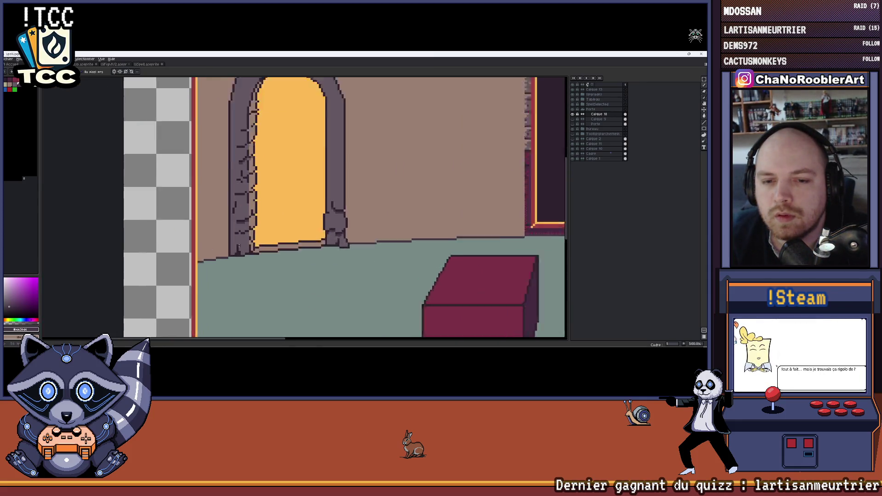
scroll(238, 247, "up", 2)
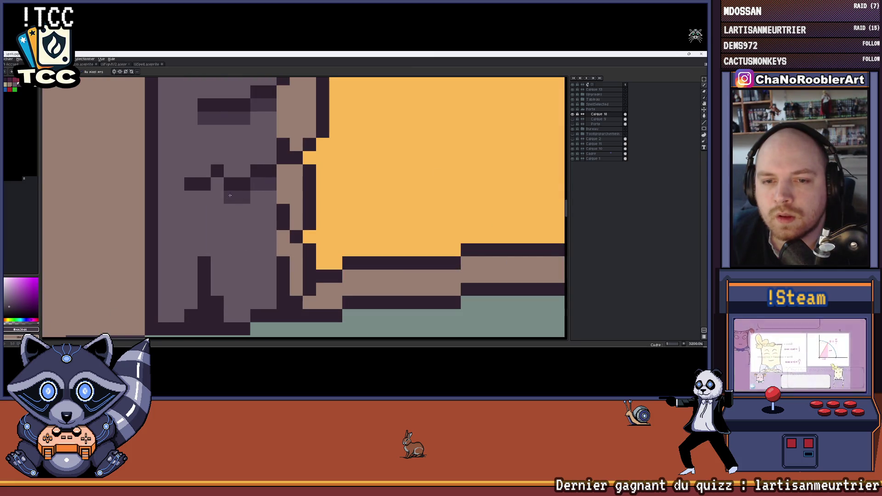
scroll(190, 198, "down", 2)
scroll(189, 197, "down", 1)
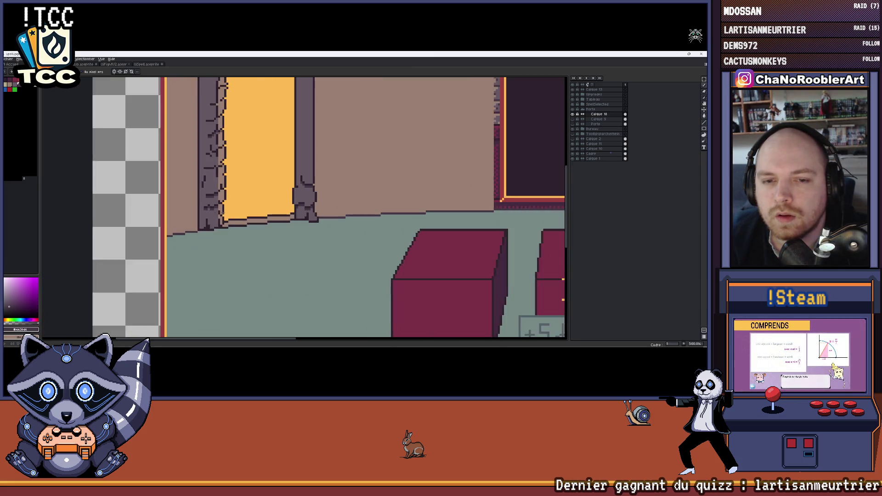
scroll(219, 214, "down", 1)
scroll(221, 217, "up", 1)
scroll(224, 224, "up", 2)
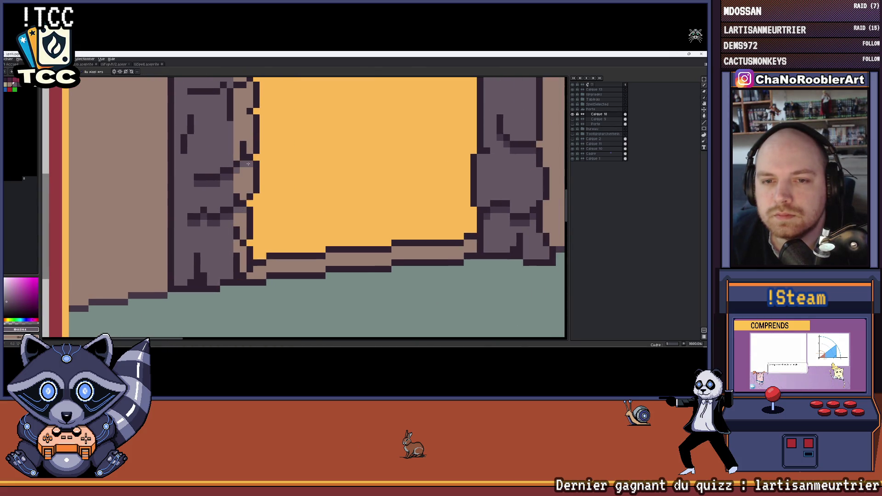
scroll(248, 164, "down", 2)
scroll(241, 193, "down", 1)
scroll(236, 217, "up", 1)
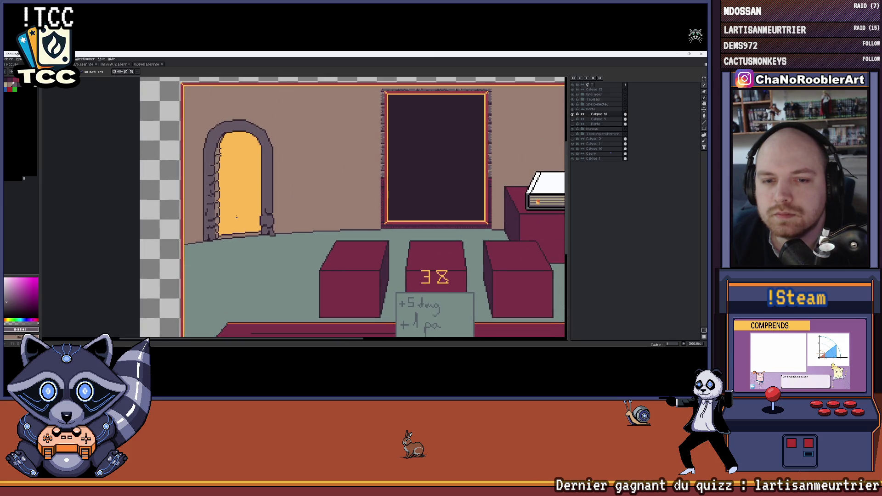
scroll(228, 240, "up", 2)
scroll(228, 243, "down", 1)
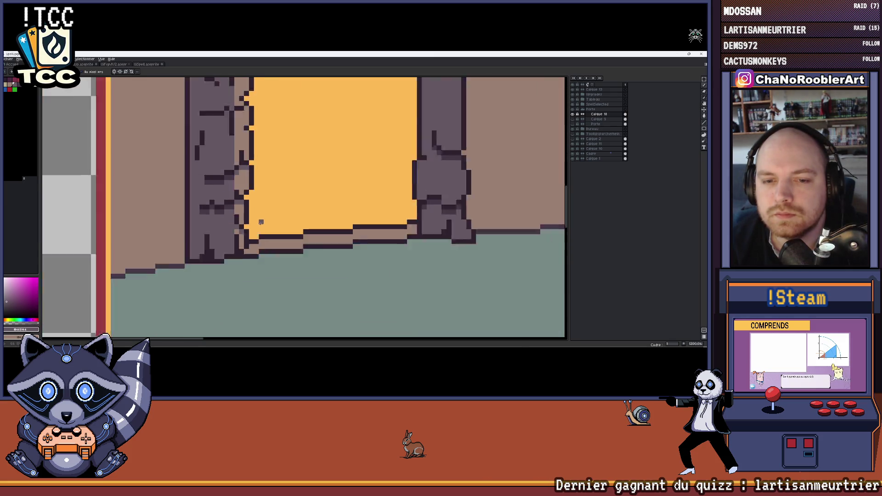
scroll(228, 243, "down", 1)
scroll(228, 243, "up", 1)
scroll(248, 227, "down", 2)
scroll(258, 217, "down", 1)
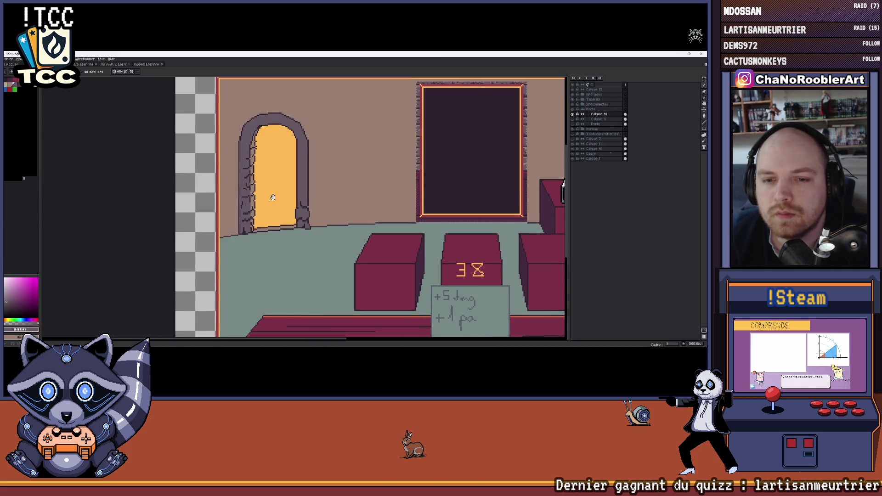
scroll(241, 215, "up", 1)
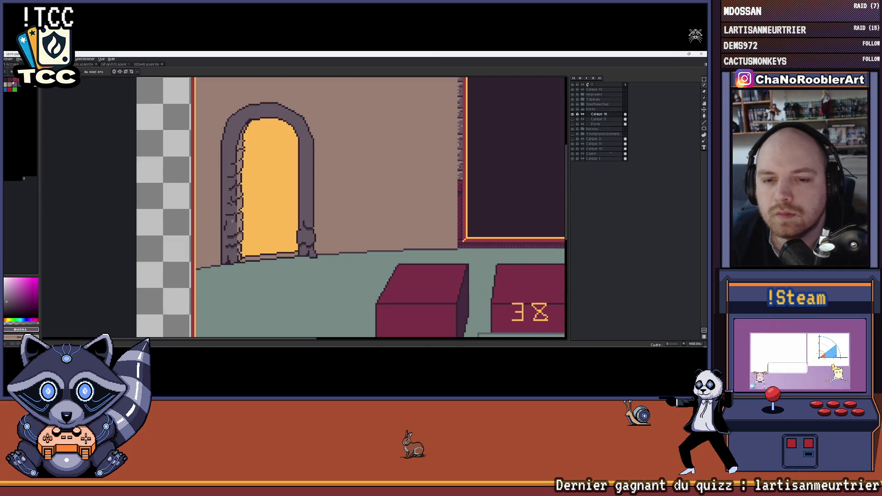
scroll(232, 220, "up", 1)
scroll(232, 220, "up", 1)
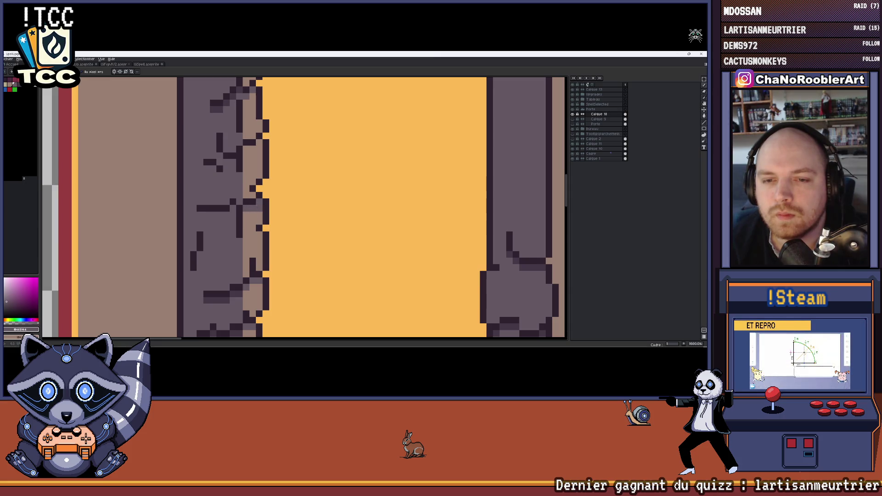
- Sample the dark stone outline colour as the drawing colour and pan around the room
left_click(214, 287, "ctrl")
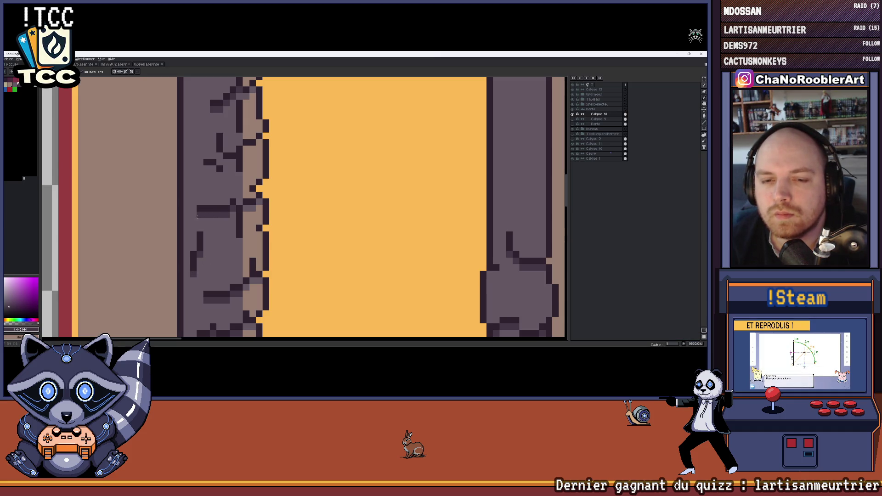
scroll(197, 217, "down", 1)
scroll(198, 217, "down", 1)
scroll(278, 230, "down", 1)
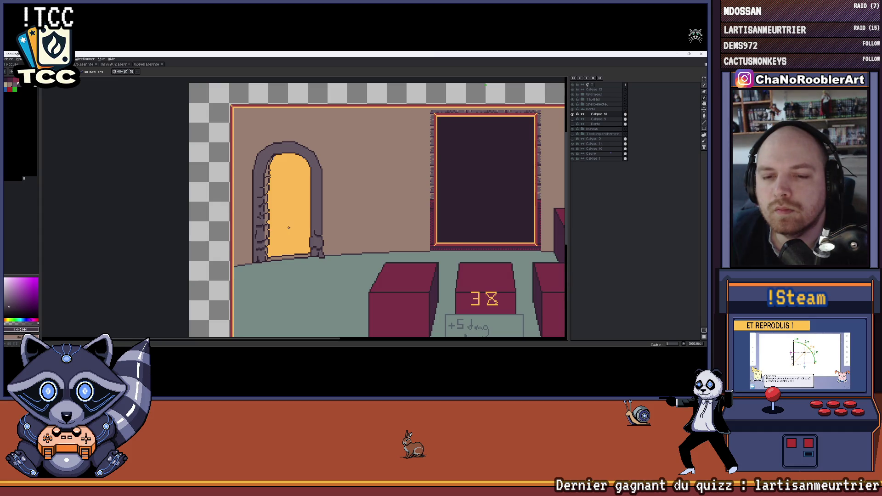
scroll(288, 227, "up", 2)
scroll(288, 228, "down", 1)
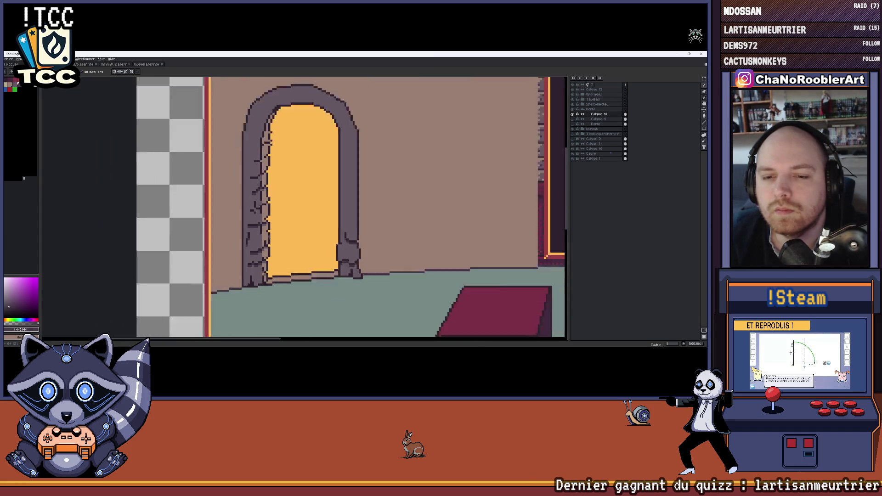
scroll(289, 228, "down", 1)
left_click_drag(282, 227, 255, 259)
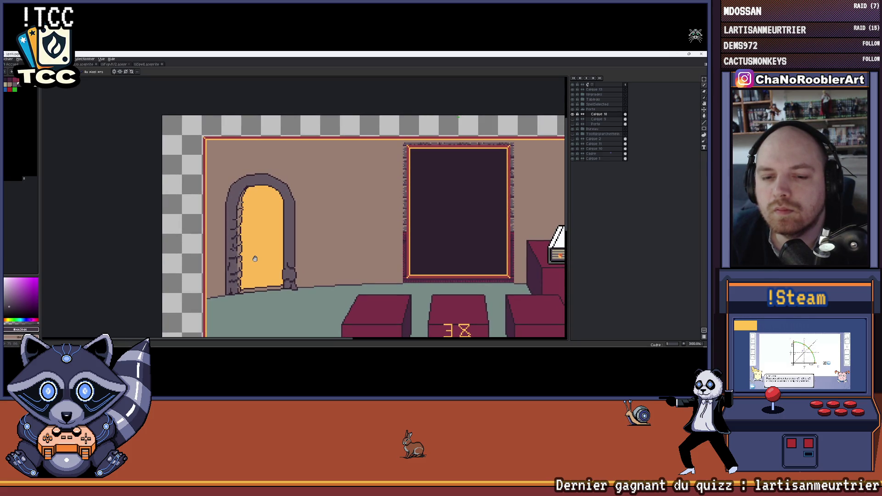
left_click_drag(255, 258, 255, 275)
scroll(256, 275, "up", 3)
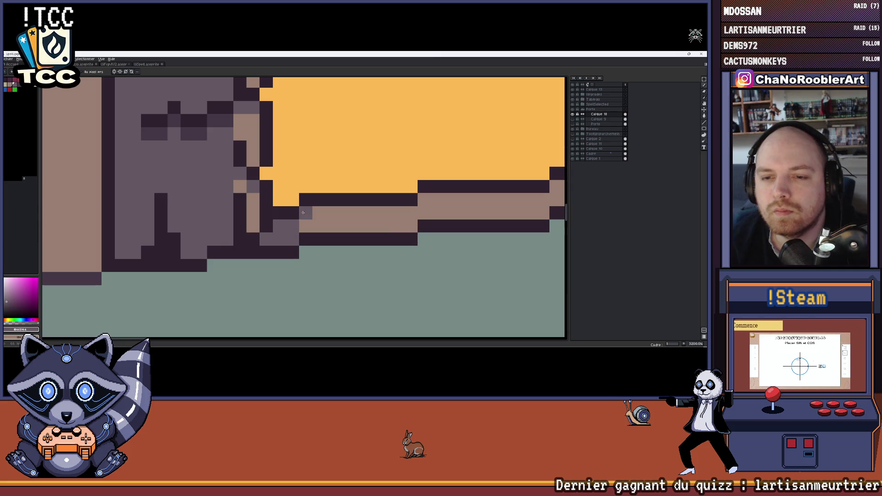
scroll(302, 212, "down", 5)
scroll(300, 234, "up", 1)
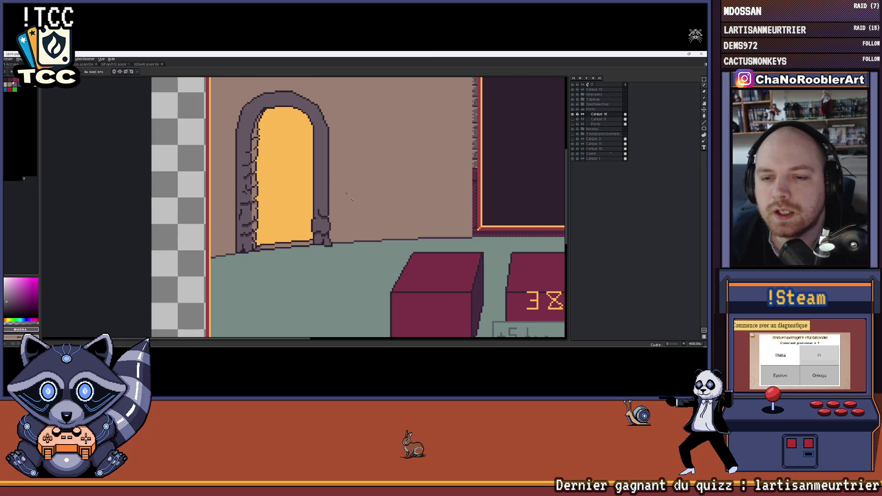
scroll(291, 246, "up", 3)
scroll(258, 221, "down", 2)
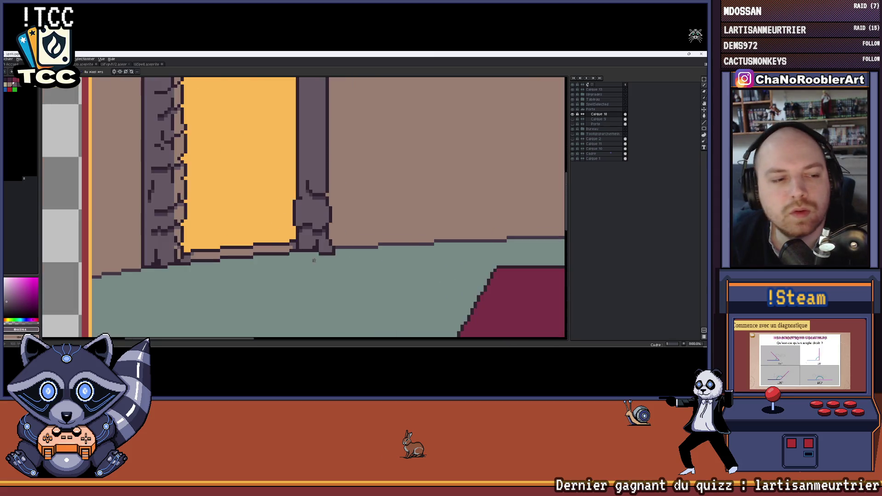
scroll(351, 222, "down", 2)
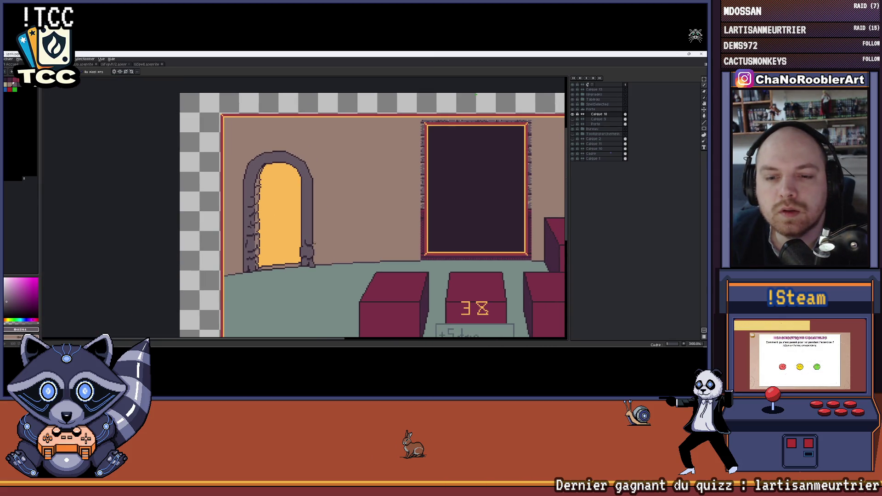
left_click_drag(344, 220, 328, 242)
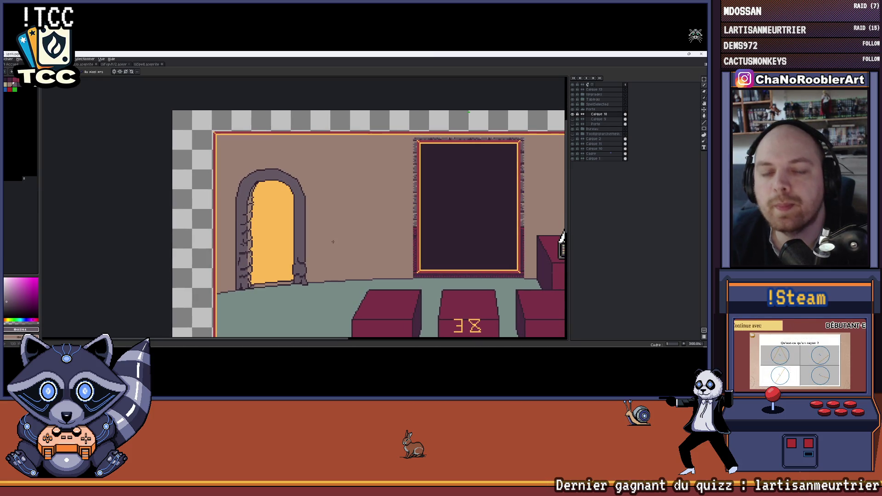
left_click_drag(328, 242, 314, 247)
scroll(314, 247, "down", 3)
scroll(355, 206, "up", 2)
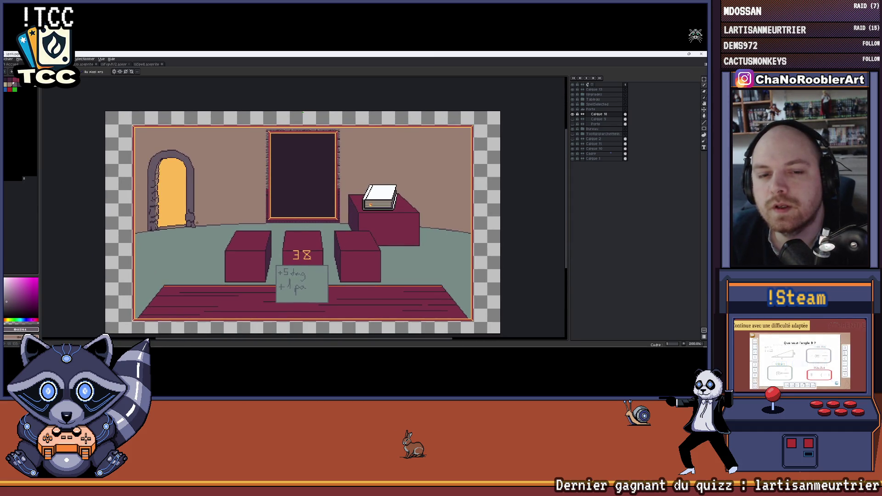
scroll(166, 217, "up", 2)
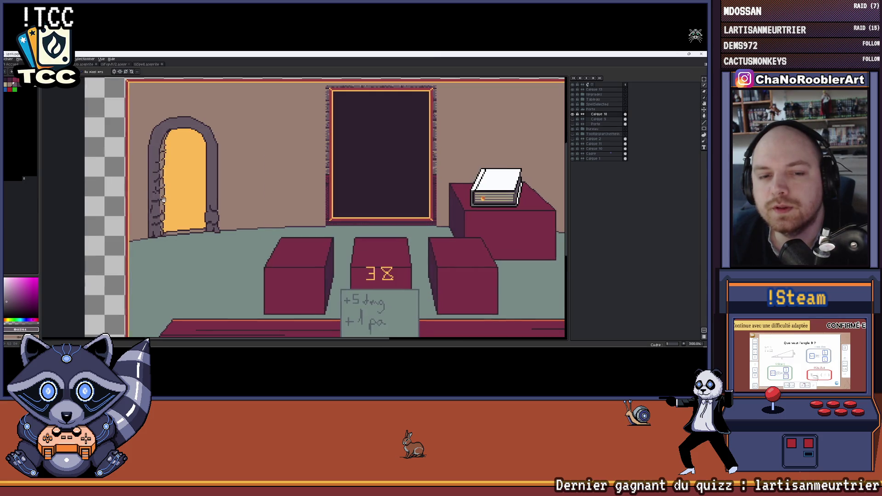
scroll(223, 229, "up", 2)
scroll(222, 229, "up", 2)
scroll(222, 229, "left", 2)
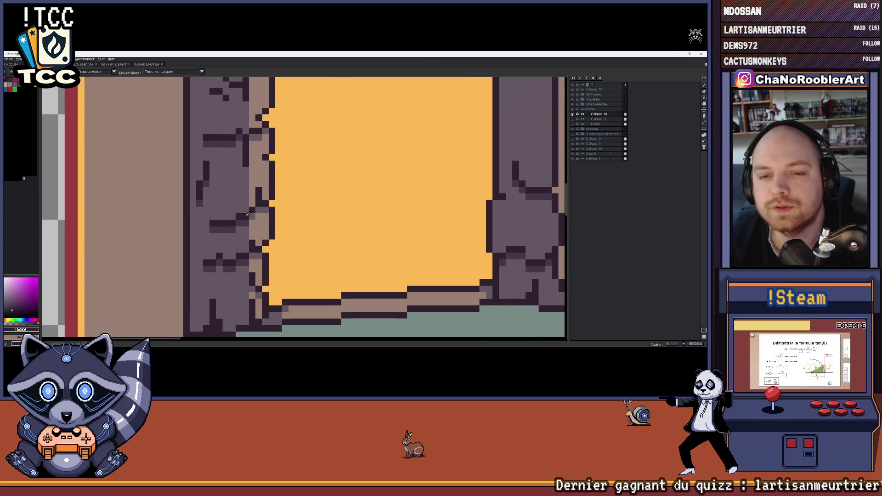
scroll(244, 235, "down", 2)
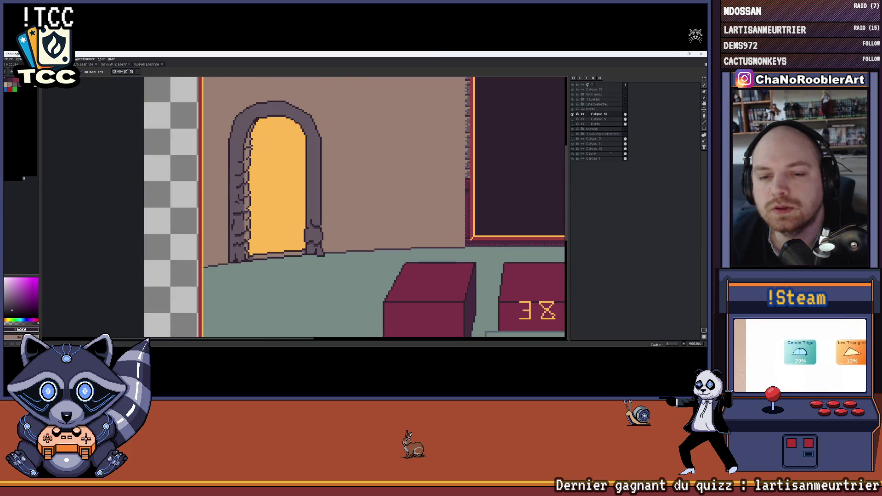
scroll(232, 248, "up", 2)
scroll(245, 276, "down", 1)
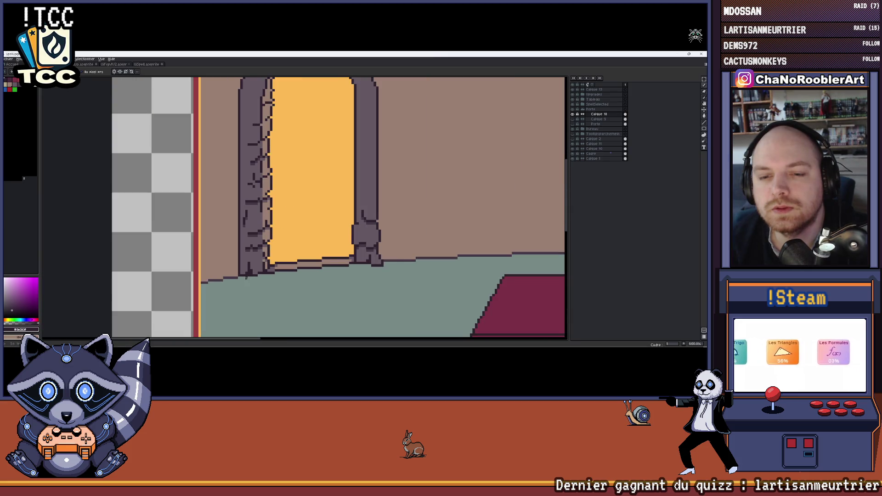
scroll(224, 263, "up", 2)
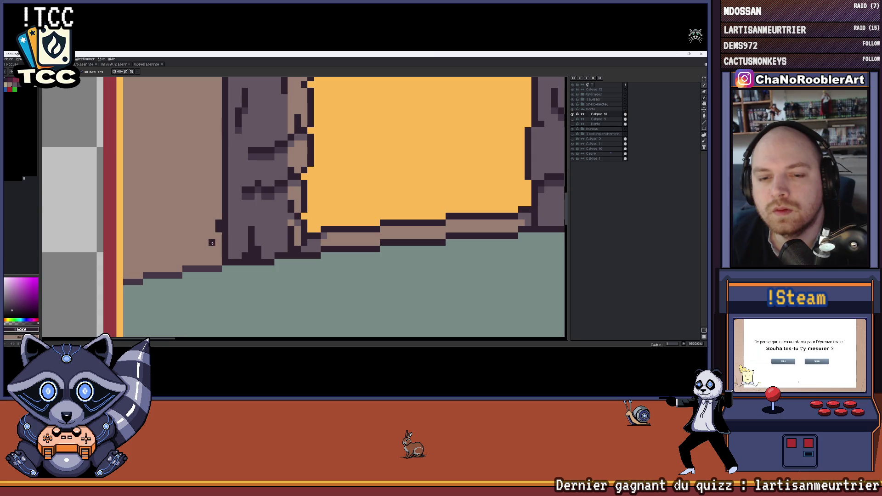
- Undo the two recent pencil strokes by the doorway's lower-left edge
key("ctrl+z")
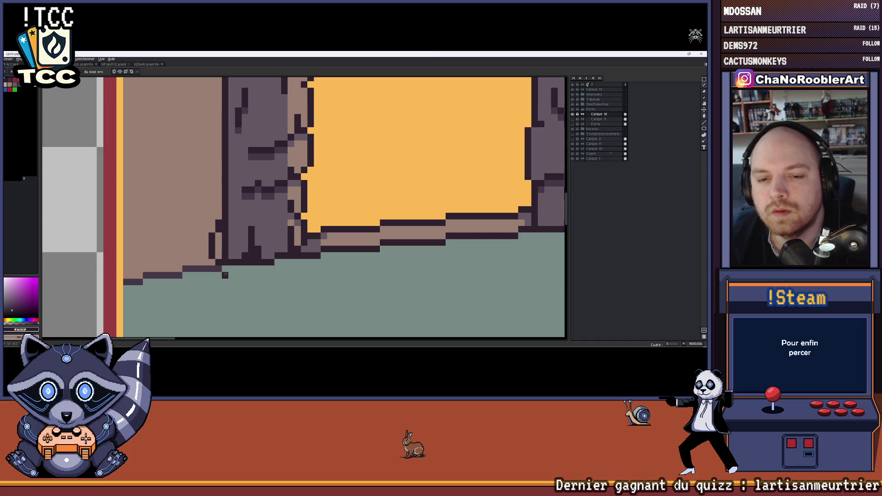
key("ctrl+z")
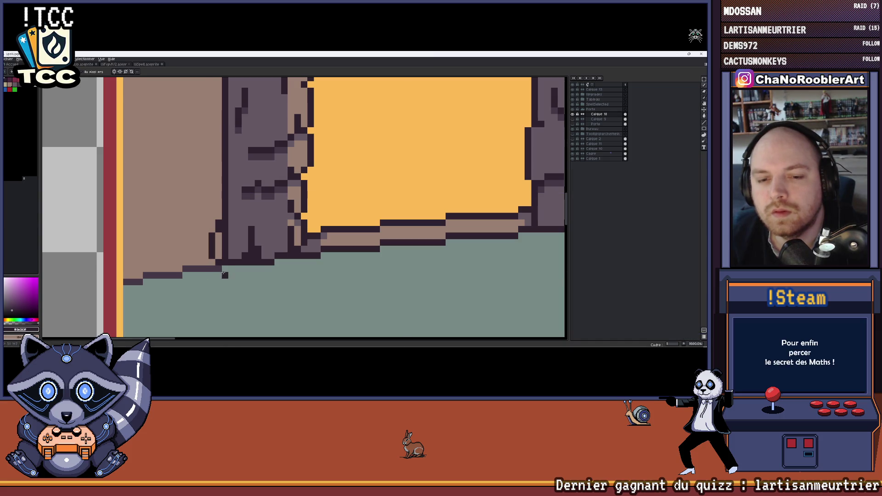
left_click_drag(224, 275, 240, 276)
key("ctrl+z")
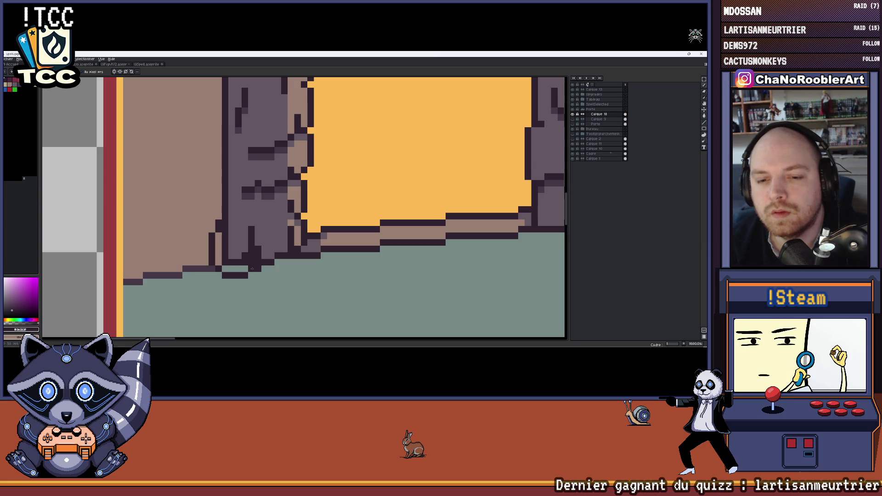
scroll(252, 268, "down", 1)
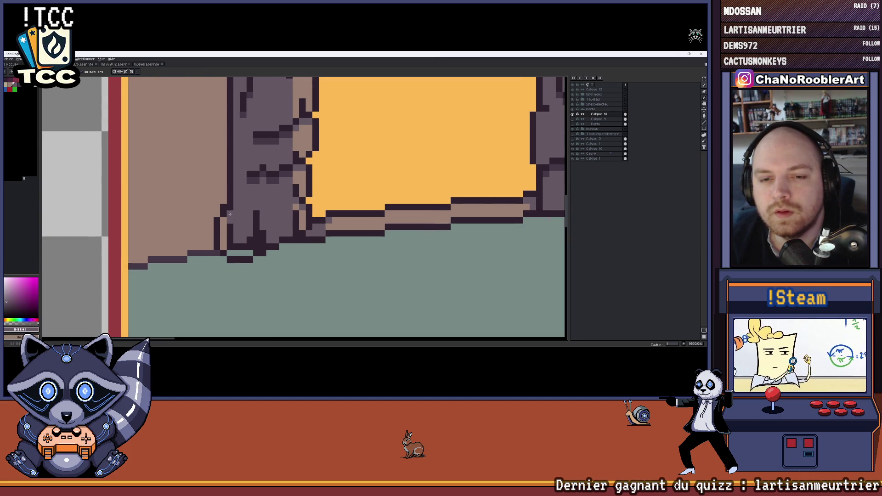
left_click_drag(224, 226, 223, 242)
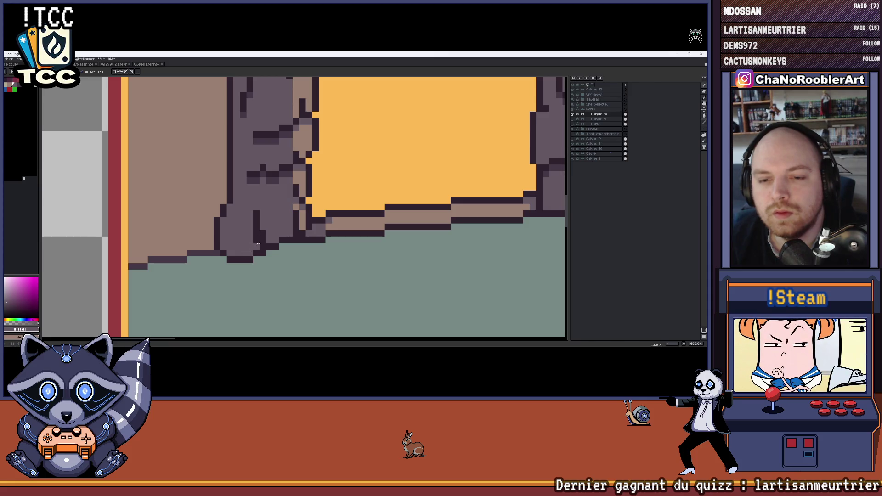
left_click(255, 246)
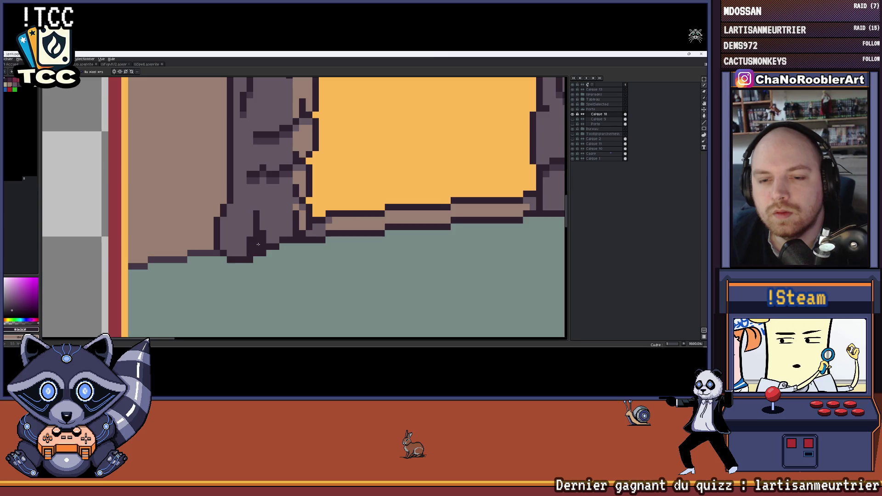
scroll(256, 245, "down", 3)
scroll(254, 246, "up", 1)
scroll(251, 246, "up", 1)
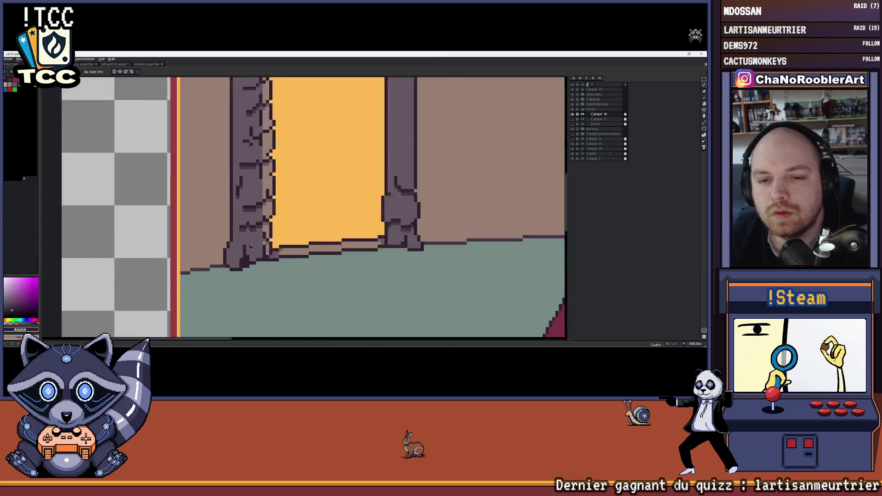
scroll(250, 246, "up", 2)
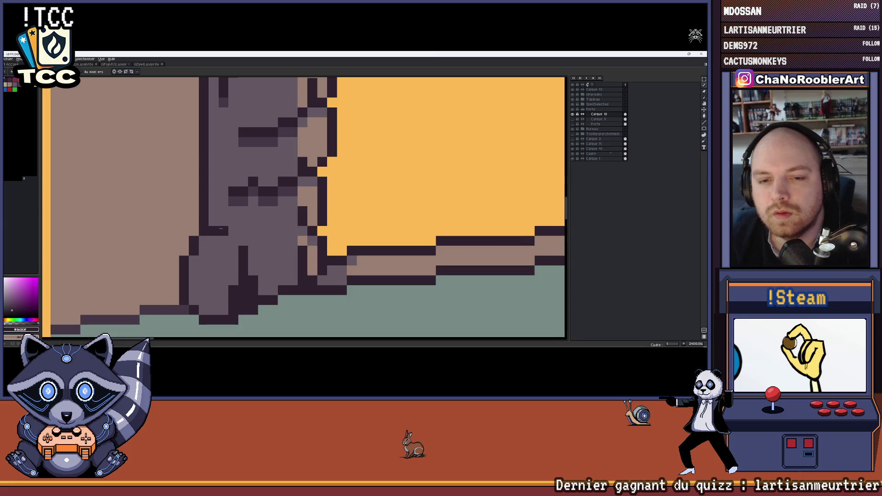
scroll(219, 230, "down", 1)
scroll(215, 226, "up", 1)
scroll(210, 224, "up", 1)
scroll(206, 221, "up", 1)
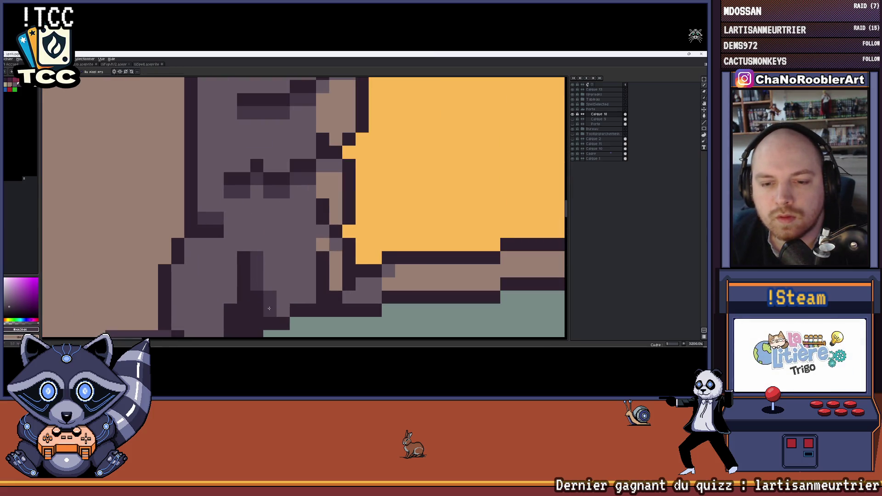
scroll(269, 309, "down", 2)
scroll(269, 309, "down", 2)
scroll(269, 308, "down", 1)
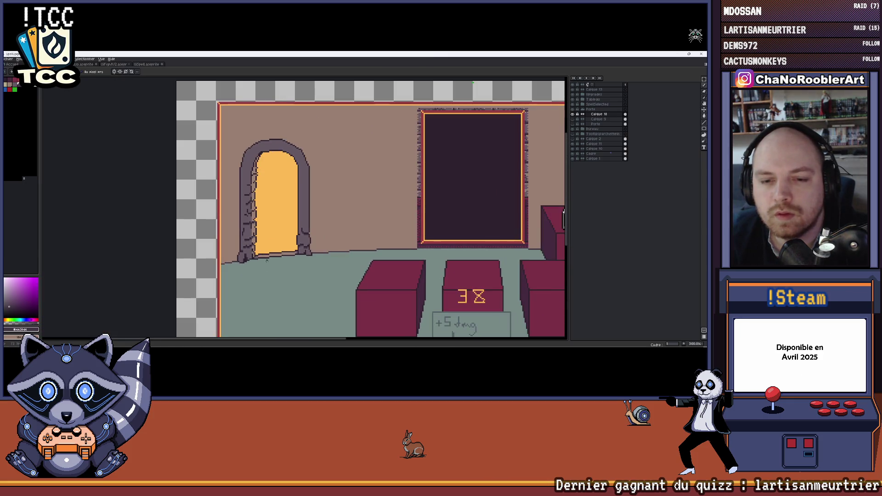
scroll(273, 251, "up", 2)
scroll(248, 234, "up", 2)
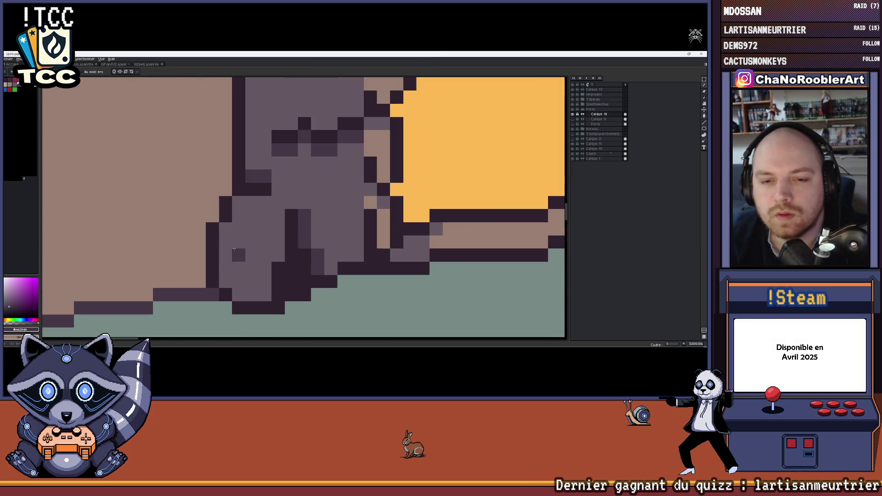
scroll(230, 217, "up", 2)
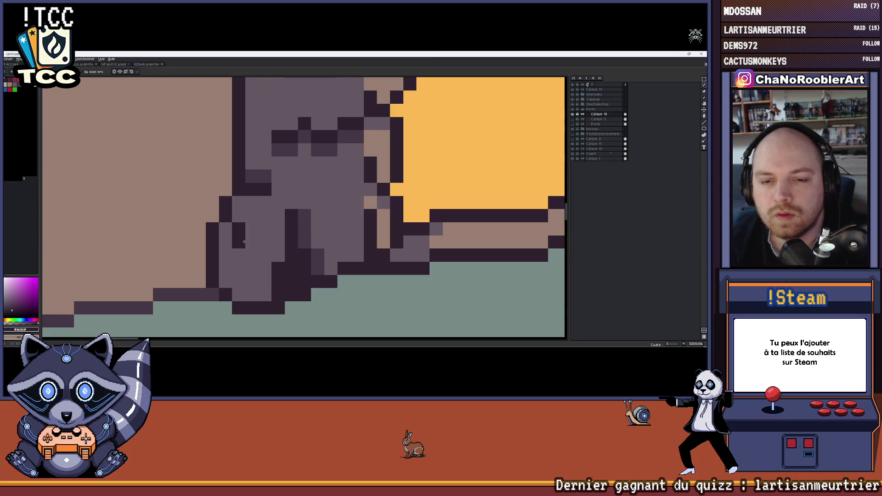
scroll(244, 242, "down", 2)
scroll(254, 240, "down", 1)
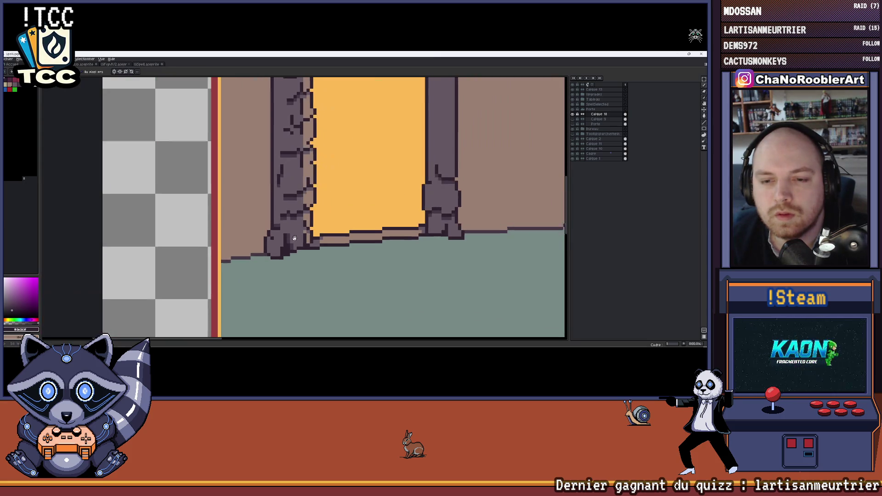
scroll(262, 239, "up", 1)
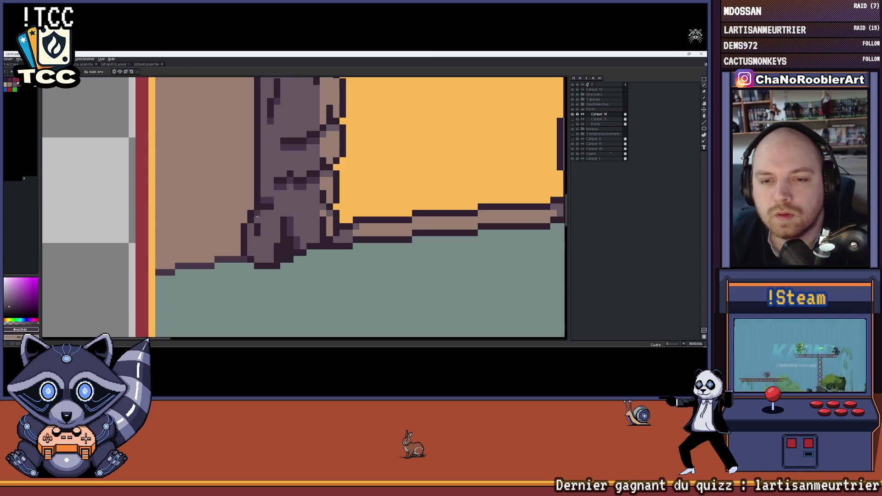
scroll(267, 206, "down", 2)
scroll(268, 227, "down", 2)
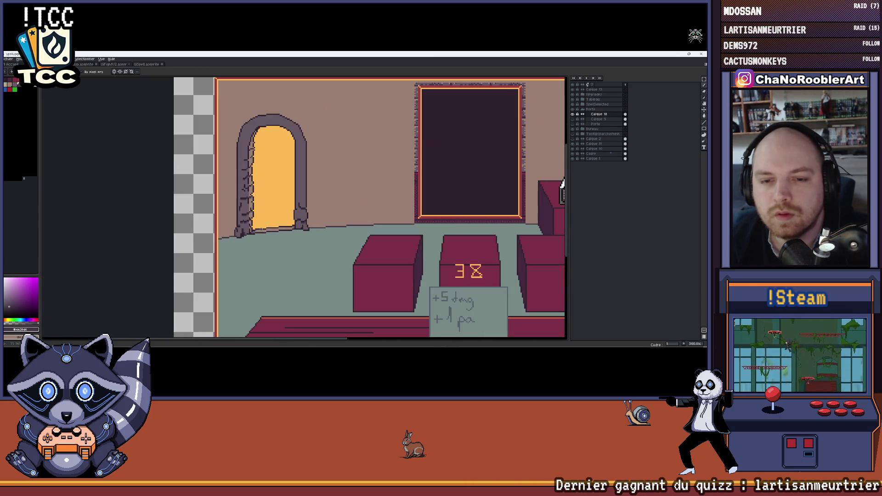
scroll(279, 222, "down", 1)
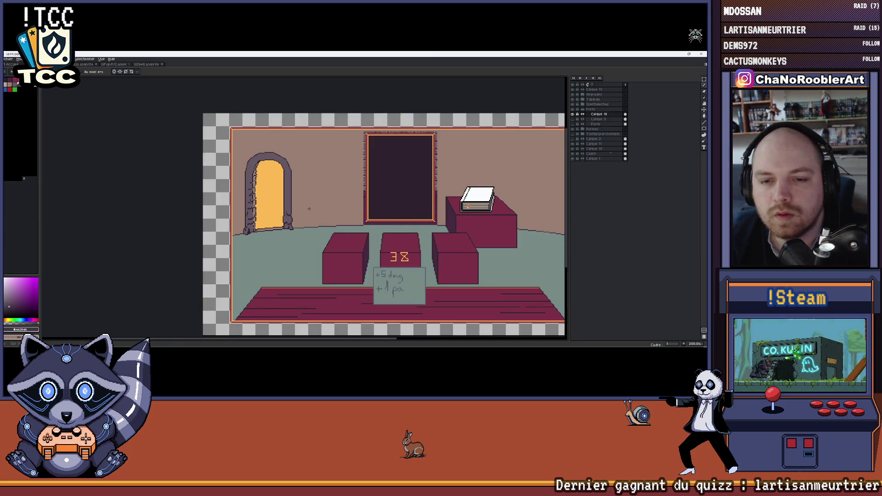
scroll(252, 231, "up", 2)
scroll(275, 230, "up", 1)
scroll(290, 228, "down", 1)
scroll(296, 228, "down", 1)
scroll(300, 227, "up", 1)
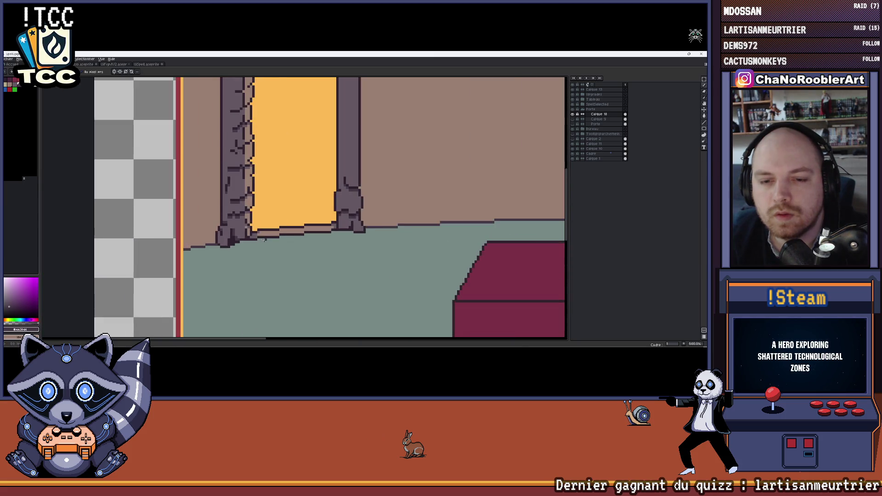
scroll(305, 227, "down", 1)
scroll(309, 227, "down", 1)
scroll(314, 228, "down", 1)
scroll(311, 227, "up", 1)
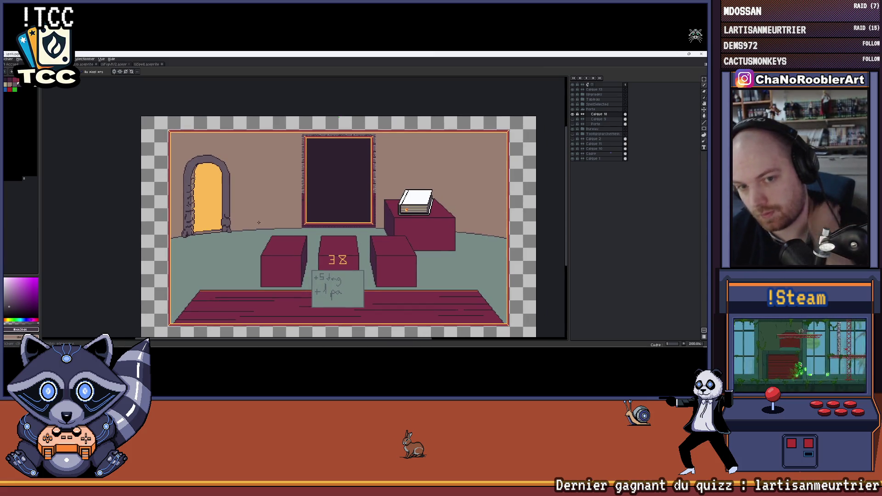
left_click_drag(266, 177, 281, 178)
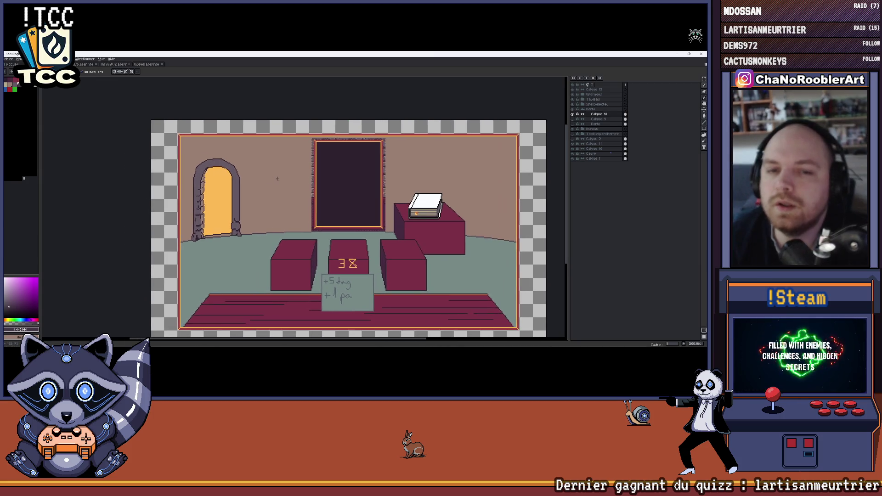
left_click_drag(222, 169, 227, 170)
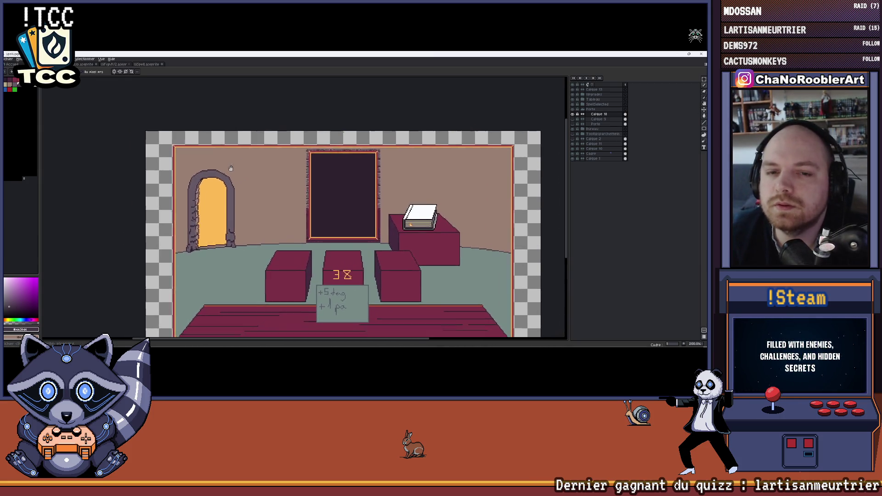
scroll(227, 169, "down", 1)
scroll(254, 178, "up", 1)
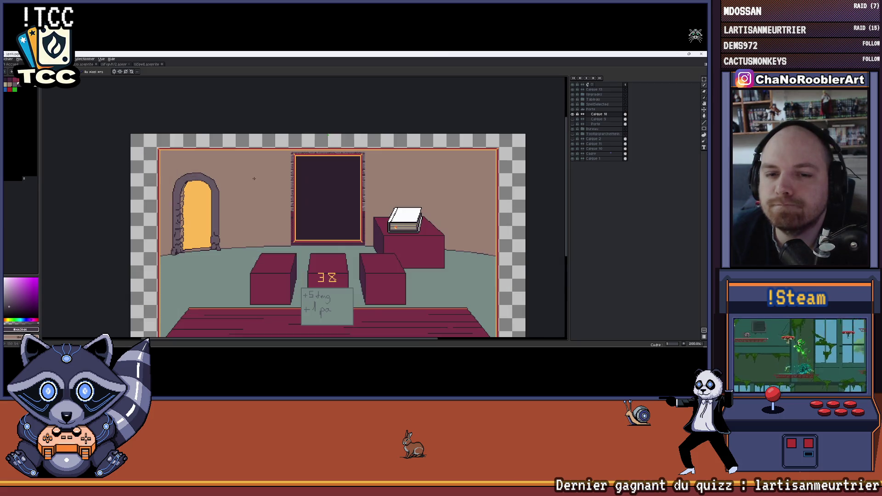
left_click_drag(269, 192, 275, 165)
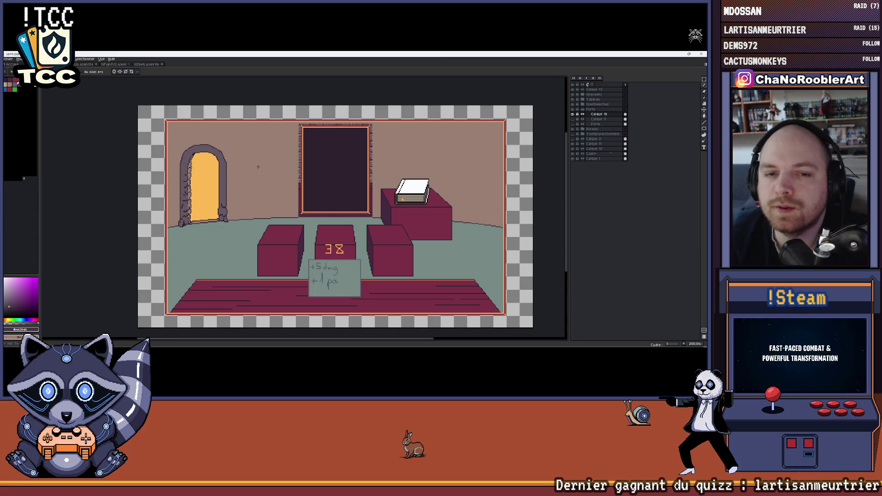
left_click(146, 64)
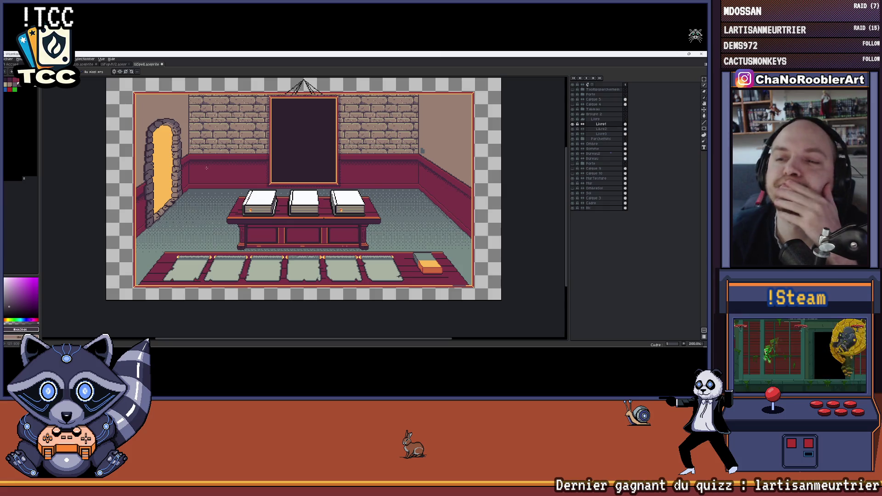
scroll(234, 186, "down", 1)
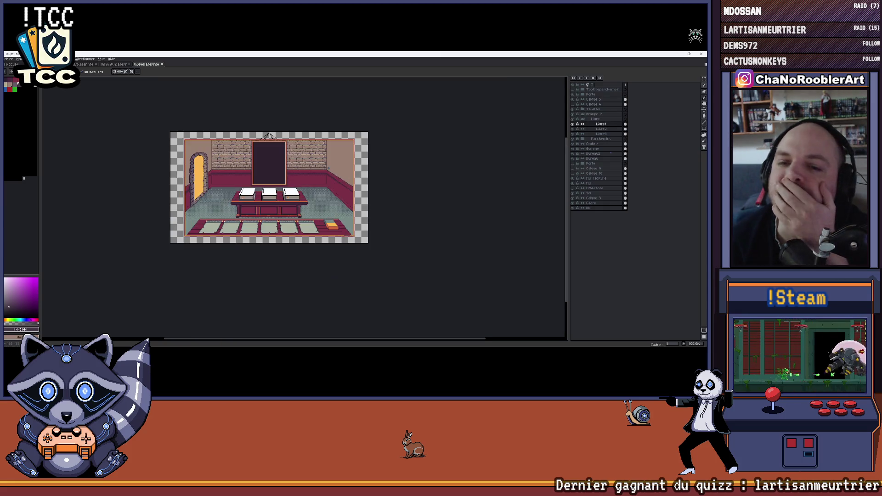
scroll(234, 155, "up", 1)
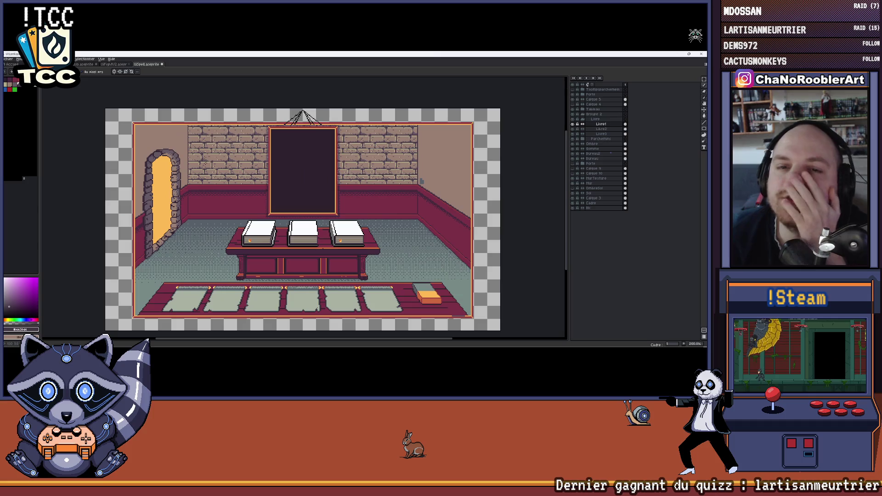
left_click(111, 64)
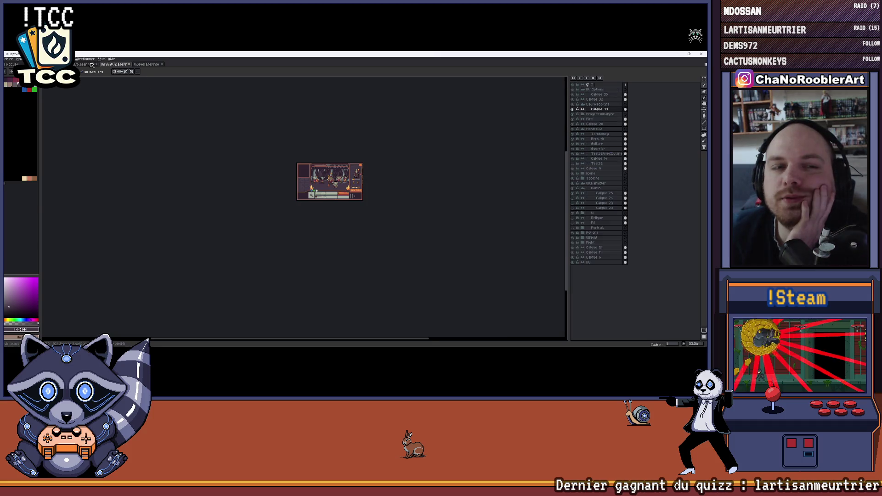
left_click(87, 64)
left_click(144, 64)
left_click(111, 65)
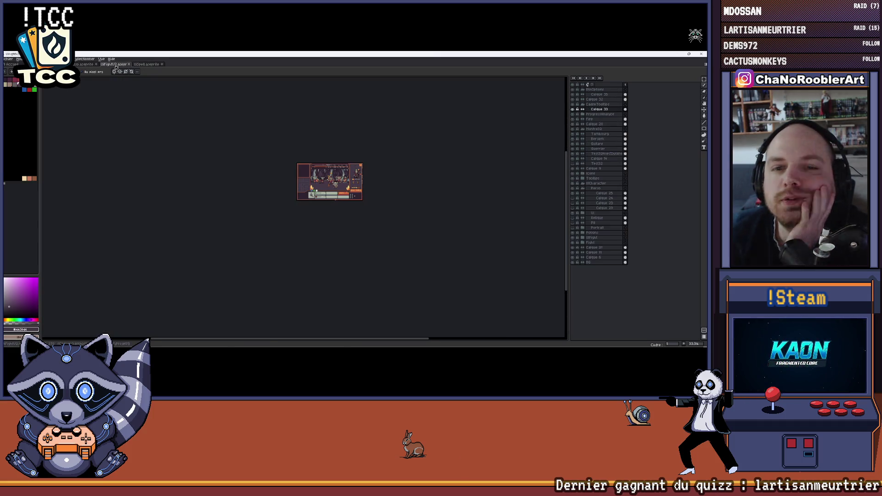
left_click(86, 64)
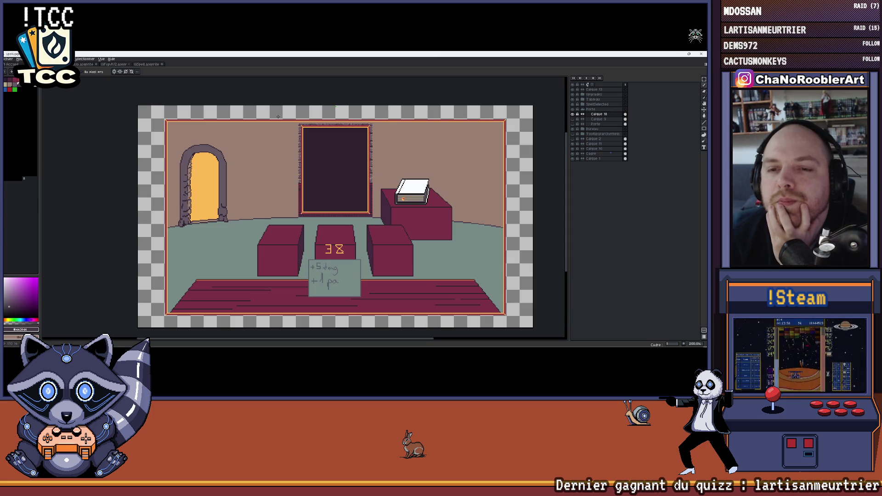
left_click(116, 65)
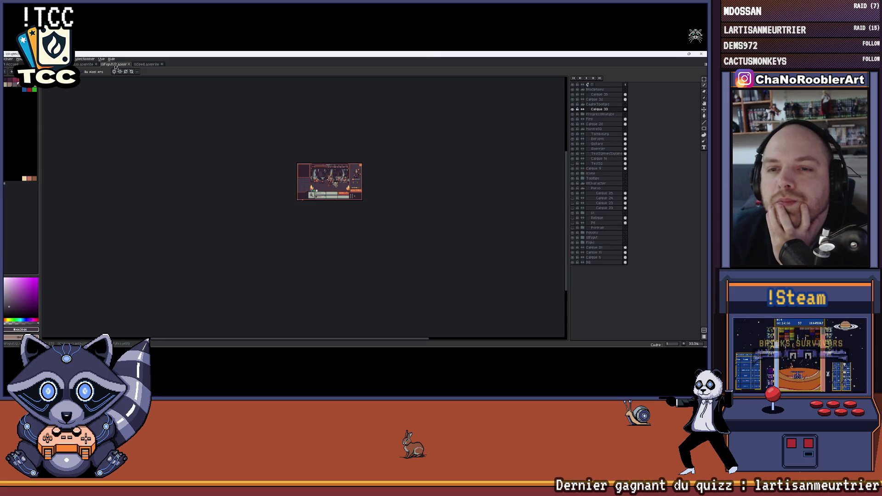
left_click(141, 65)
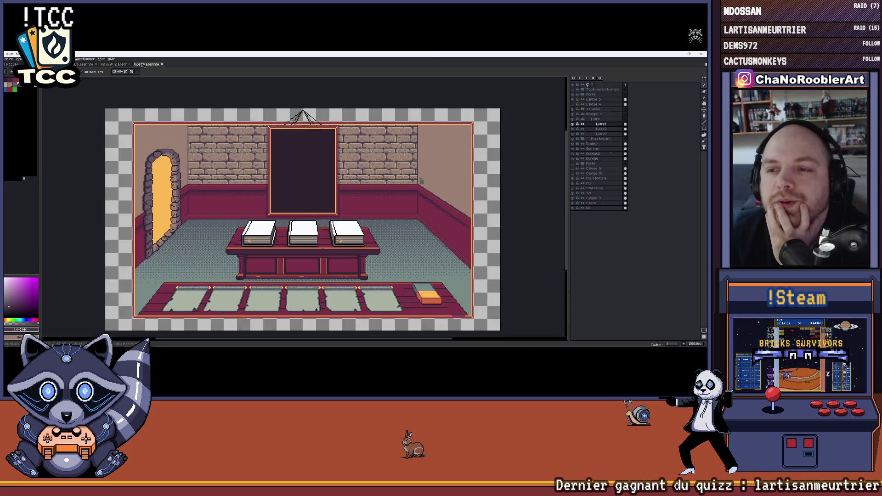
scroll(303, 219, "down", 2)
scroll(304, 220, "up", 3)
scroll(304, 219, "down", 1)
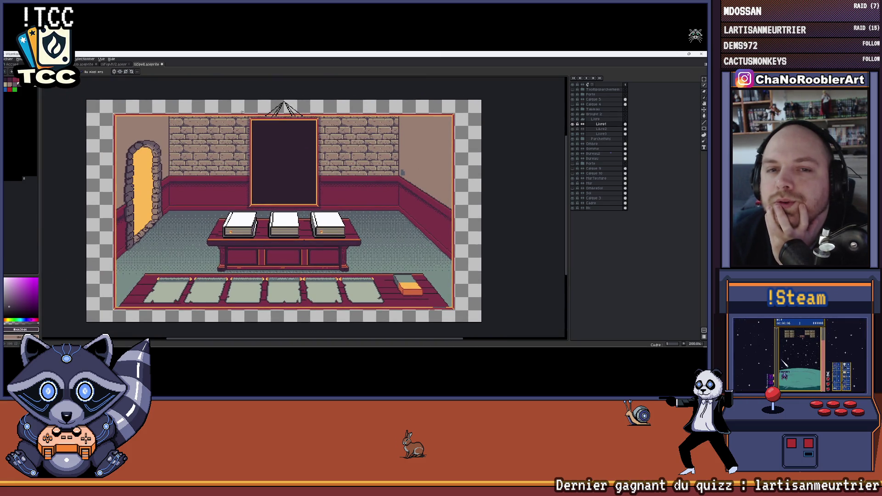
scroll(196, 150, "up", 1)
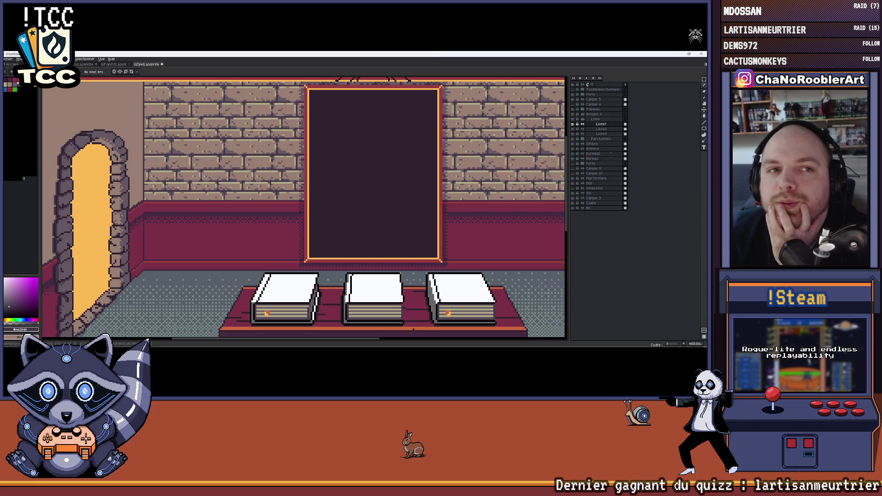
key("ctrl+Tab")
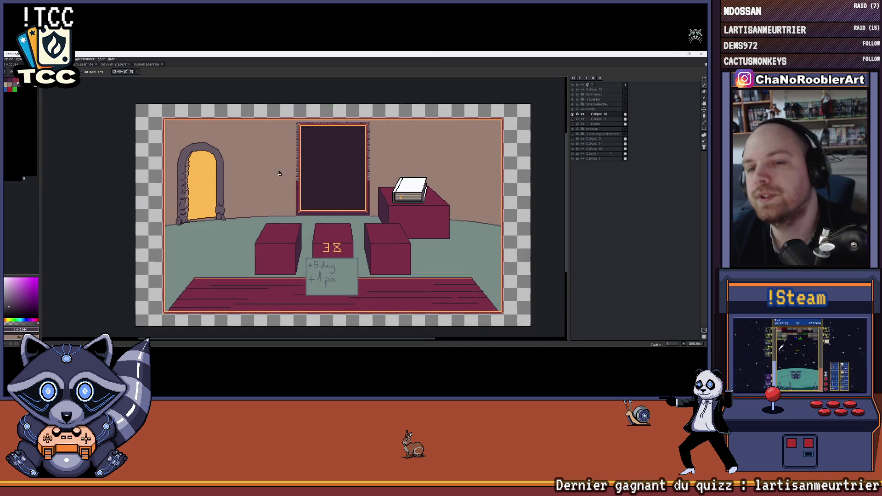
scroll(306, 198, "up", 1)
scroll(306, 199, "up", 2)
- Toggle the door layer to compare, then repaint the dotted red row under the frame in wall beige
left_click(577, 105)
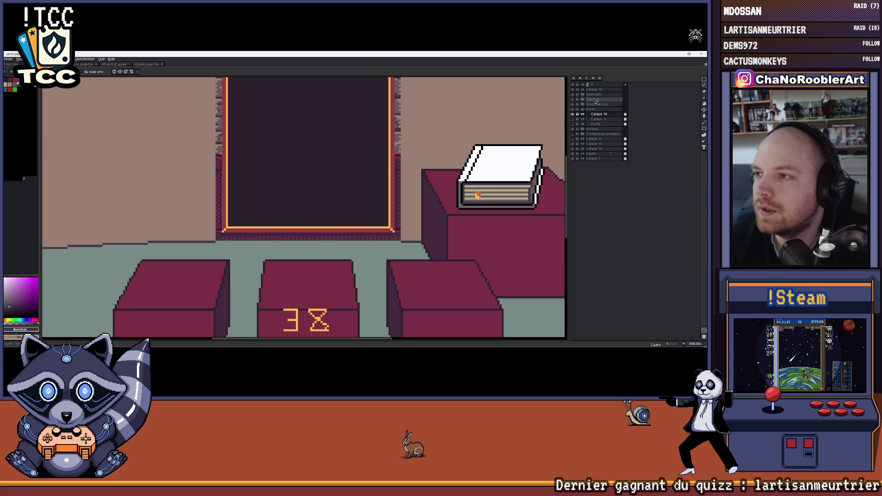
left_click(575, 106)
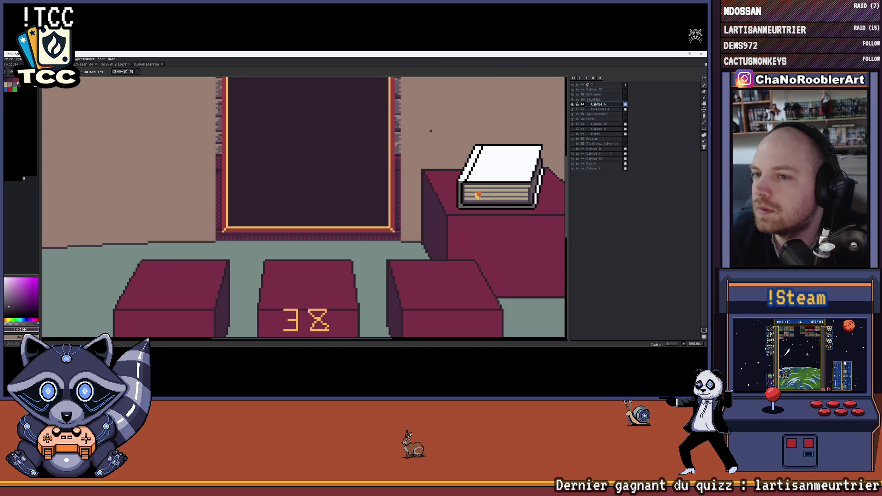
left_click_drag(404, 136, 390, 154)
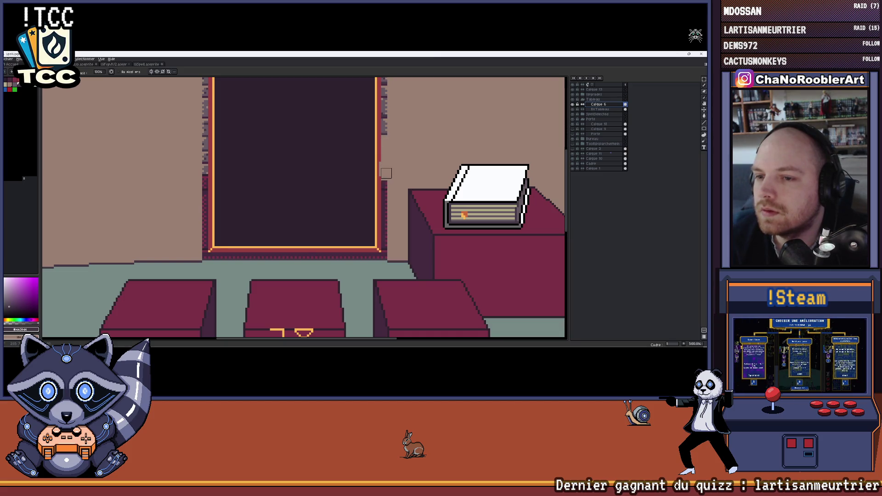
scroll(411, 170, "down", 2)
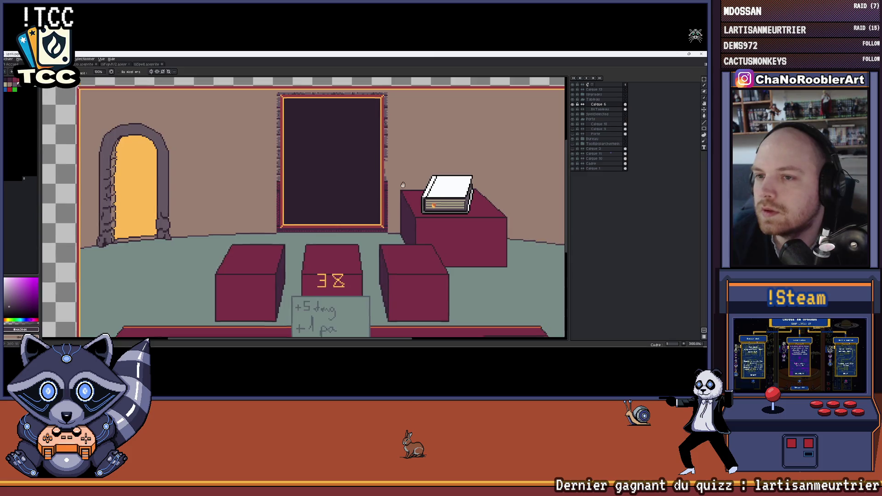
scroll(411, 170, "up", 1)
scroll(384, 143, "up", 2)
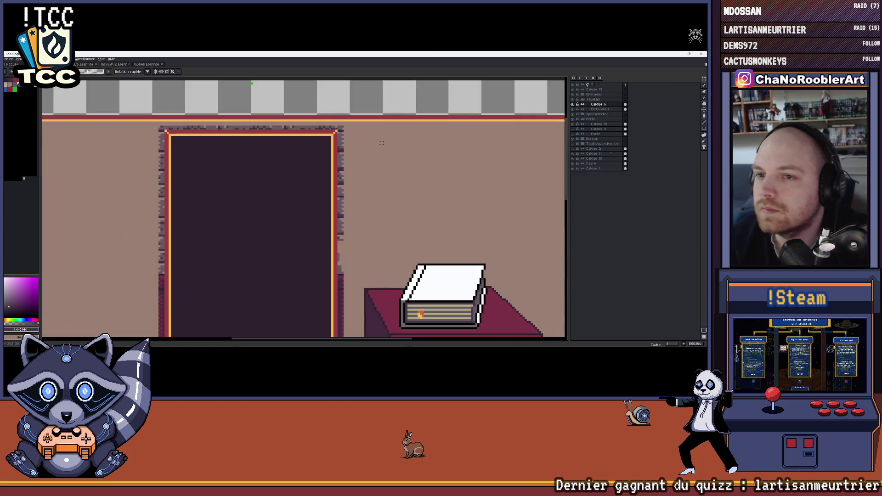
scroll(383, 143, "down", 1)
scroll(347, 106, "down", 1)
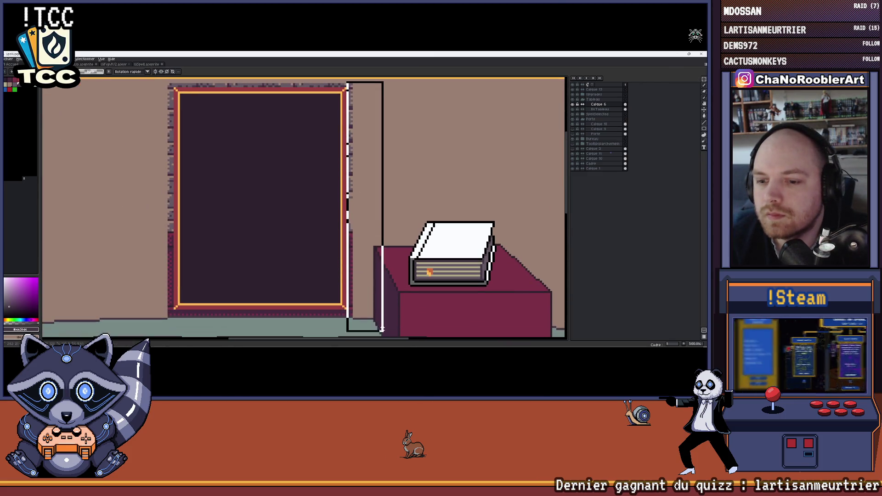
scroll(404, 264, "down", 1)
scroll(405, 264, "left", 2)
scroll(404, 264, "up", 1)
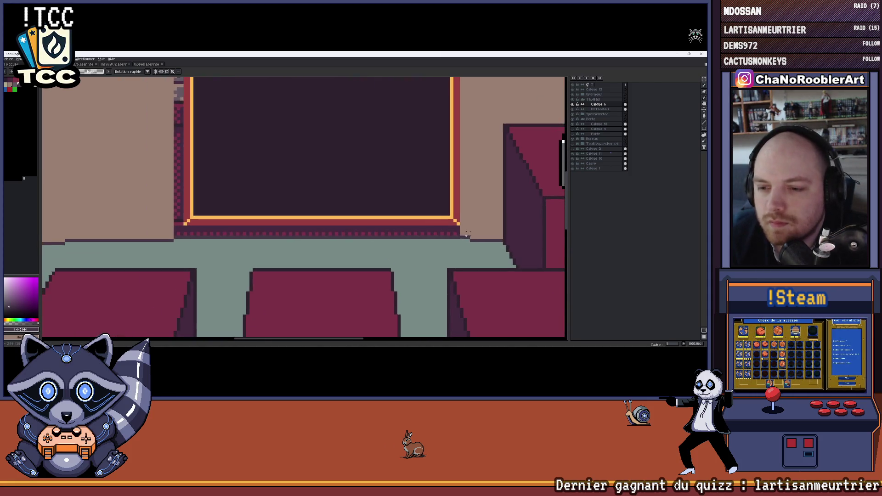
scroll(404, 264, "up", 1)
scroll(448, 248, "left", 2)
scroll(505, 237, "down", 2)
scroll(505, 236, "right", 2)
scroll(209, 231, "up", 1)
scroll(209, 232, "up", 2)
scroll(208, 232, "down", 2)
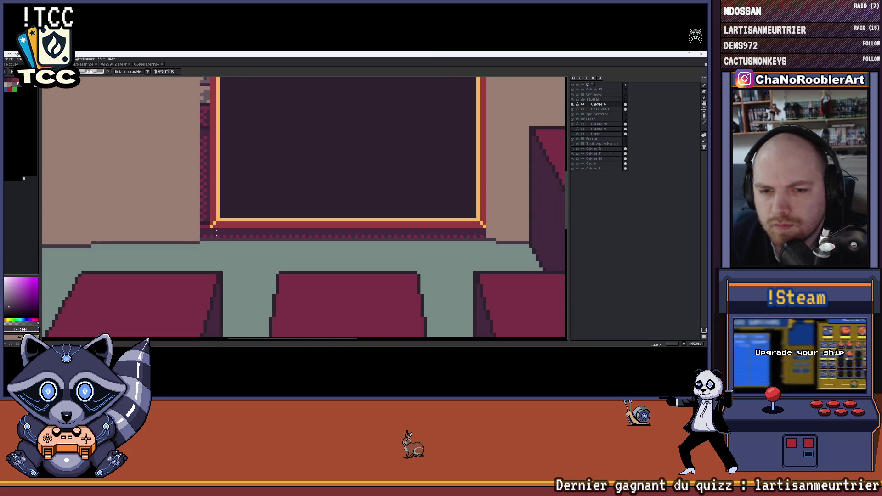
scroll(395, 239, "right", 2)
scroll(395, 239, "down", 1)
scroll(396, 238, "up", 1)
scroll(396, 239, "left", 1)
left_click_drag(407, 234, 118, 234)
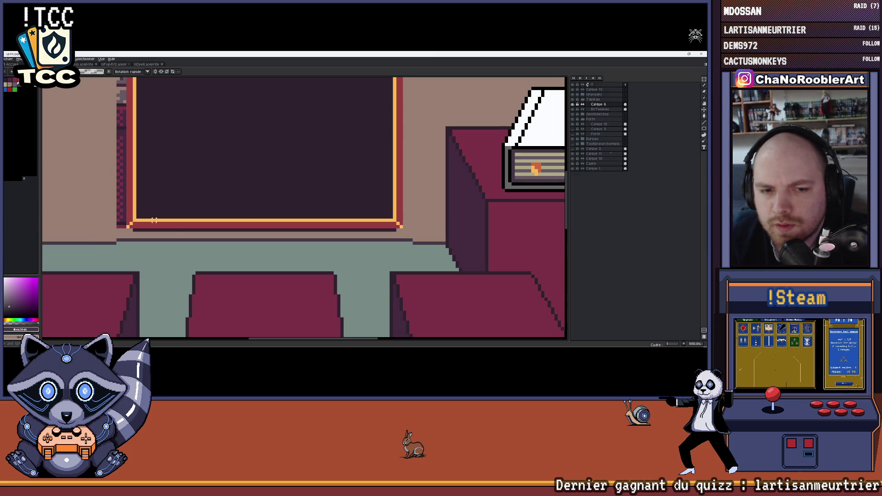
scroll(153, 219, "left", 1)
scroll(200, 256, "down", 1)
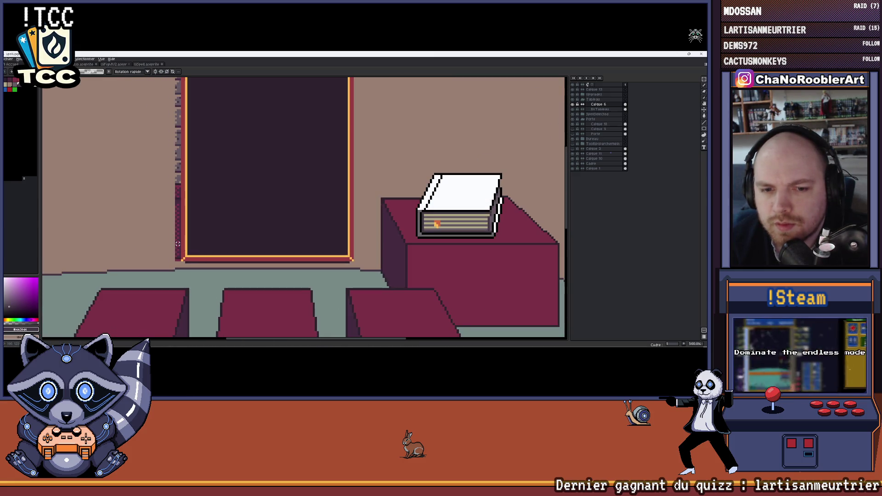
scroll(177, 243, "up", 1)
scroll(206, 256, "down", 1)
scroll(205, 256, "down", 1)
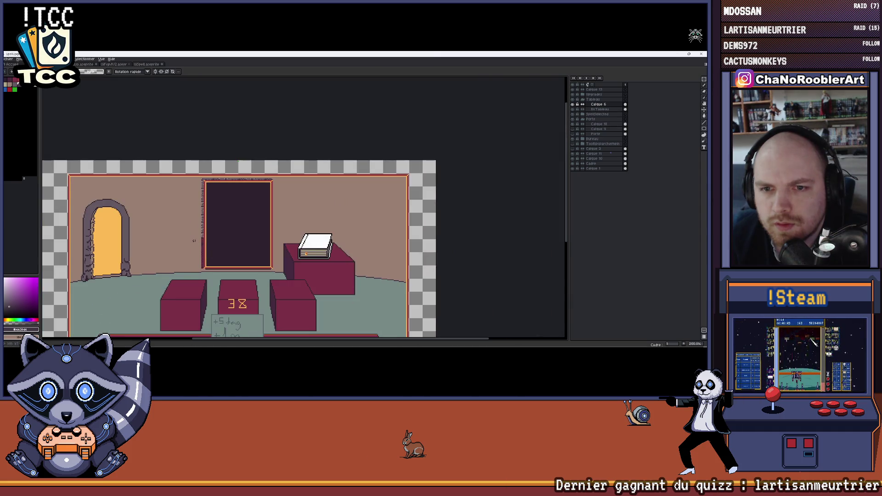
scroll(221, 228, "up", 1)
scroll(235, 206, "up", 1)
scroll(255, 140, "right", 1)
left_click_drag(226, 176, 354, 187)
scroll(223, 138, "down", 1)
scroll(224, 119, "left", 1)
mouse_move(224, 118)
left_mouse_down()
mouse_move(243, 328)
mouse_move(268, 262)
left_mouse_up()
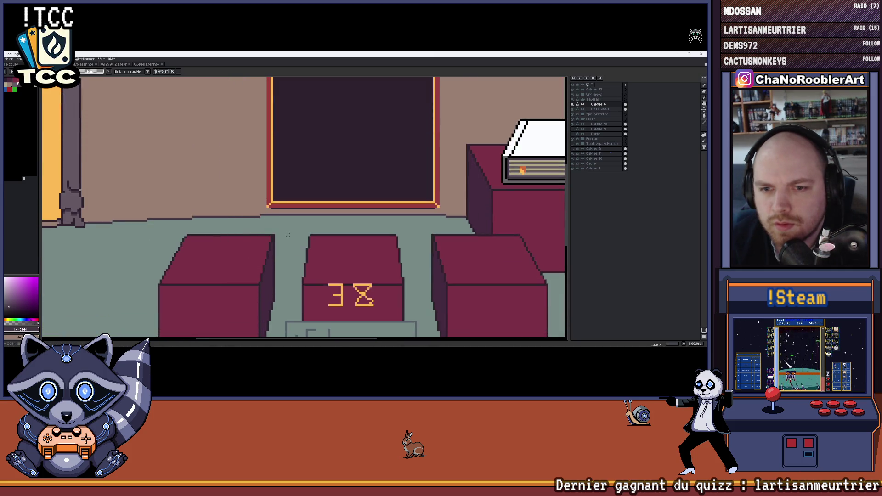
scroll(557, 151, "up", 1)
scroll(579, 142, "right", 1)
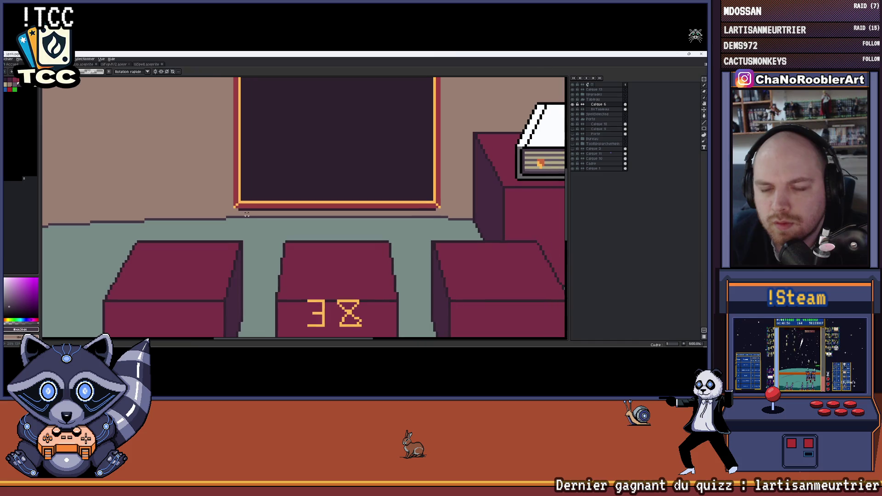
- Flick the painting and Ex Tableau layers off and on to check the repainted wall strip
left_click(573, 100)
left_click(574, 100)
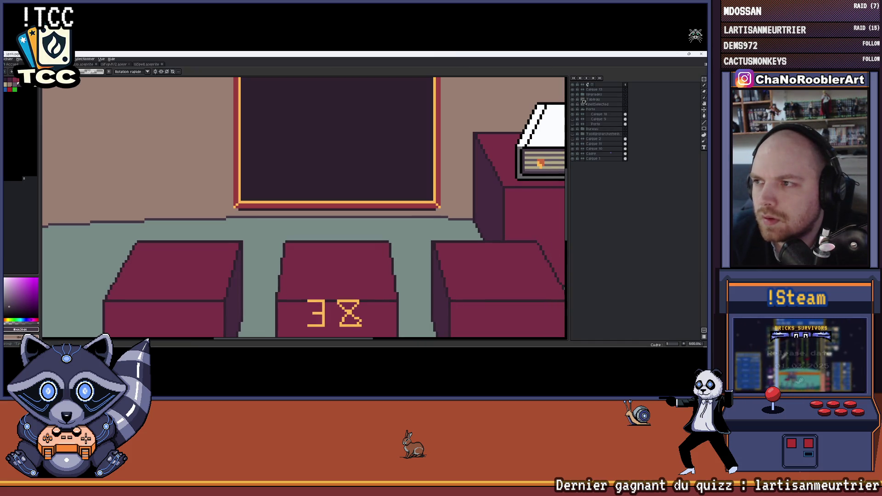
left_click(575, 108)
left_click(574, 109)
left_click(574, 109)
left_click(593, 109)
scroll(558, 120, "up", 2)
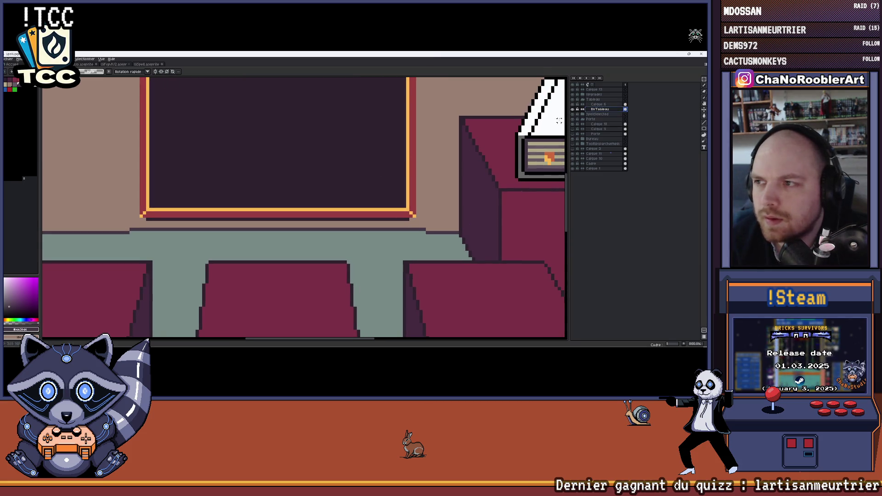
left_click(575, 109)
left_click(574, 110)
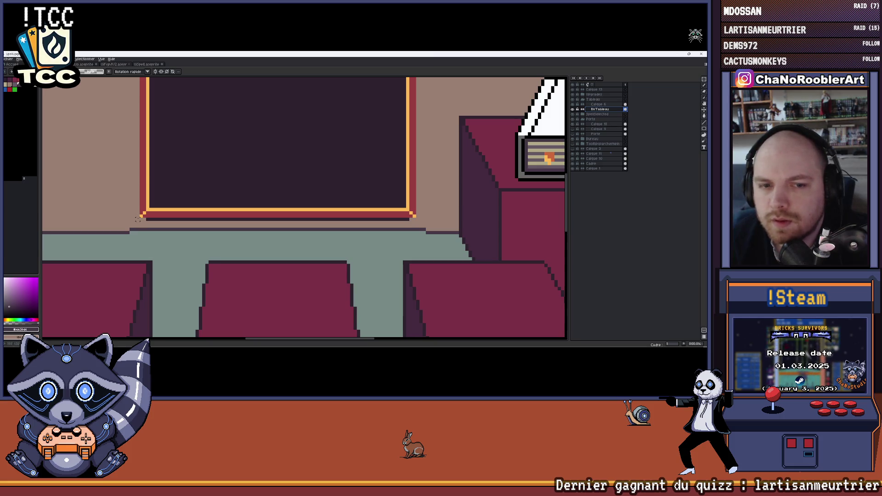
scroll(402, 193, "down", 1)
scroll(402, 193, "down", 2)
mouse_move(402, 193)
left_mouse_down()
mouse_move(293, 192)
mouse_move(323, 228)
left_mouse_up()
scroll(306, 211, "up", 1)
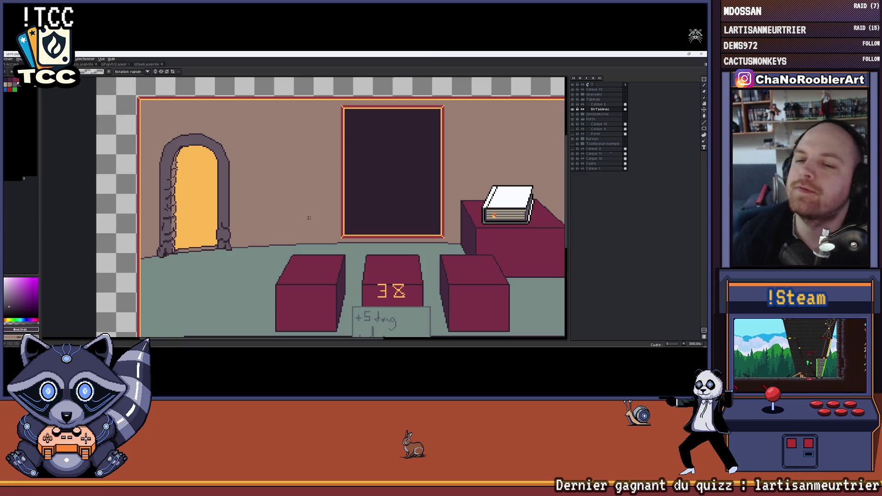
scroll(309, 218, "up", 1)
scroll(413, 210, "up", 1)
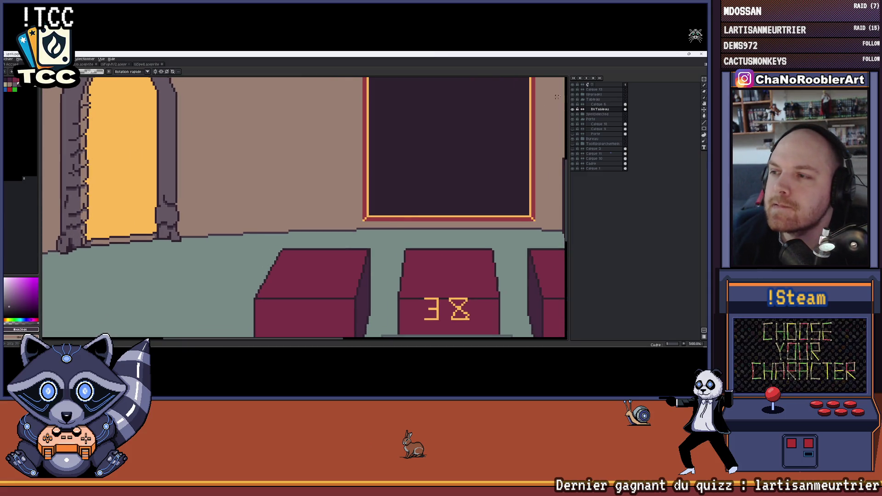
- Collapse two layer groups in the Layers panel and zoom out to see the whole room
left_click(582, 103)
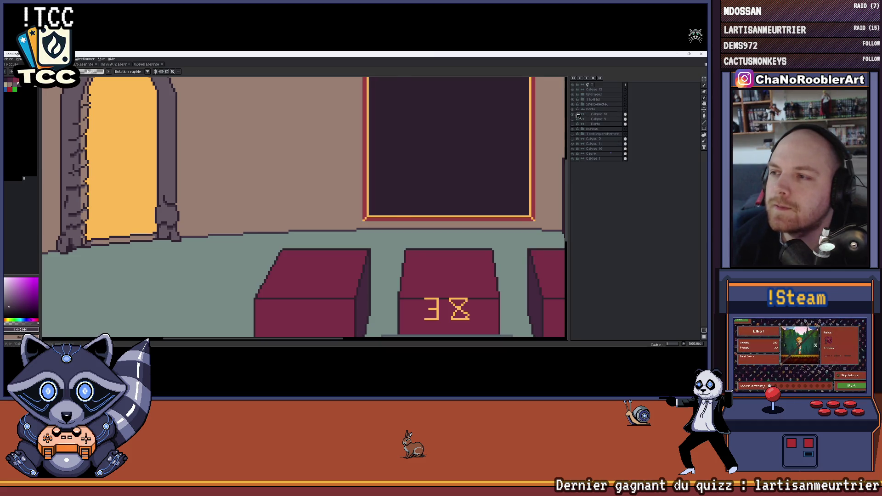
key("minus")
key("minus")
left_click(574, 113)
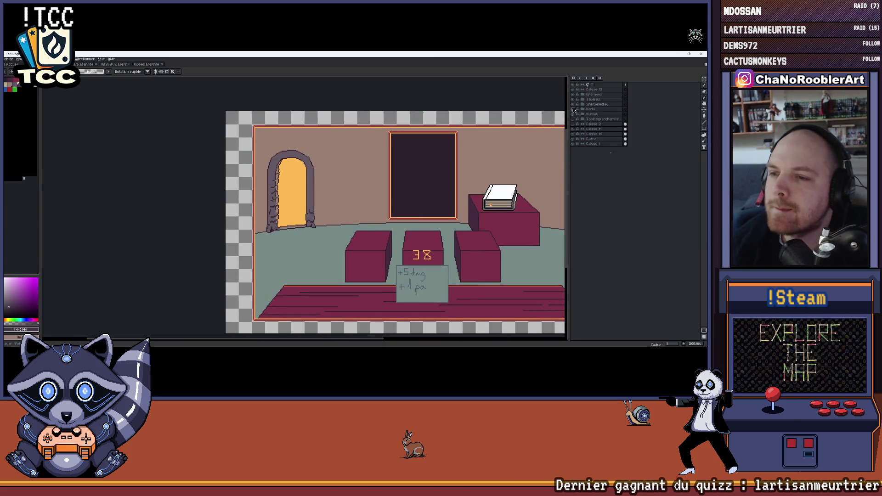
scroll(393, 166, "down", 2)
scroll(393, 166, "up", 2)
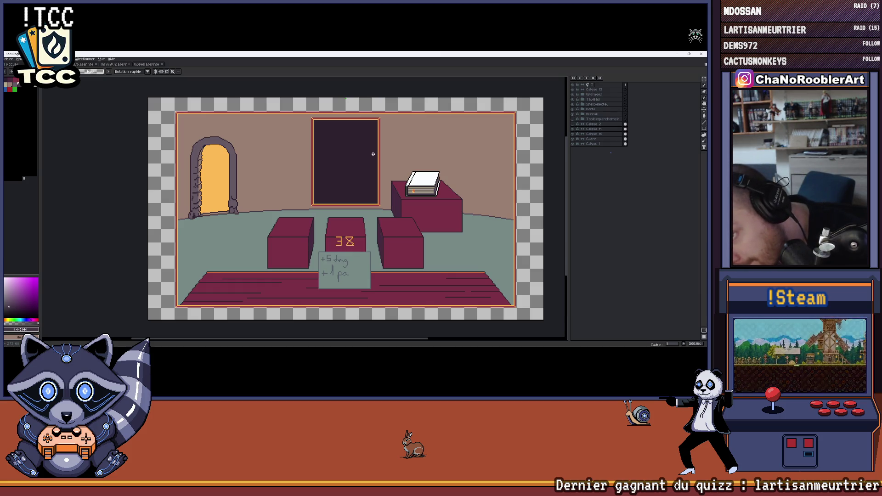
left_click_drag(336, 163, 352, 176)
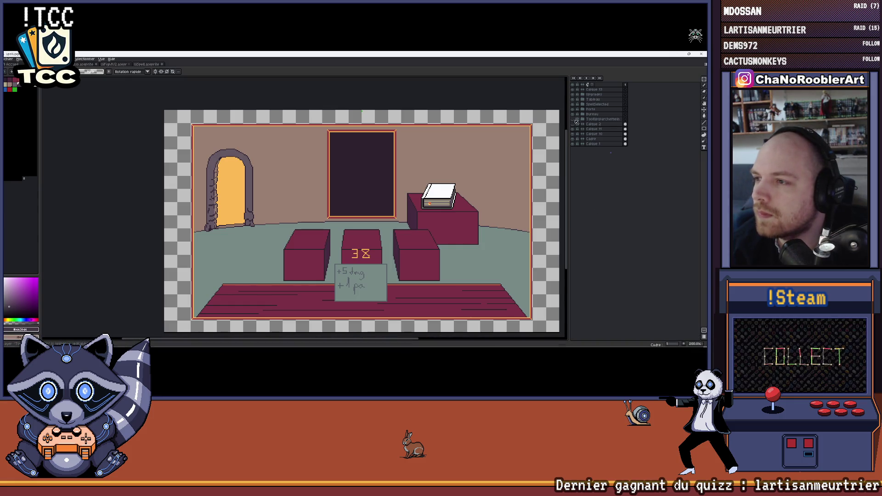
- Toggle layer visibility to identify which layer holds the back wall
double_click(573, 116)
left_click(572, 111)
double_click(572, 104)
left_click(574, 114)
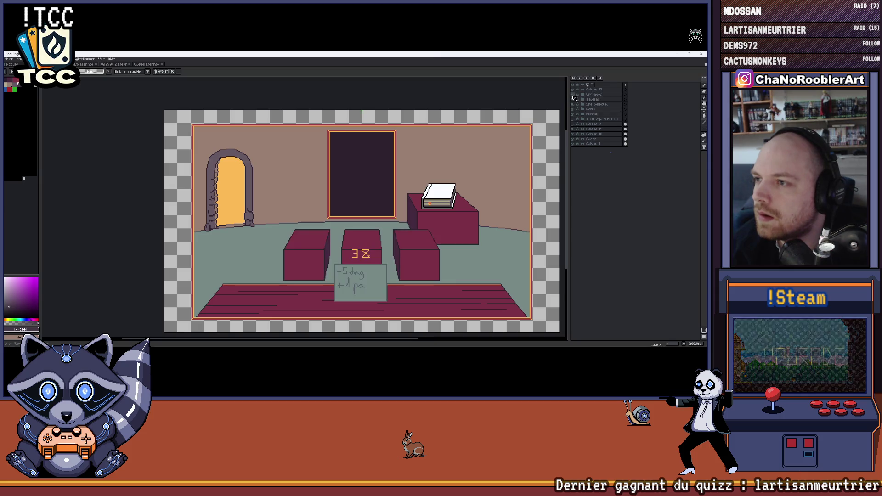
double_click(572, 140)
left_click(573, 145)
left_click(574, 146)
double_click(574, 146)
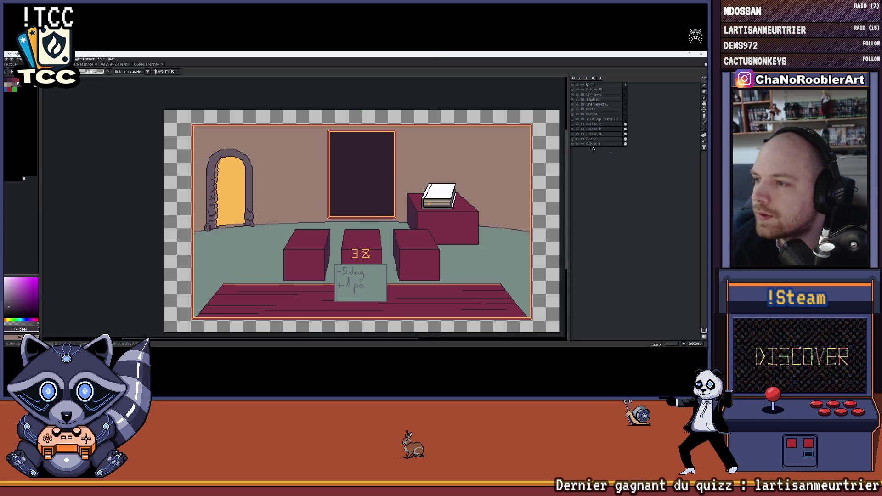
left_click(575, 146)
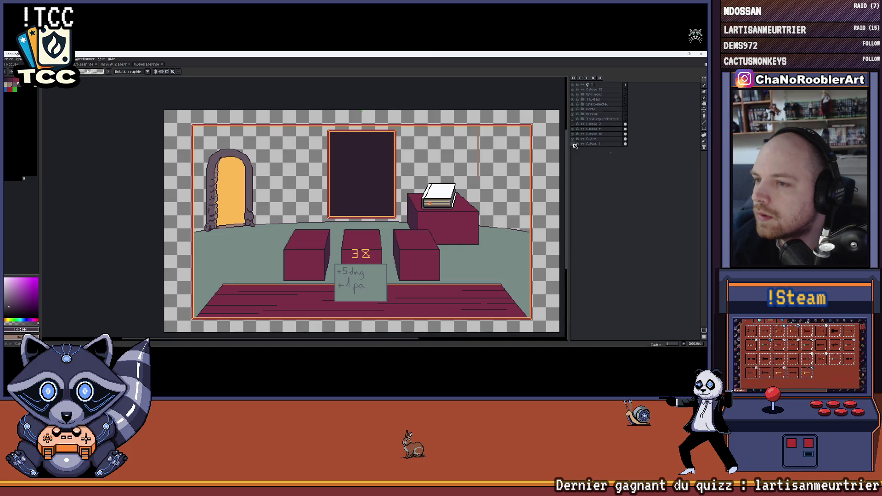
left_click(575, 146)
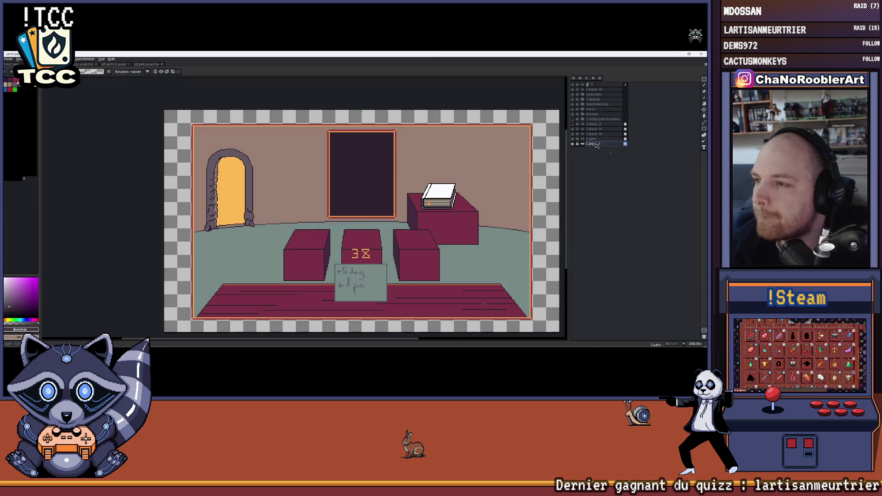
- Rename the wall layer Calque 1 to Mur via Layer Properties
double_click(596, 146)
type("Mur")
key("Return")
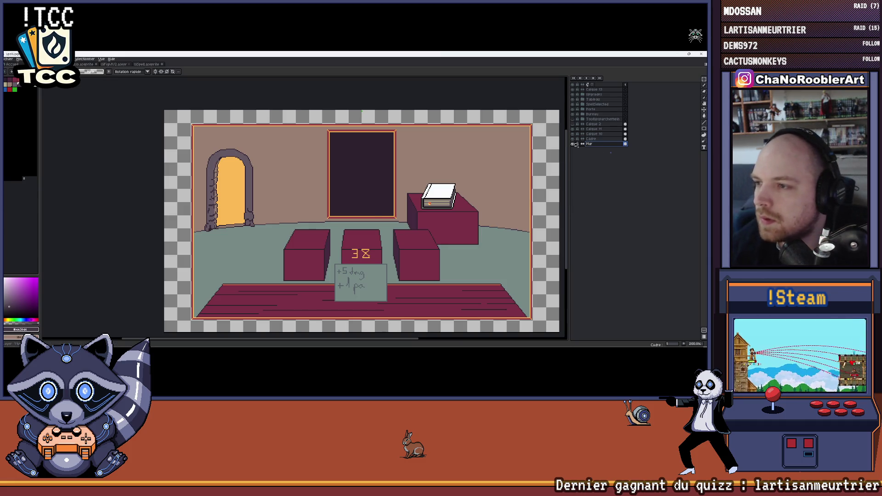
scroll(368, 242, "up", 2)
scroll(368, 243, "up", 1)
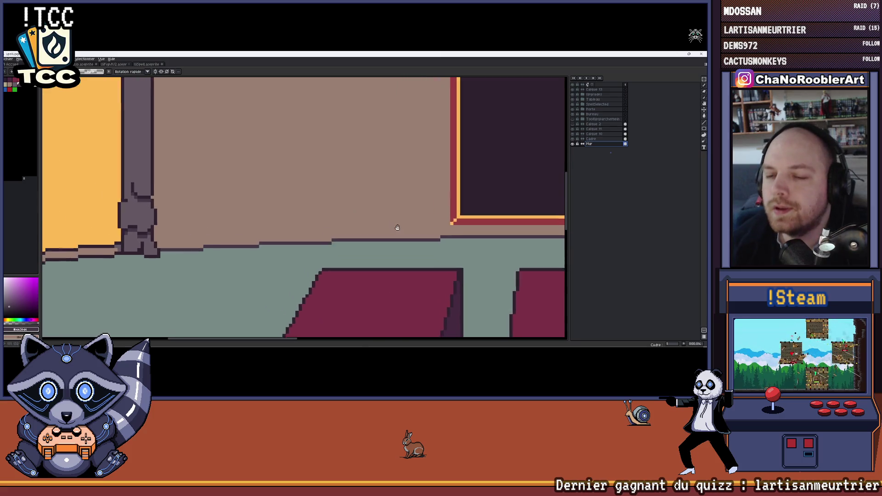
scroll(367, 243, "up", 1)
scroll(367, 242, "up", 1)
- Undo a stray wall line and adjust the close-up view along the wall
left_click_drag(373, 209, 380, 205)
key("space")
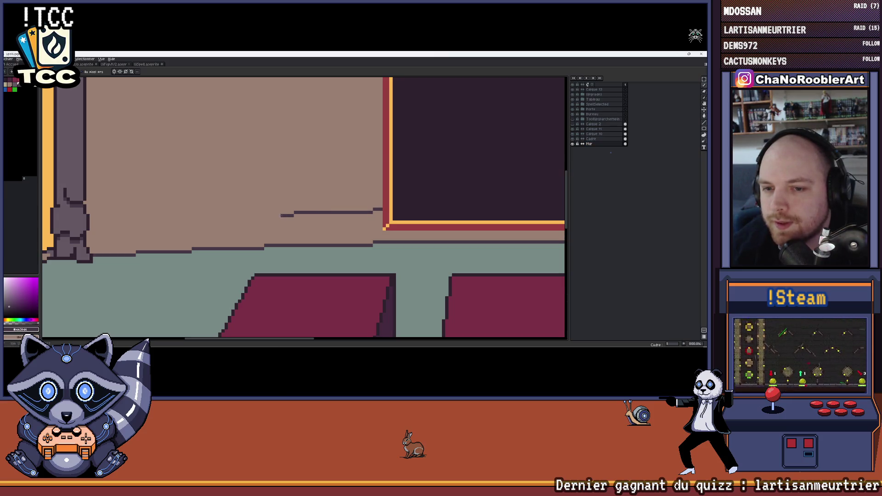
key("ctrl+z")
mouse_move(377, 220)
left_mouse_down()
mouse_move(396, 220)
mouse_move(290, 216)
mouse_move(374, 226)
left_mouse_up()
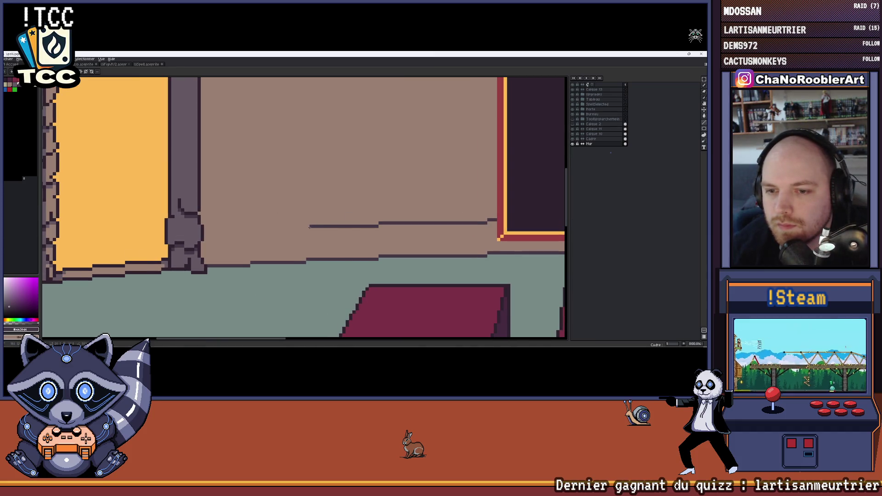
left_click_drag(308, 226, 365, 229)
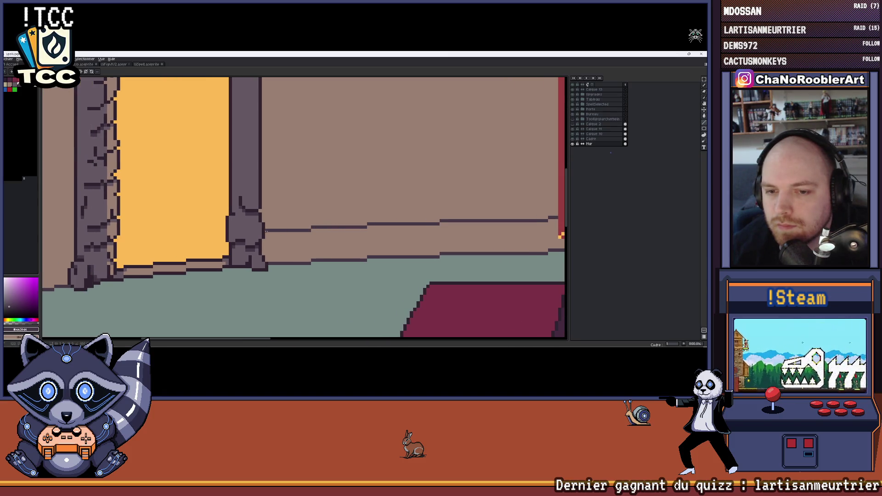
scroll(266, 231, "down", 2)
scroll(267, 231, "down", 2)
scroll(374, 218, "up", 4)
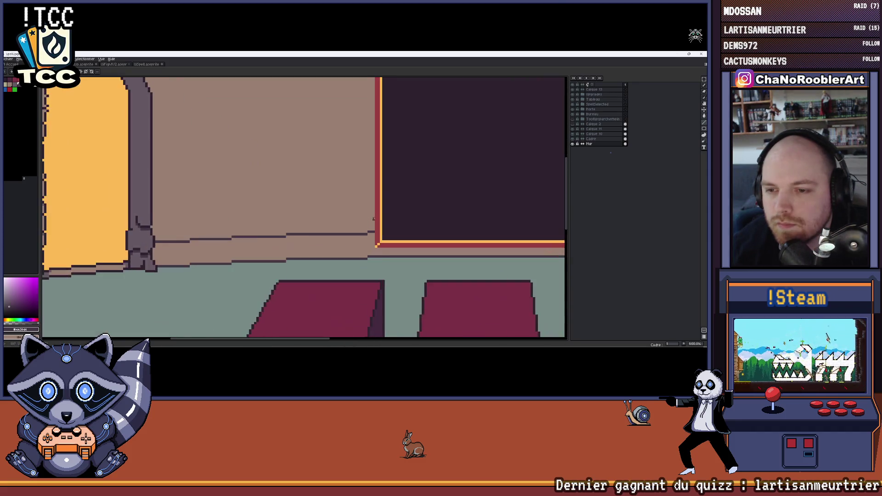
scroll(374, 218, "up", 1)
scroll(378, 221, "up", 1)
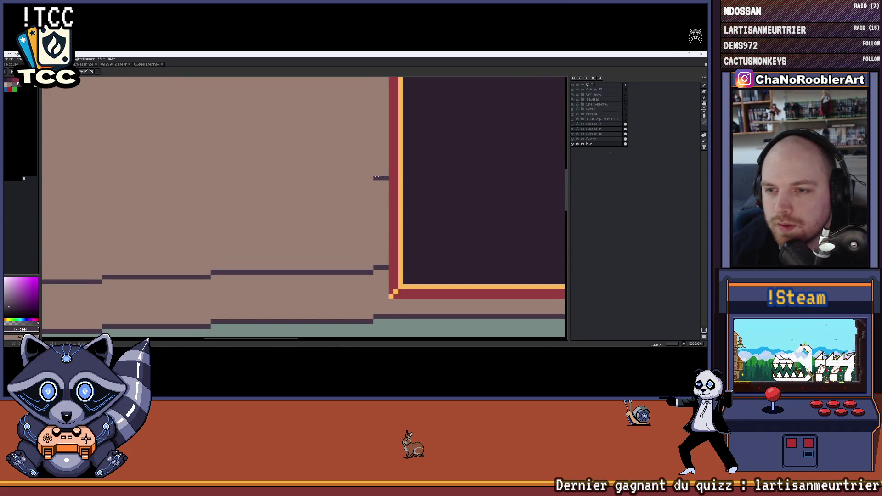
scroll(375, 178, "down", 2)
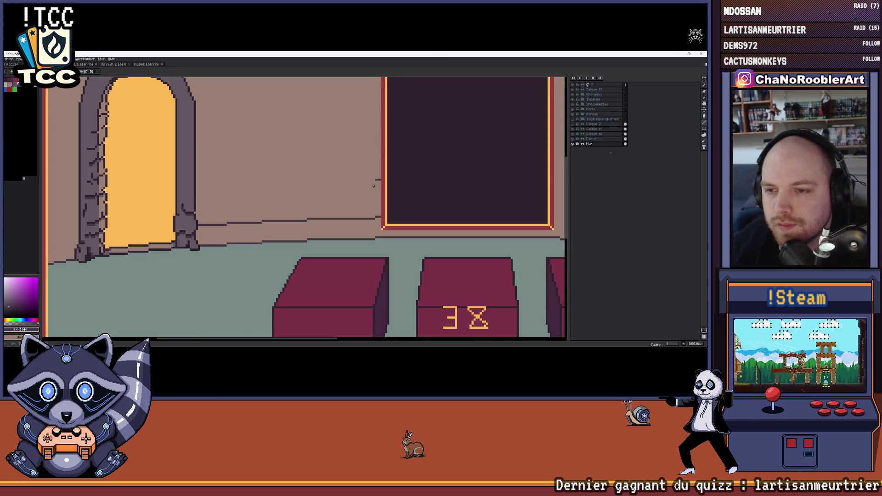
- Draw two dark brick lines on the wall left of the doorway, then switch to the finished reference drawing
mouse_move(376, 181)
left_mouse_down()
mouse_move(319, 181)
mouse_move(353, 212)
left_mouse_up()
scroll(331, 214, "up", 2)
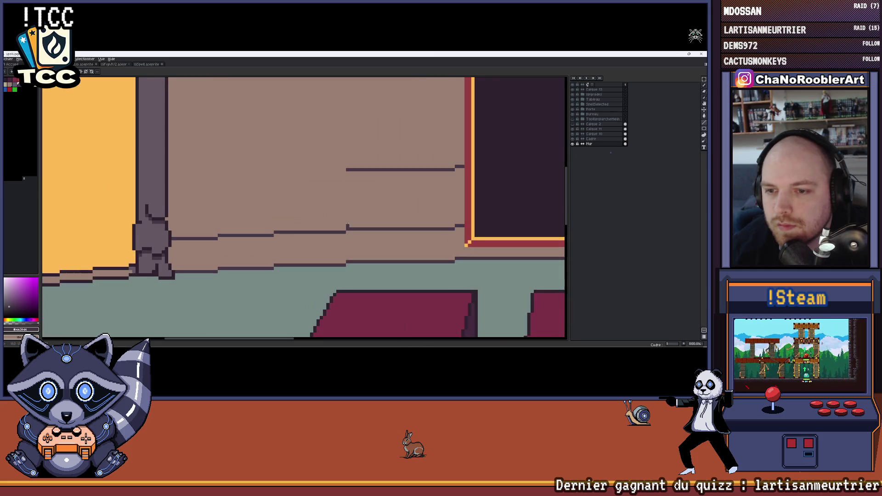
left_click_drag(292, 183, 236, 184)
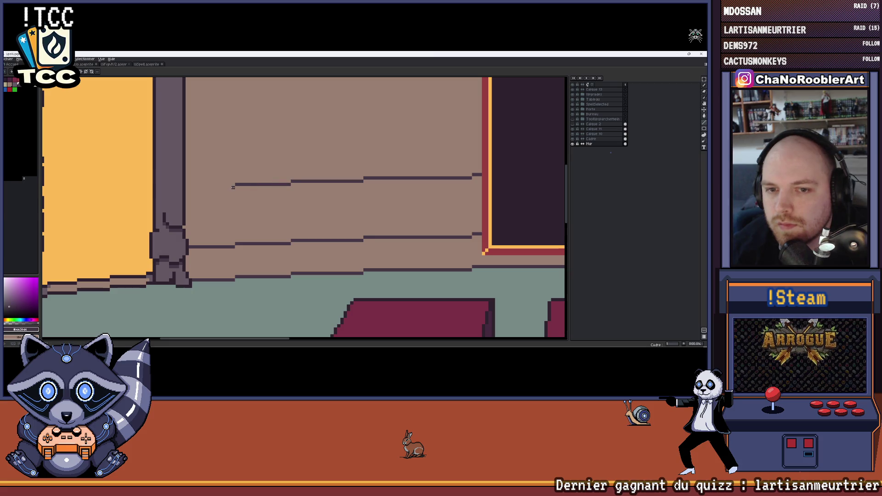
scroll(186, 187, "down", 2)
scroll(242, 193, "down", 2)
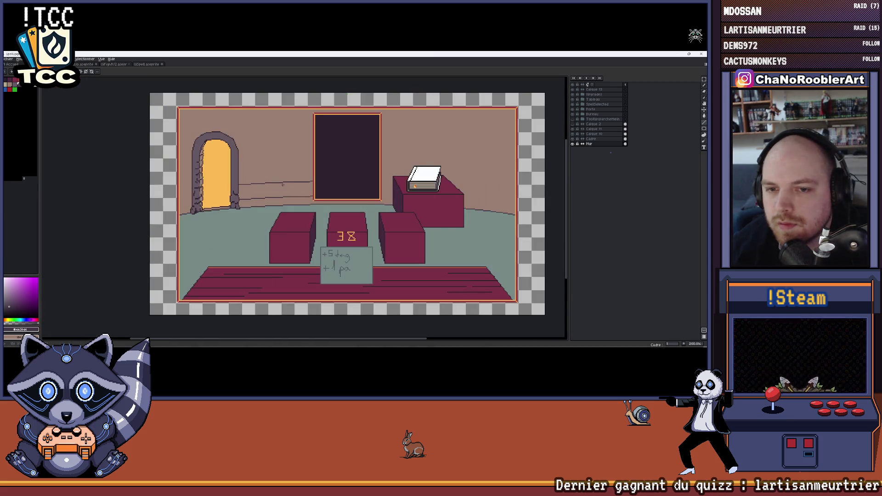
scroll(311, 192, "up", 3)
scroll(312, 191, "down", 3)
scroll(309, 179, "up", 1)
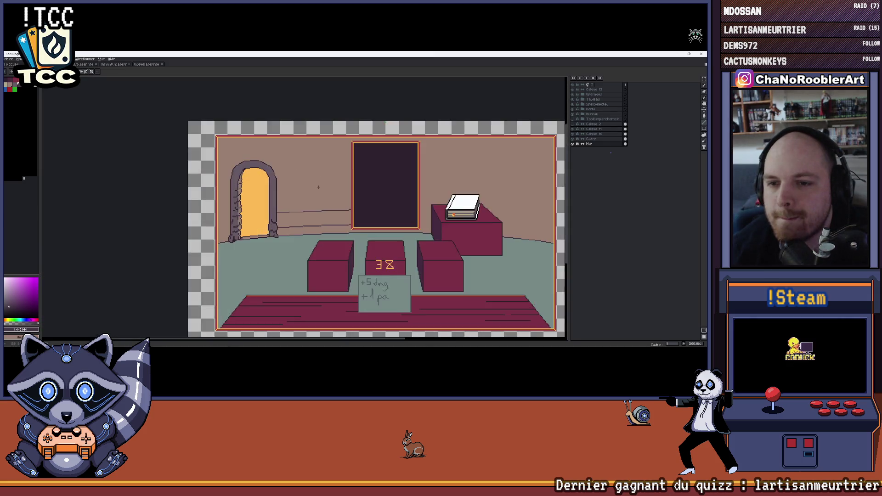
scroll(310, 179, "up", 1)
scroll(308, 179, "up", 1)
left_click(147, 64)
scroll(274, 149, "up", 5)
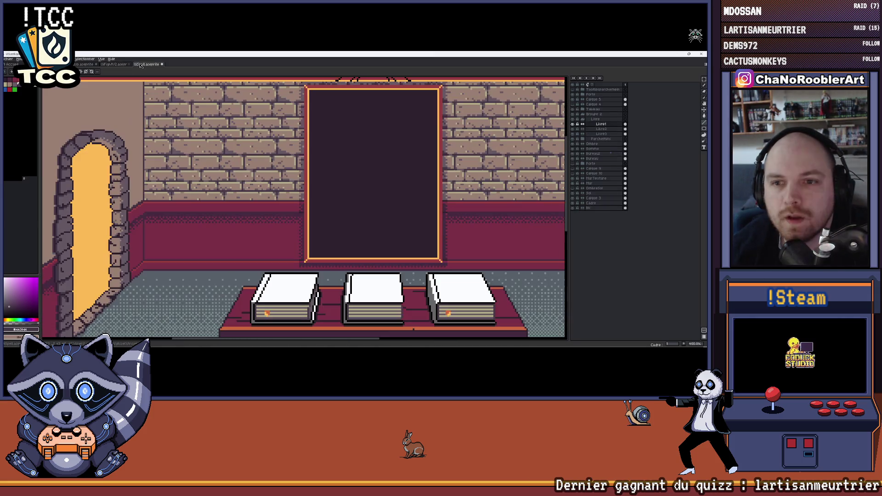
scroll(272, 149, "up", 2)
scroll(273, 149, "down", 1)
scroll(290, 150, "down", 1)
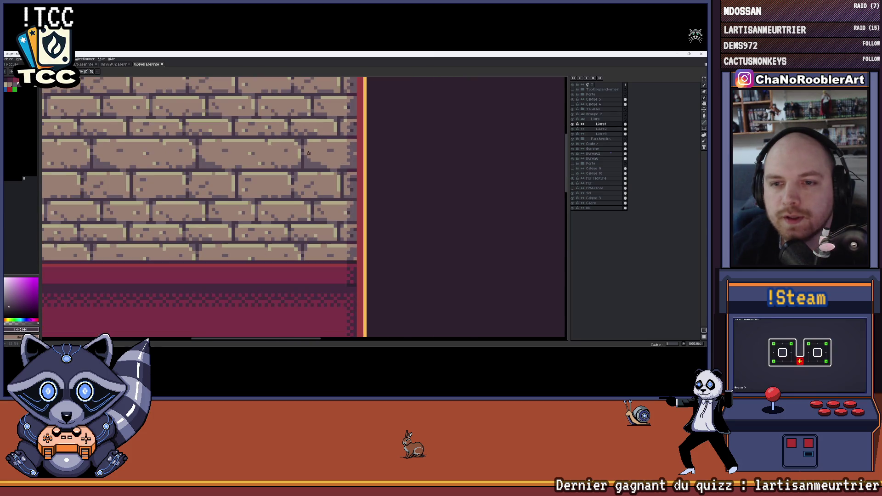
scroll(333, 151, "down", 1)
scroll(333, 151, "down", 1)
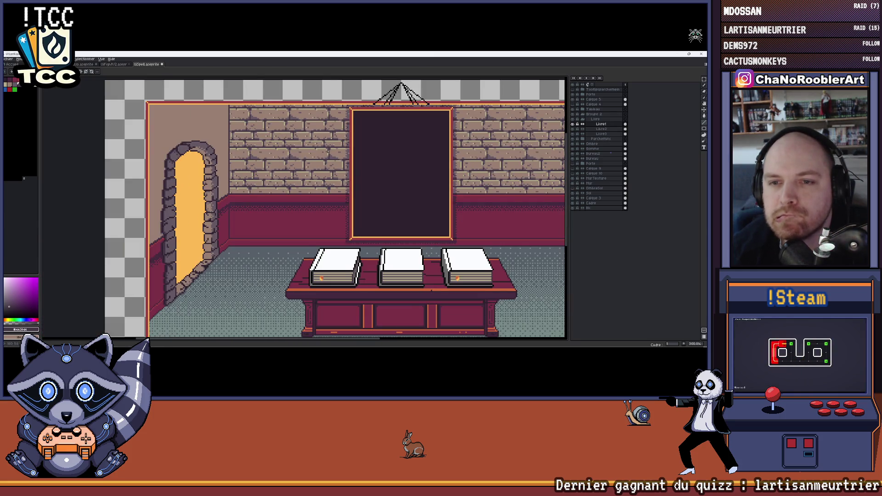
- Pan across the brick-wall reference, then return to the flat-coloured room sketch
left_click_drag(327, 150, 295, 158)
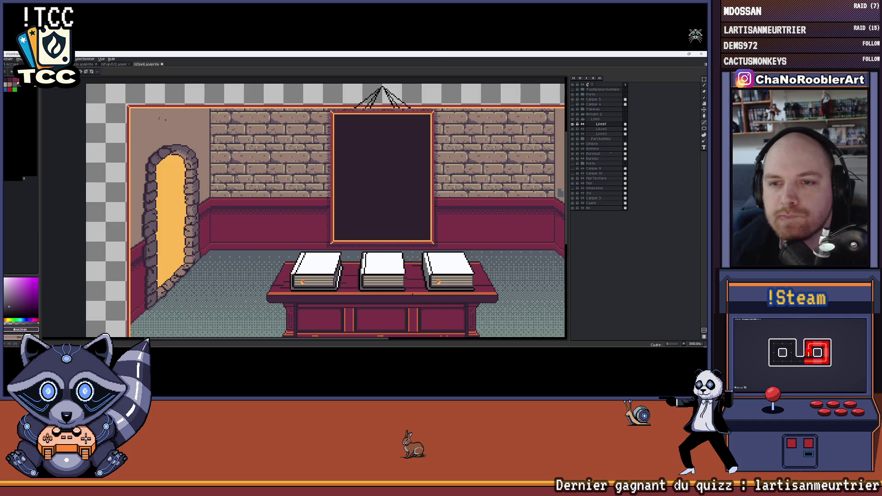
key("ctrl+Tab")
scroll(330, 207, "up", 2)
scroll(329, 207, "up", 2)
scroll(330, 207, "down", 2)
scroll(350, 206, "up", 1)
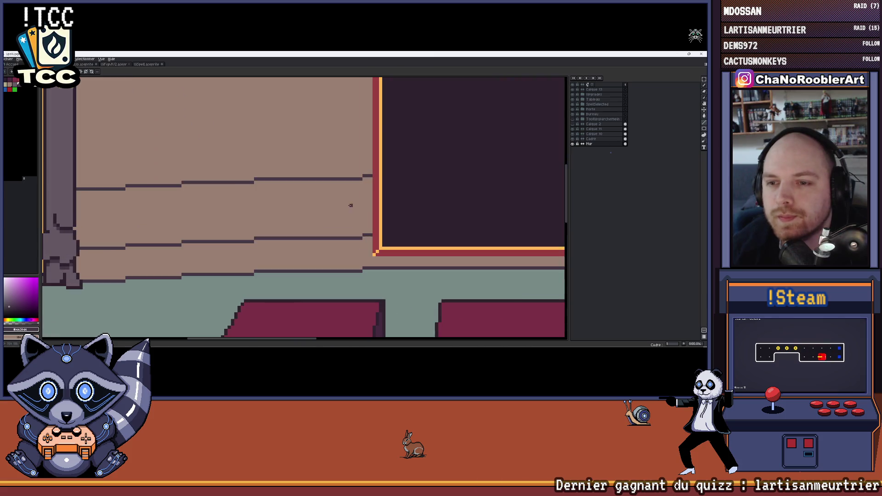
scroll(346, 193, "up", 1)
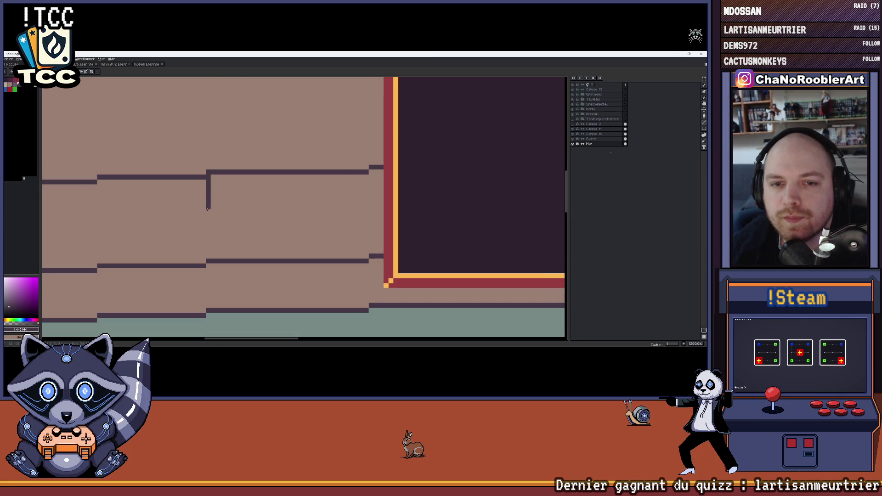
scroll(206, 207, "left", 3)
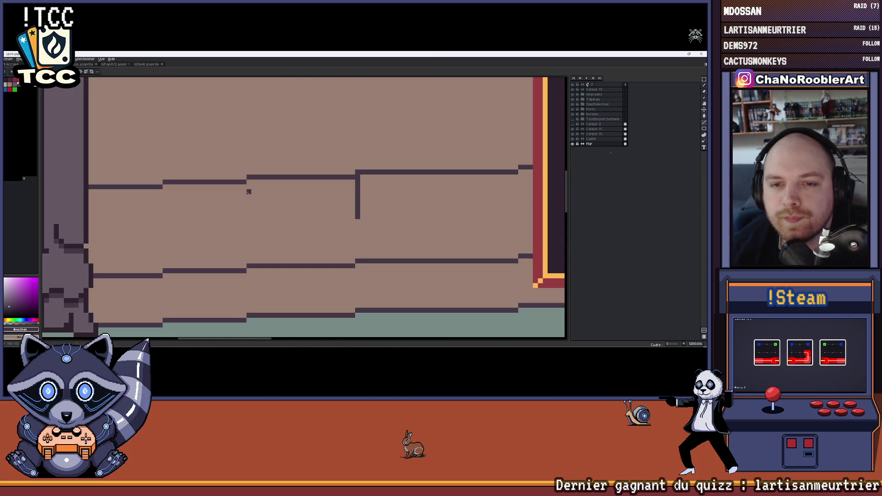
- Draw short vertical brick joints between the wall lines, undoing a misplaced one
left_click_drag(249, 192, 248, 235)
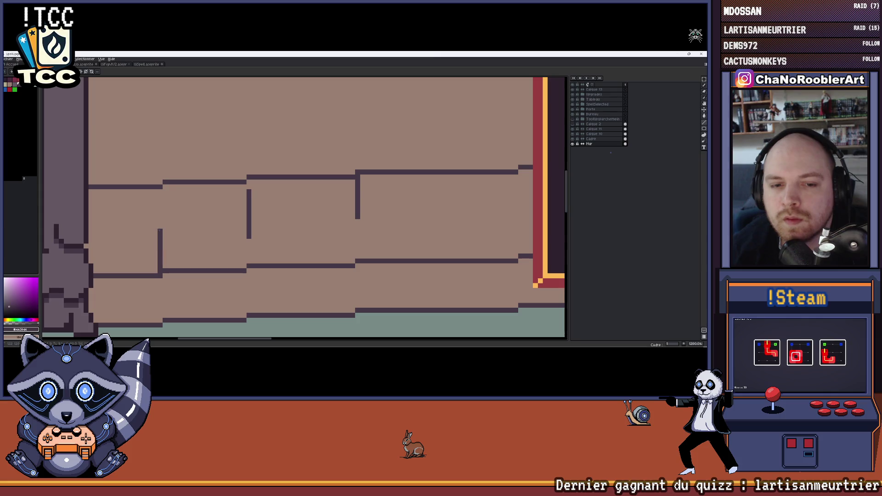
scroll(303, 206, "down", 2)
scroll(192, 256, "up", 2)
mouse_move(192, 246)
left_mouse_down()
mouse_move(192, 269)
mouse_move(208, 253)
mouse_move(295, 225)
left_mouse_up()
key("ctrl+z")
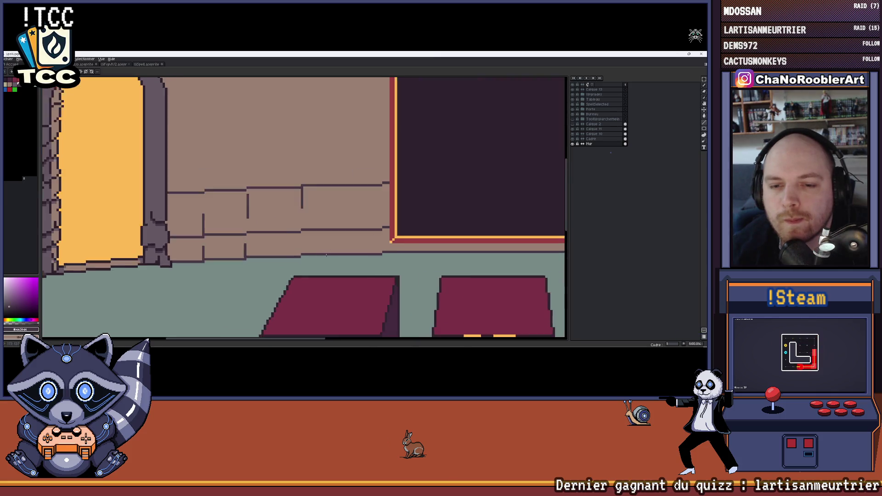
scroll(301, 228, "right", 2)
scroll(379, 242, "right", 3)
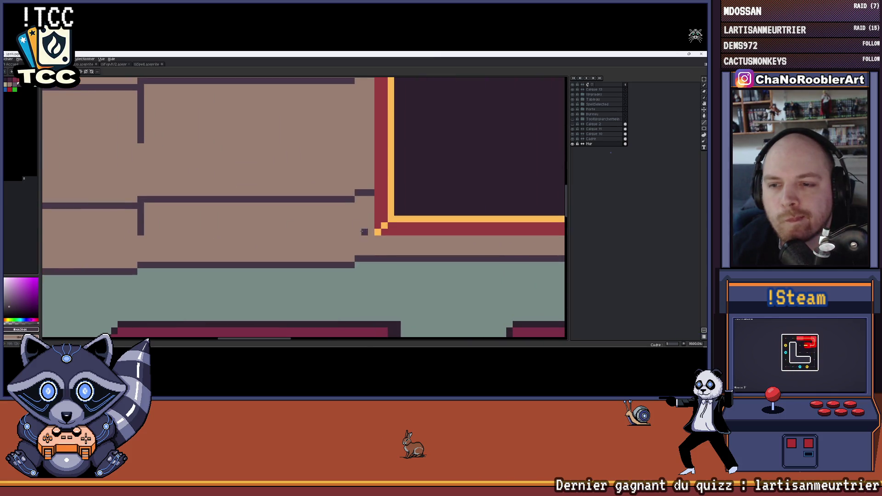
scroll(350, 258, "down", 3)
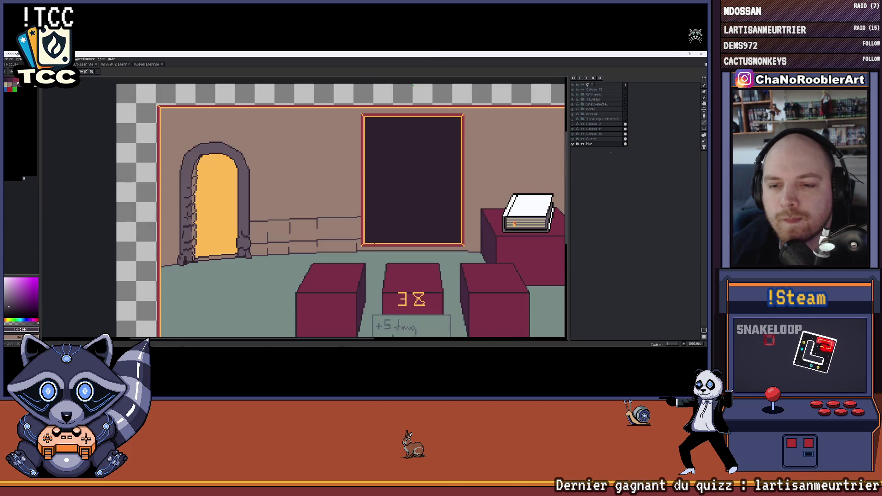
scroll(337, 231, "up", 1)
scroll(336, 227, "up", 2)
scroll(335, 228, "up", 1)
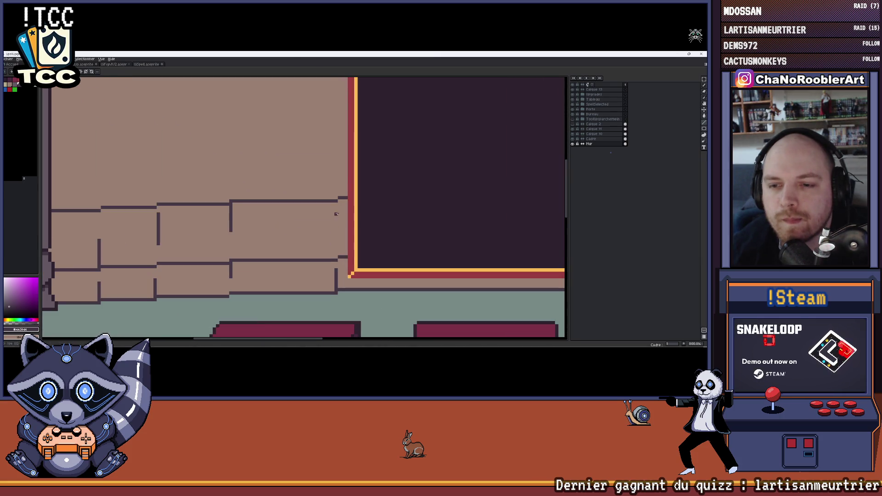
scroll(336, 255, "down", 2)
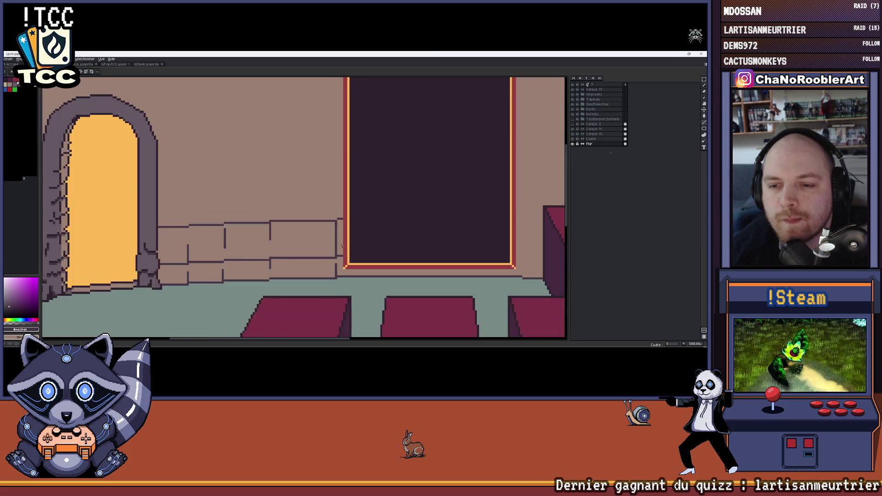
scroll(335, 245, "down", 1)
scroll(336, 234, "down", 1)
left_click_drag(336, 225, 322, 223)
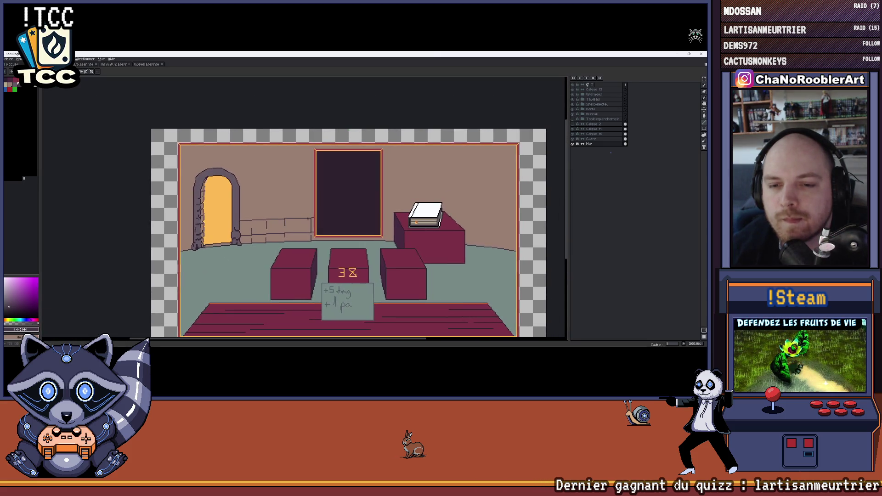
scroll(283, 216, "down", 2)
scroll(293, 214, "up", 5)
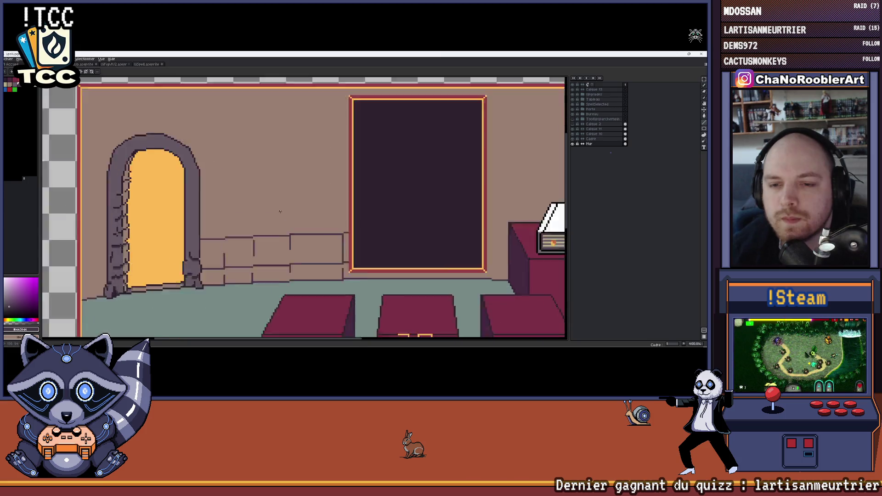
scroll(301, 213, "up", 1)
scroll(365, 217, "down", 1)
scroll(352, 210, "down", 2)
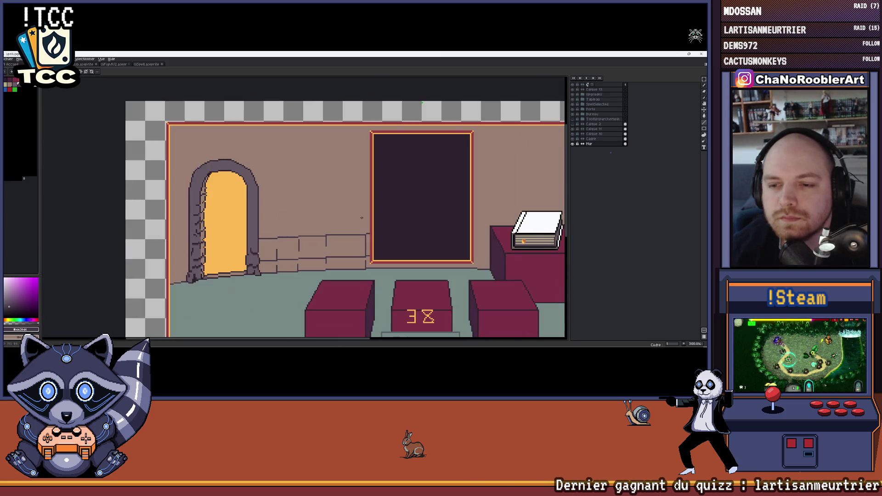
scroll(328, 200, "up", 1)
scroll(311, 194, "up", 1)
scroll(305, 193, "down", 1)
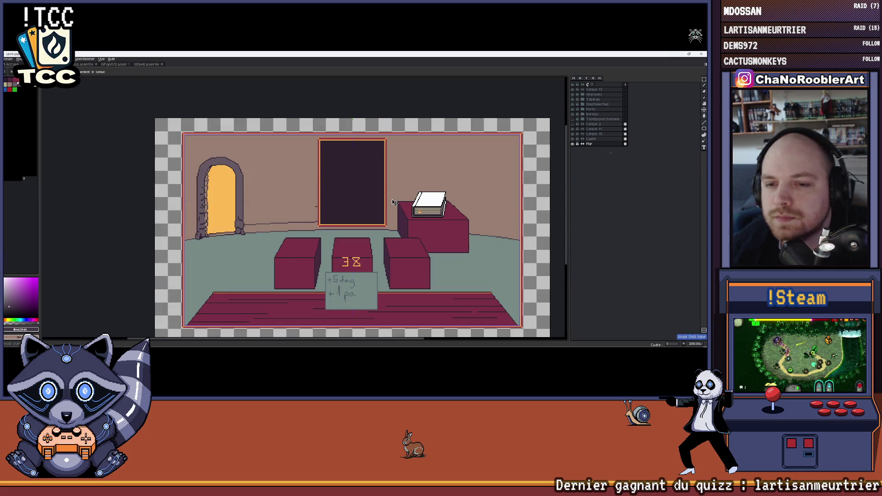
- Create a new layer above the bottom one and name it TextureMur
left_click(593, 144)
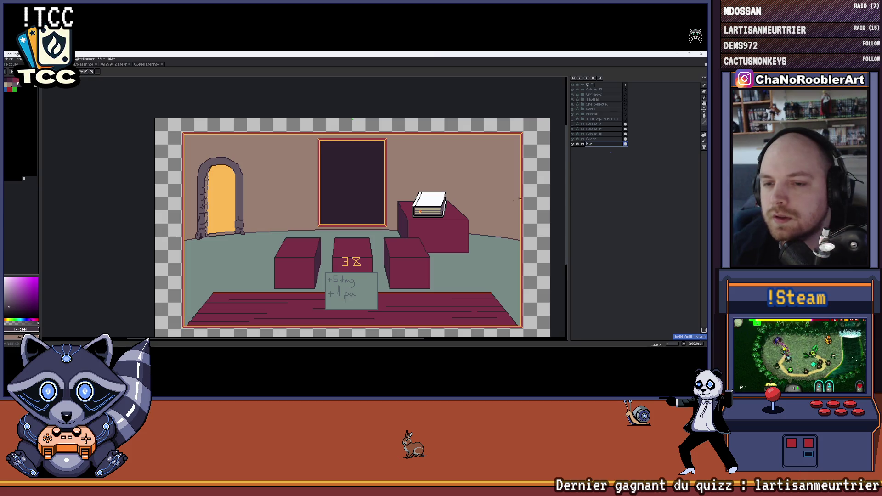
key("shift+n")
double_click(594, 144)
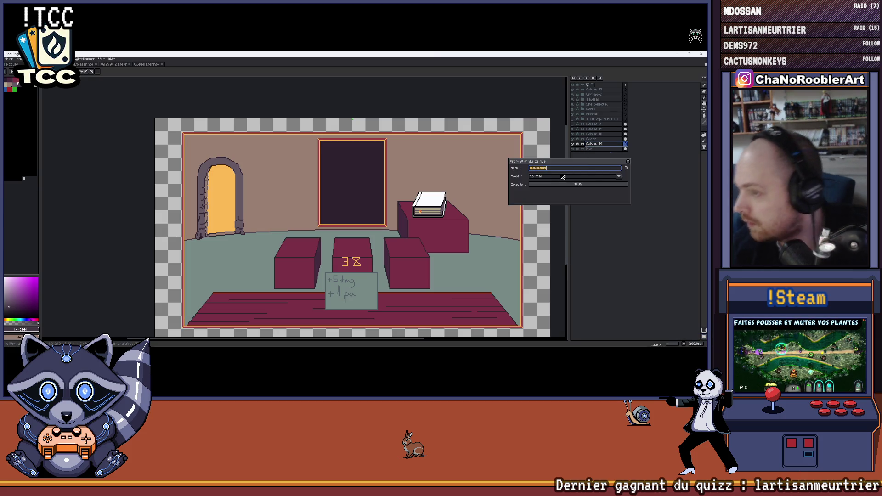
type("Texte")
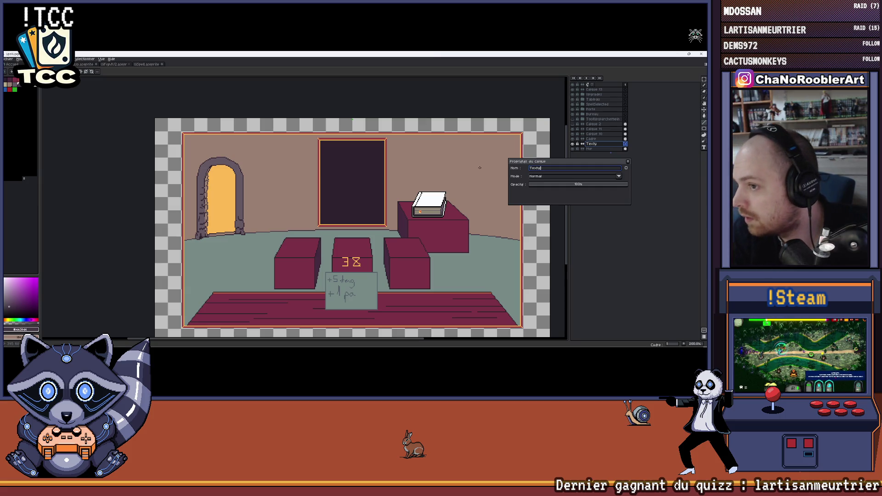
type("s")
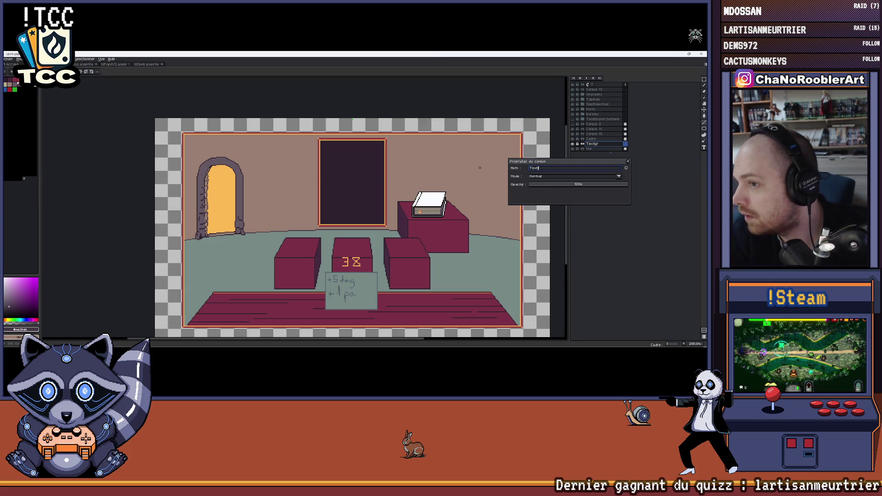
type("ureMu")
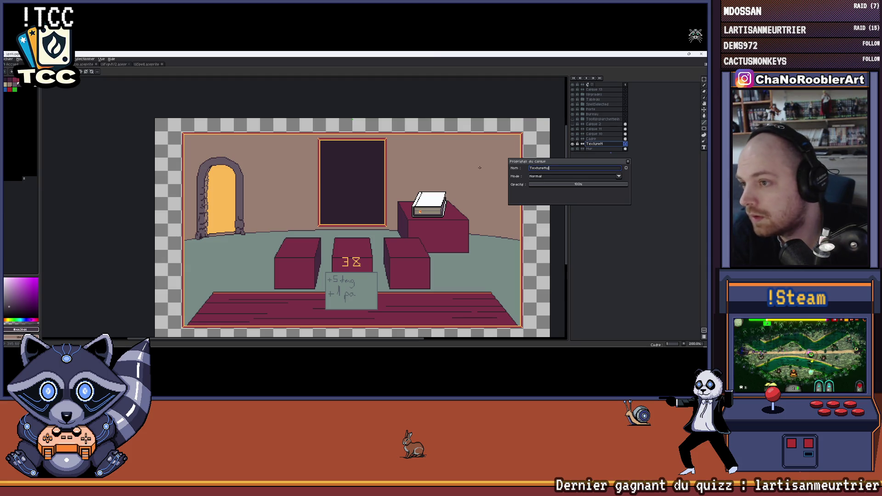
key("Return")
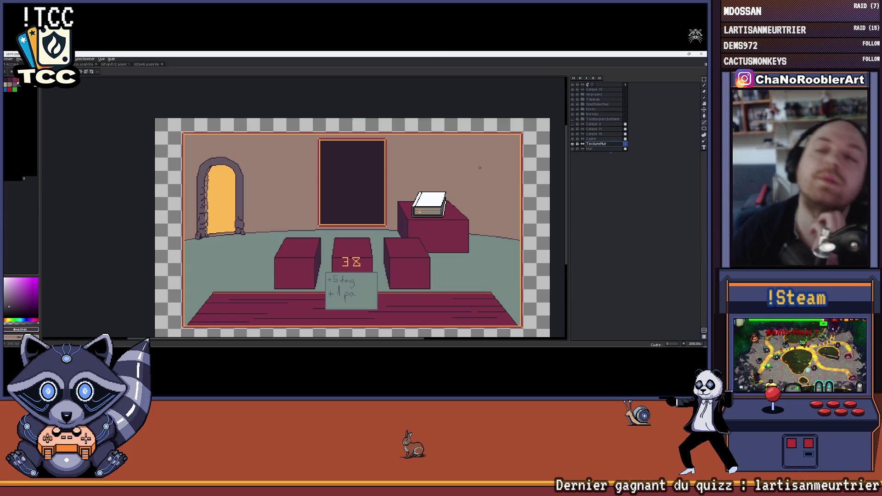
scroll(207, 258, "up", 2)
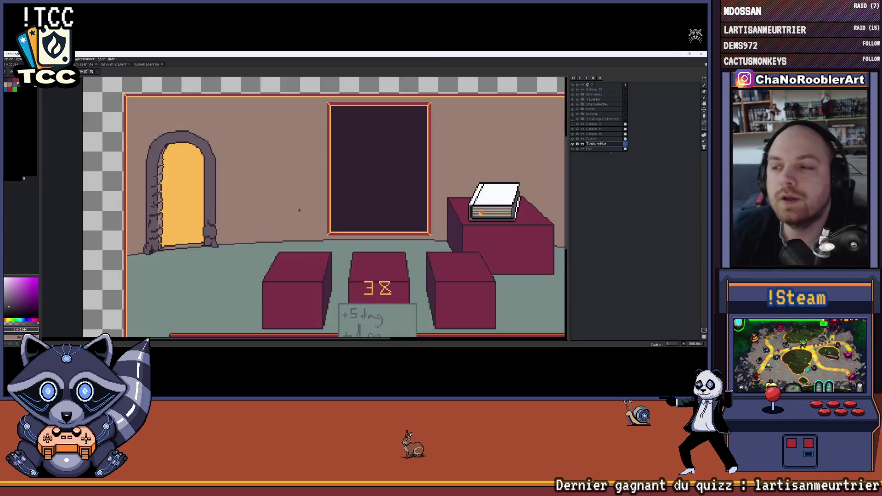
scroll(409, 185, "up", 2)
scroll(360, 256, "up", 2)
scroll(371, 251, "up", 1)
scroll(372, 252, "up", 1)
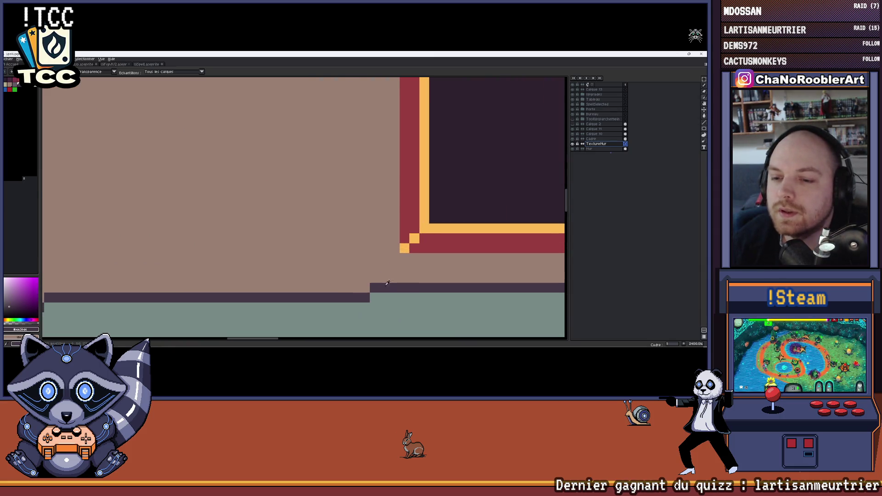
scroll(379, 208, "down", 2)
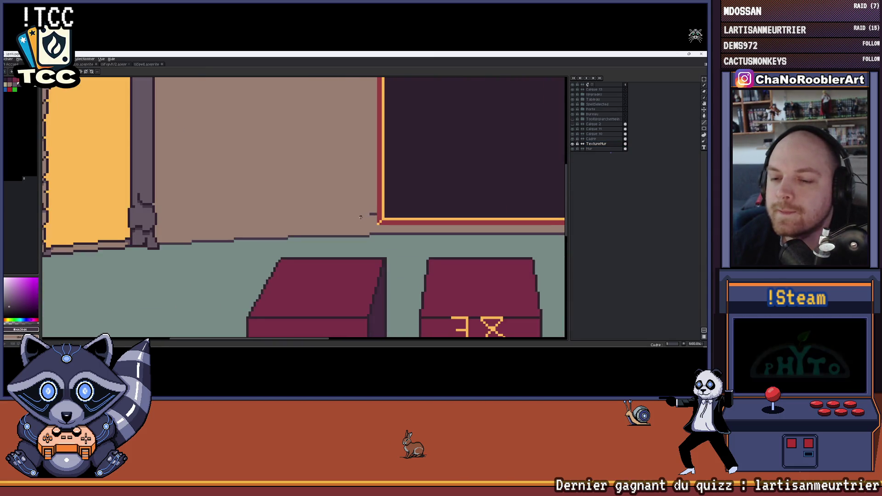
scroll(402, 219, "down", 1)
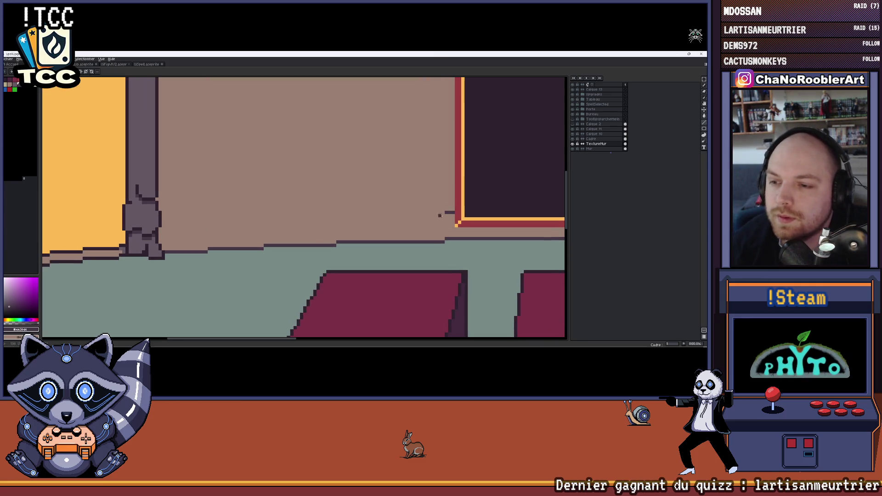
left_click_drag(338, 216, 366, 220)
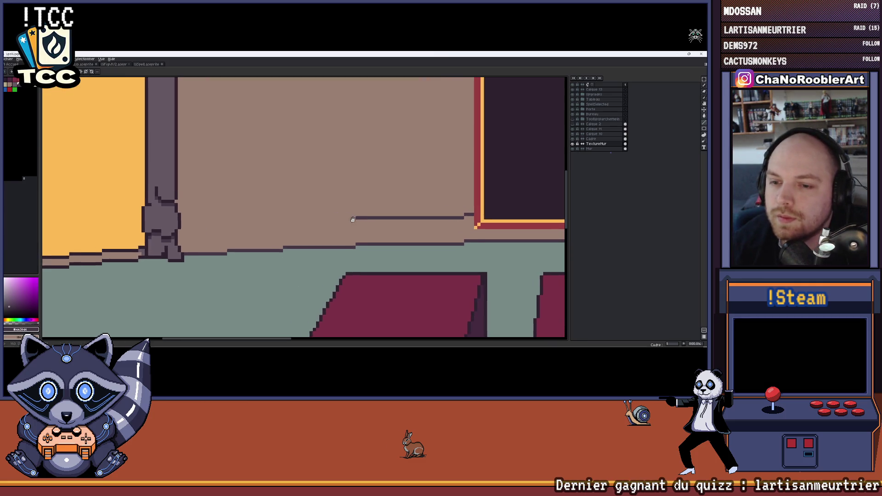
left_click_drag(297, 220, 325, 221)
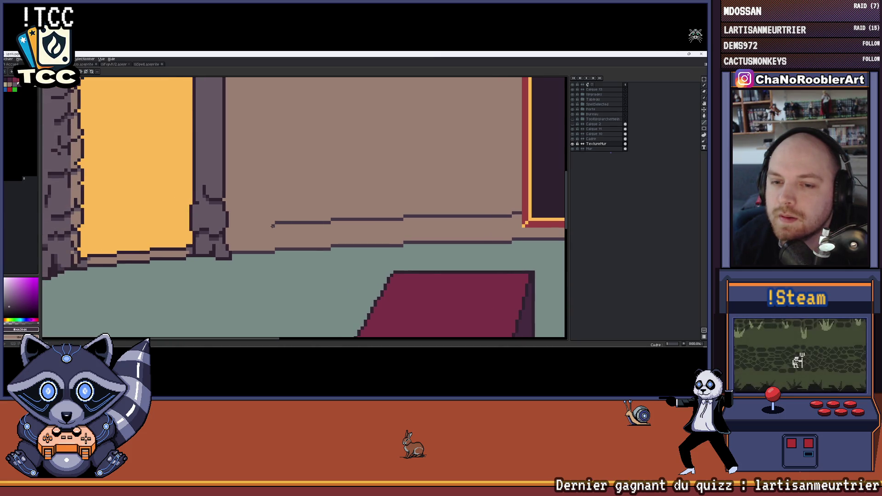
scroll(233, 226, "down", 2)
scroll(276, 214, "down", 2)
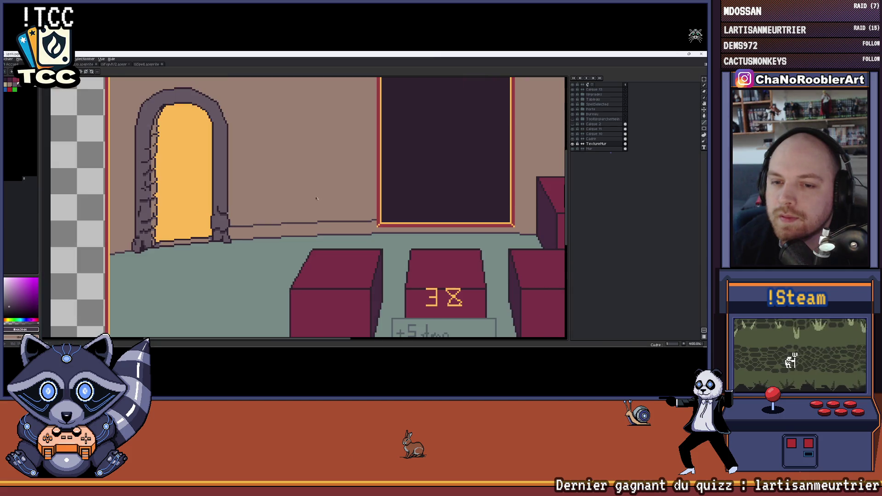
scroll(341, 202, "down", 2)
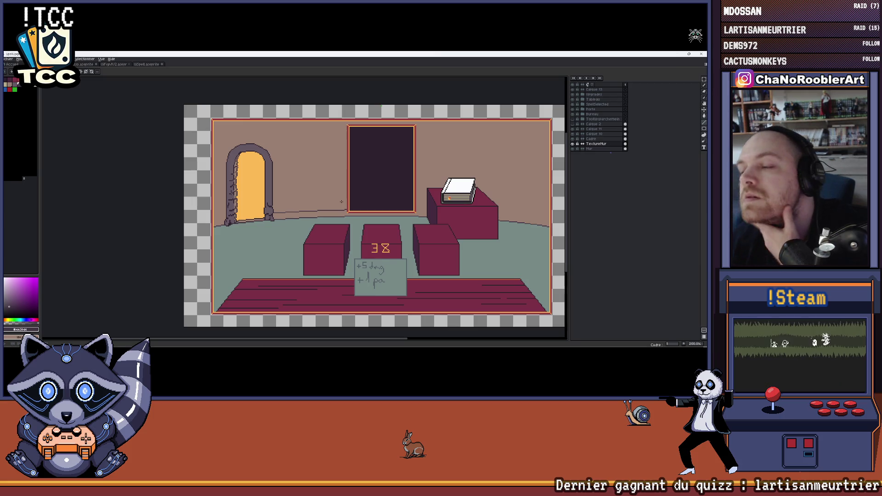
scroll(341, 201, "up", 5)
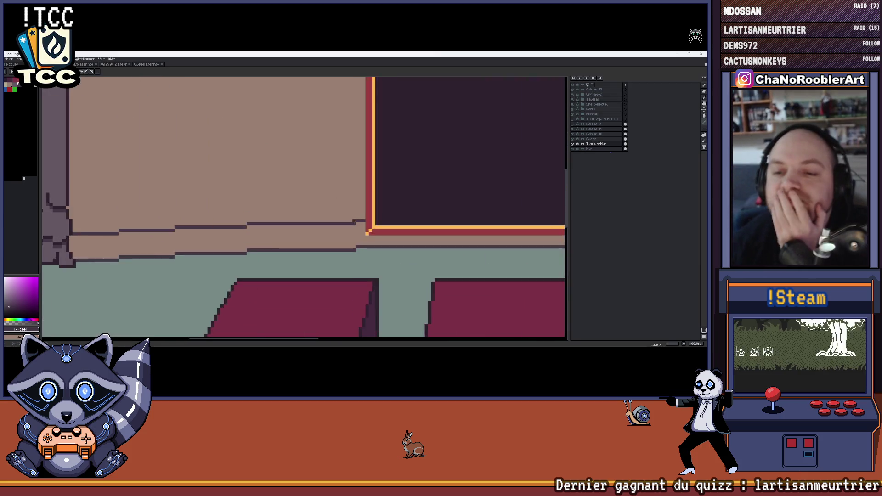
scroll(345, 198, "up", 2)
scroll(352, 192, "down", 3)
scroll(352, 192, "up", 1)
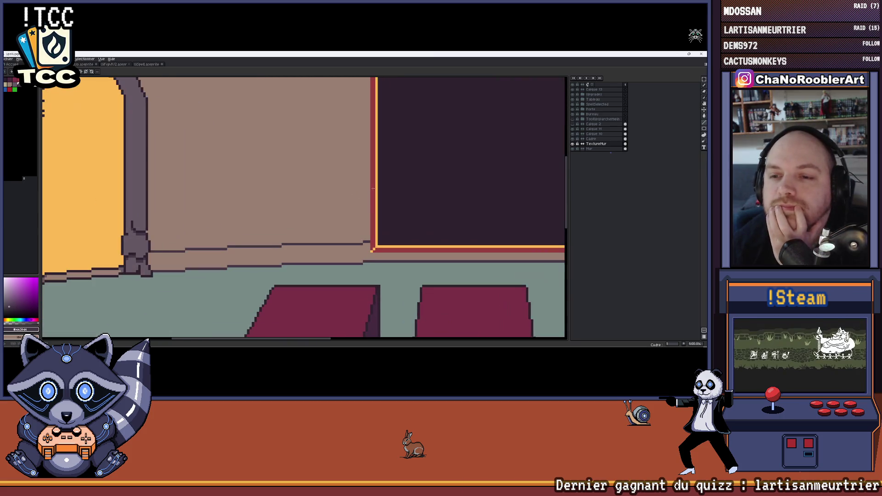
- Extend a brick line toward the doorway and add a short one left of the arch
mouse_move(368, 209)
left_mouse_down()
mouse_move(381, 215)
mouse_move(275, 210)
left_mouse_up()
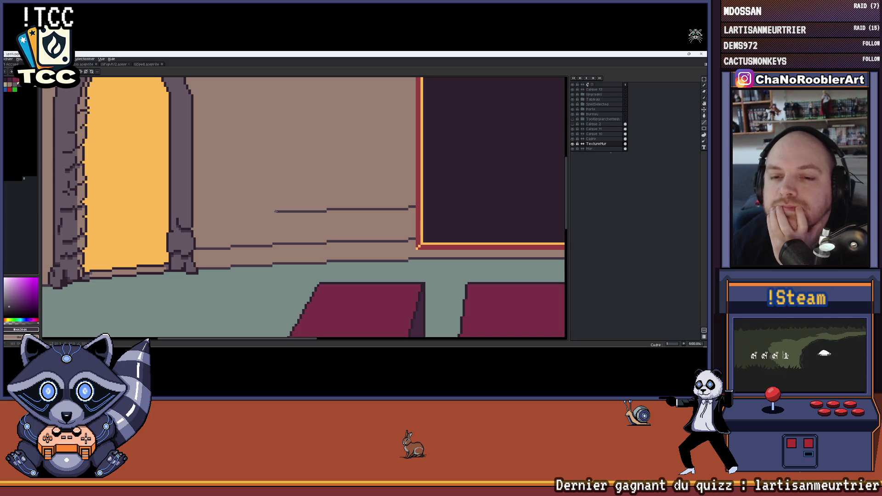
scroll(266, 217, "up", 1)
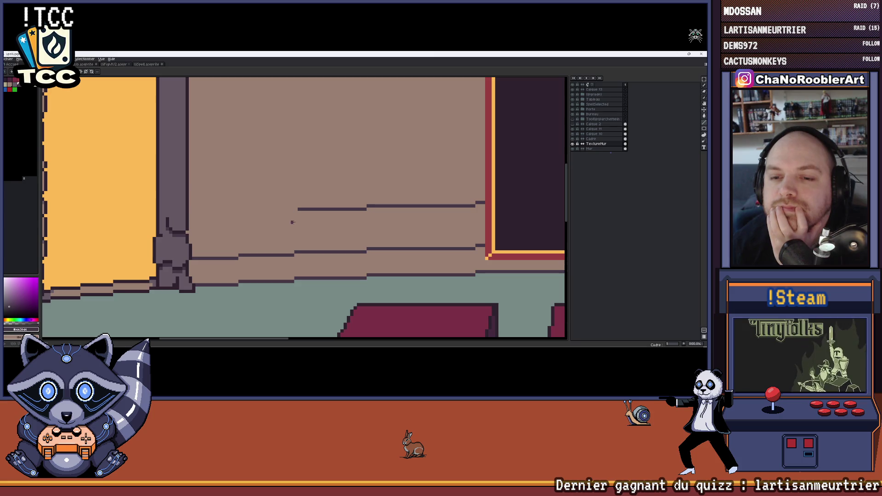
left_click_drag(294, 211, 189, 212)
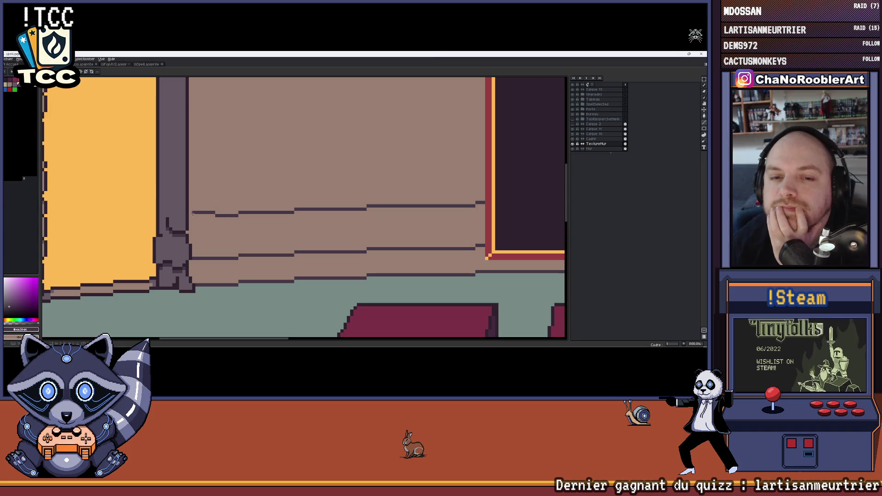
scroll(239, 209, "down", 2)
scroll(239, 210, "down", 1)
scroll(292, 193, "down", 1)
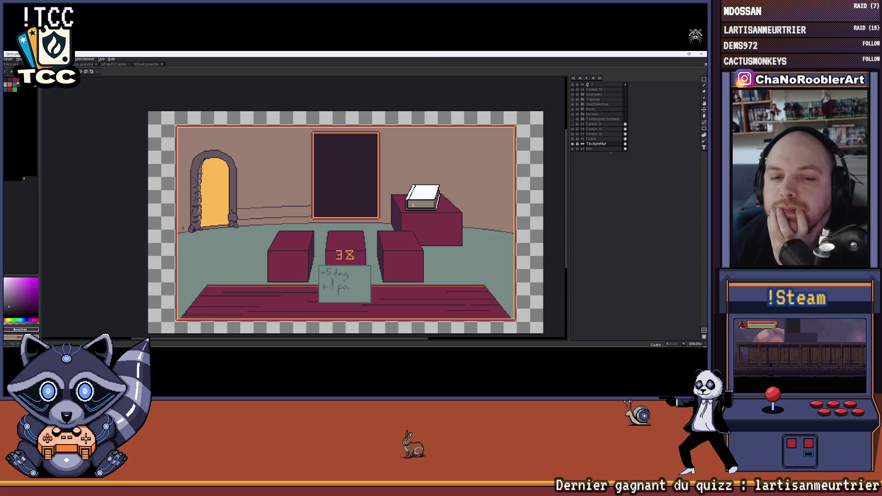
scroll(183, 227, "up", 3)
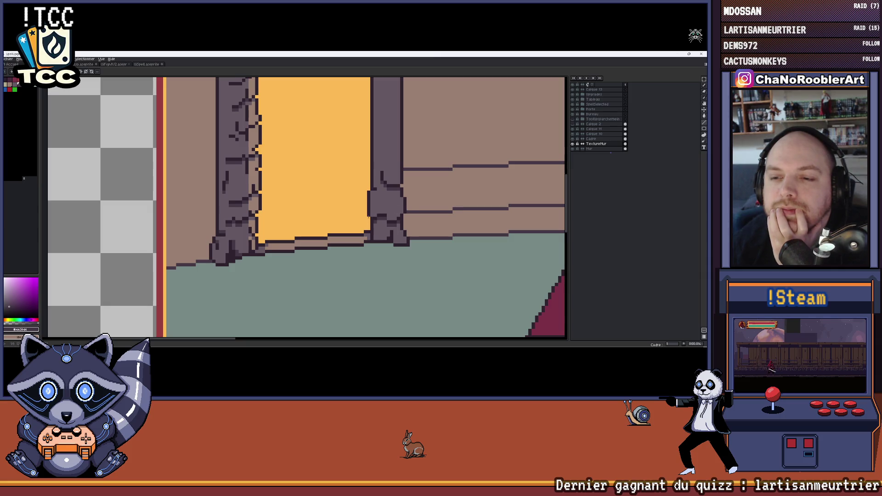
left_click_drag(207, 228, 181, 230)
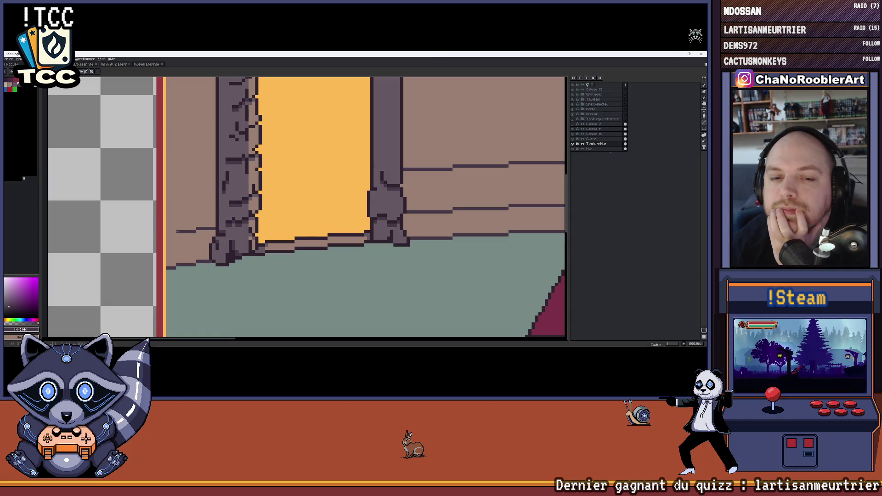
scroll(185, 228, "down", 2)
scroll(186, 227, "down", 1)
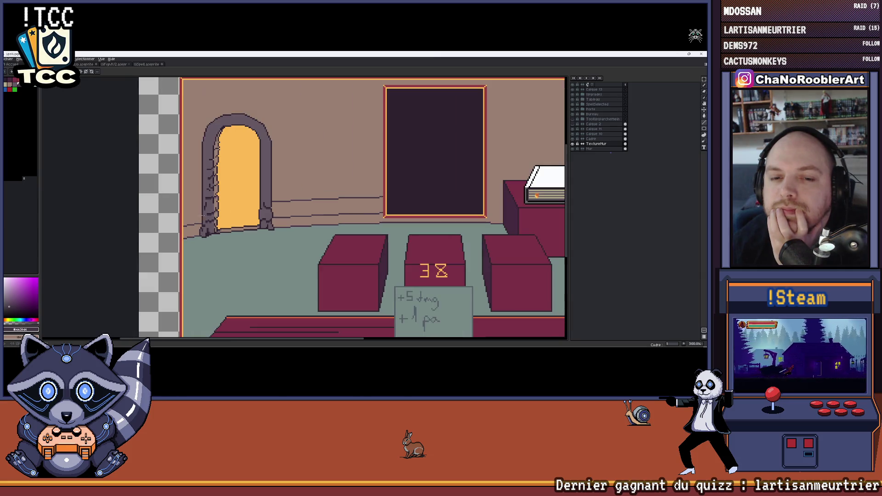
scroll(186, 226, "down", 1)
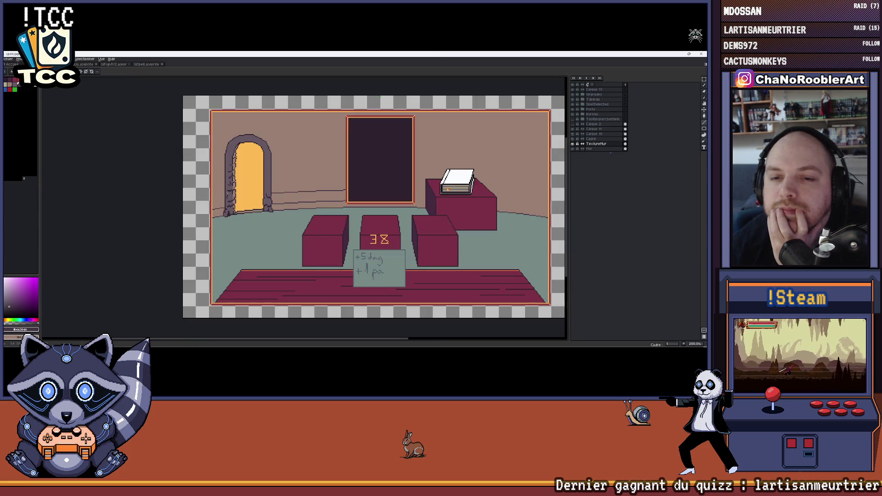
scroll(243, 182, "up", 1)
scroll(246, 185, "up", 1)
scroll(248, 193, "up", 1)
scroll(255, 206, "up", 1)
scroll(262, 228, "up", 1)
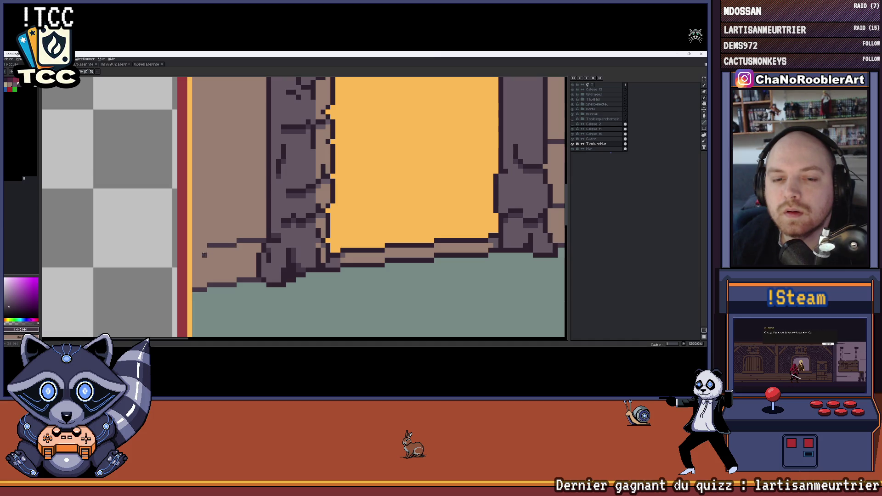
scroll(202, 246, "down", 3)
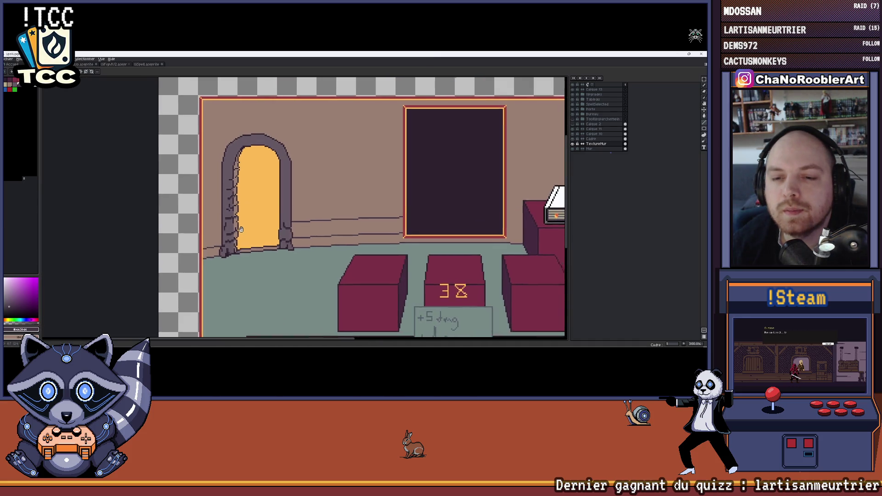
scroll(227, 234, "down", 1)
scroll(250, 220, "down", 1)
scroll(260, 224, "up", 2)
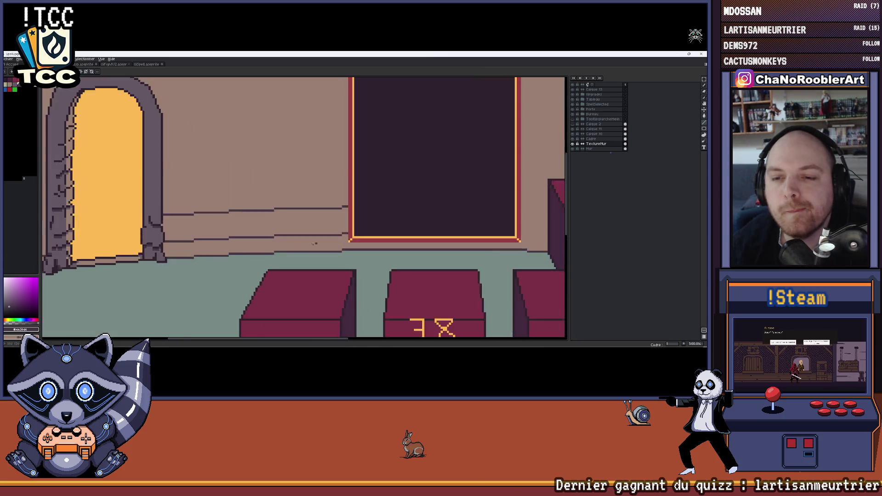
scroll(262, 225, "up", 1)
scroll(266, 227, "up", 2)
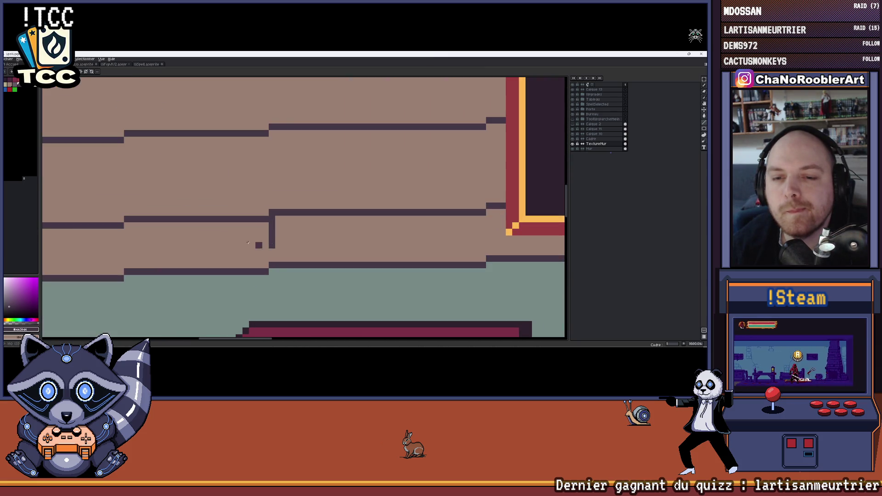
left_click_drag(192, 240, 242, 236)
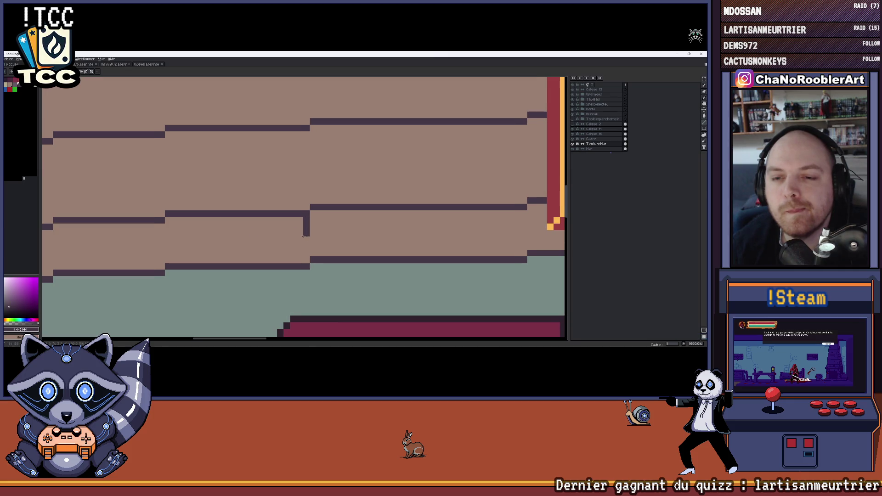
scroll(270, 237, "down", 2)
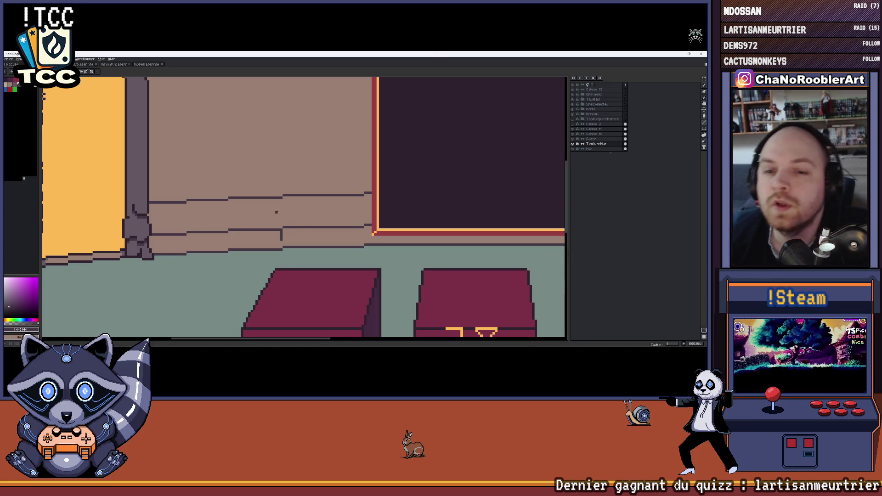
scroll(266, 237, "up", 1)
scroll(265, 221, "up", 2)
- Draw a vertical brick joint on the wall, then bring the right side of the room into view
left_click_drag(344, 200, 345, 279)
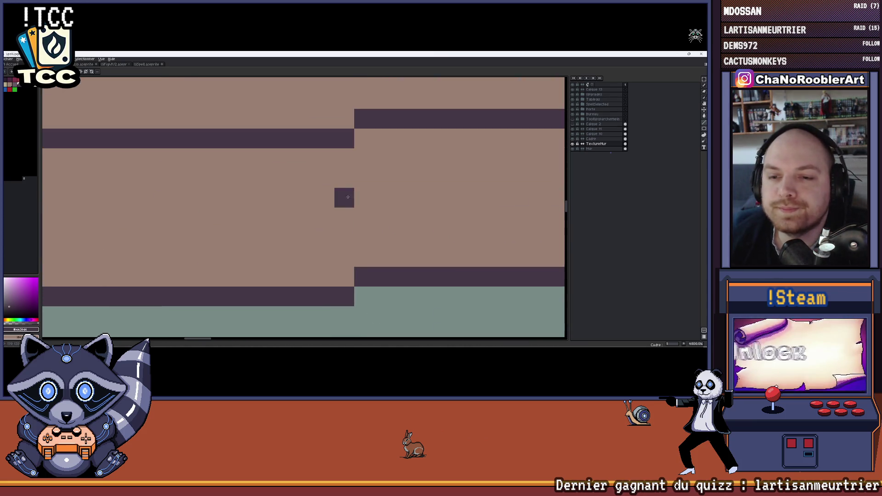
scroll(366, 243, "down", 2)
scroll(366, 243, "up", 1)
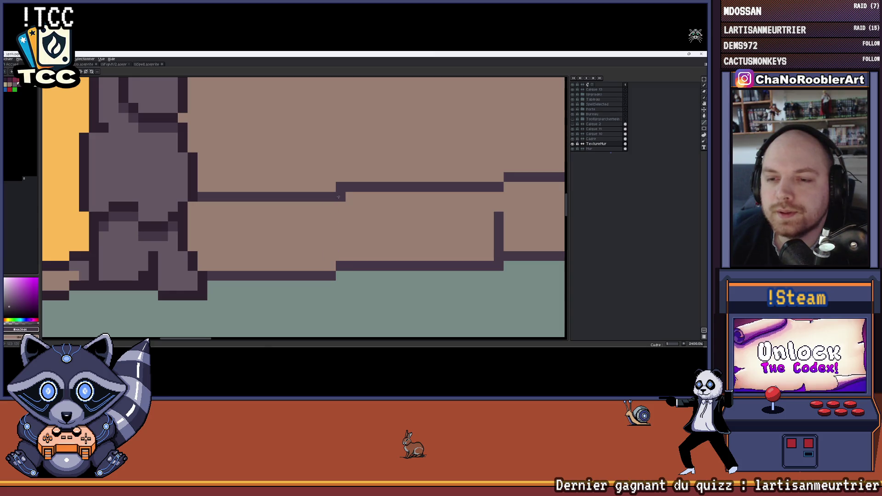
scroll(362, 238, "down", 2)
scroll(358, 234, "down", 1)
scroll(357, 235, "up", 1)
scroll(291, 227, "down", 2)
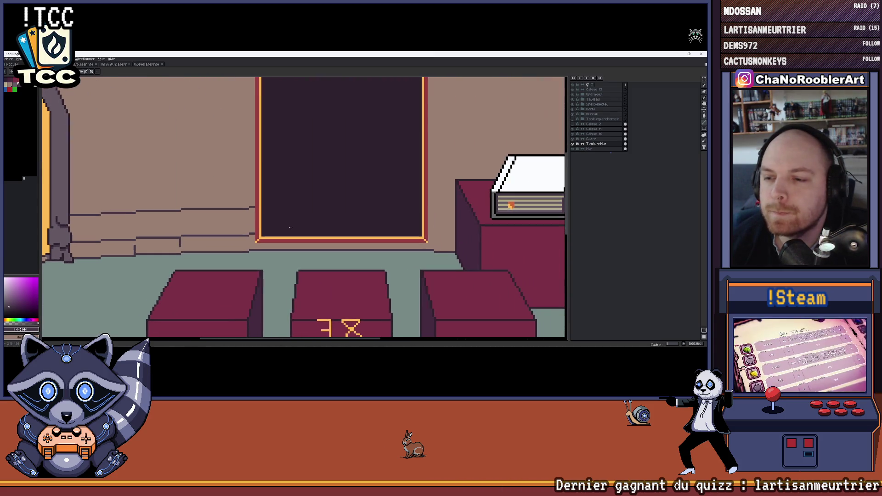
scroll(409, 238, "up", 2)
scroll(410, 238, "up", 2)
scroll(337, 241, "down", 1)
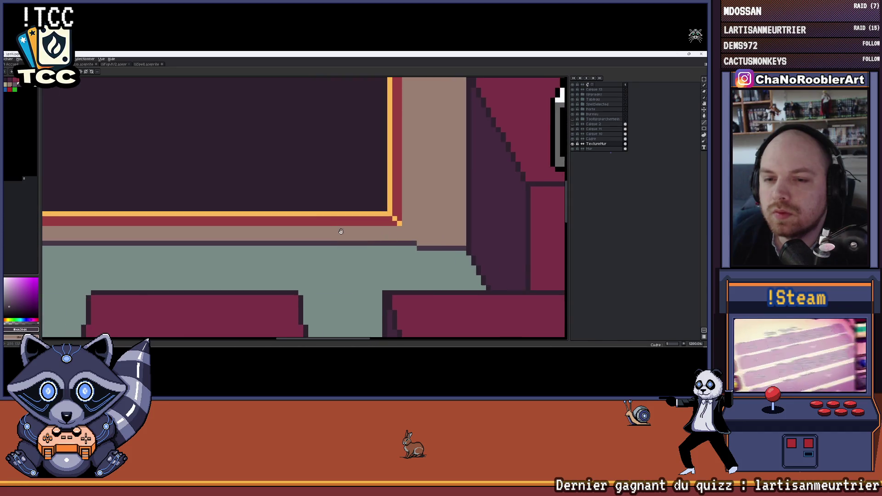
scroll(207, 228, "down", 1)
scroll(122, 212, "down", 1)
scroll(405, 220, "up", 1)
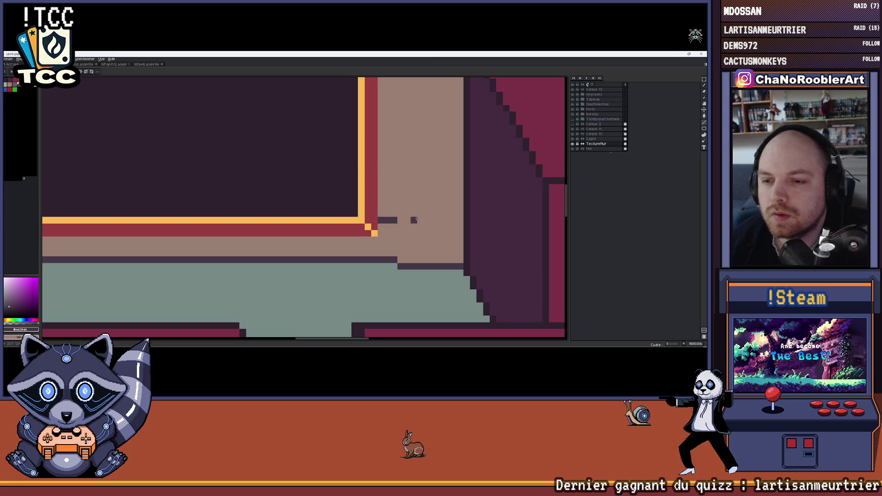
left_click_drag(413, 220, 349, 216)
scroll(393, 215, "down", 2)
mouse_move(366, 208)
left_mouse_down()
mouse_move(344, 212)
mouse_move(410, 227)
left_mouse_up()
scroll(360, 222, "up", 2)
scroll(419, 229, "down", 2)
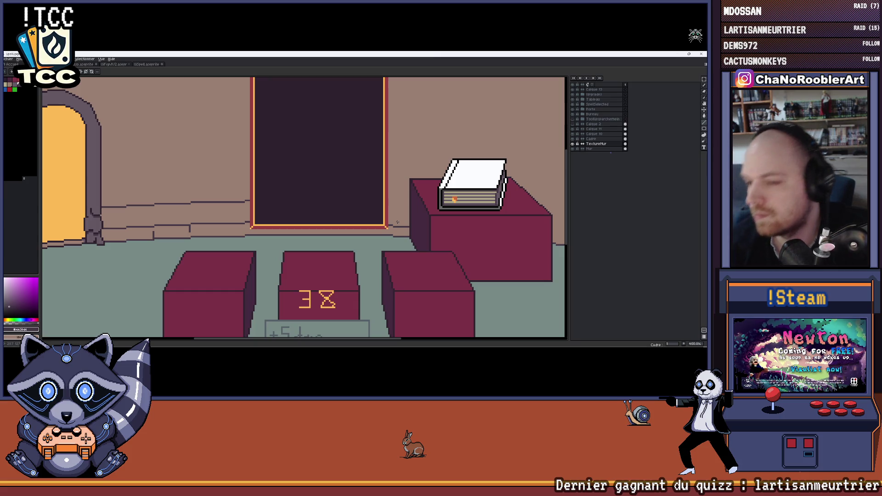
scroll(447, 215, "up", 1)
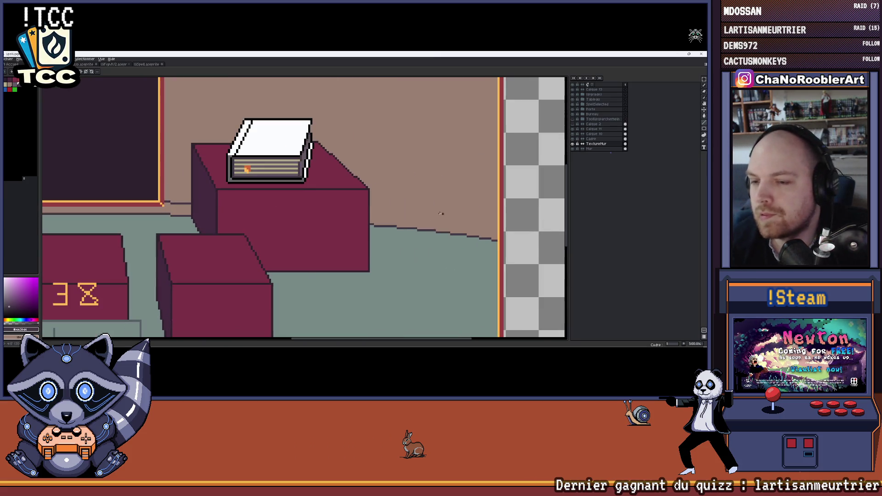
scroll(346, 198, "up", 1)
scroll(365, 202, "up", 1)
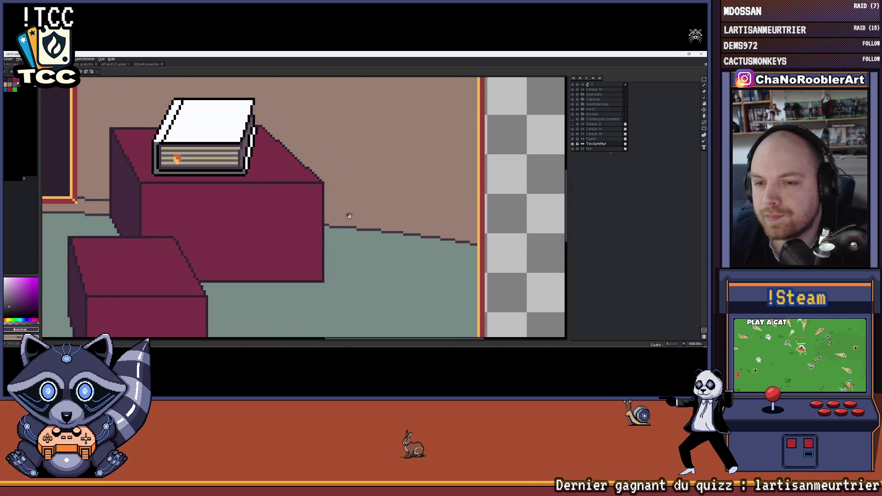
scroll(276, 186, "up", 2)
scroll(208, 172, "up", 1)
- Draw a vertical joint near the painting corner and a stepped dark brick outline across the wall
left_click_drag(205, 170, 210, 209)
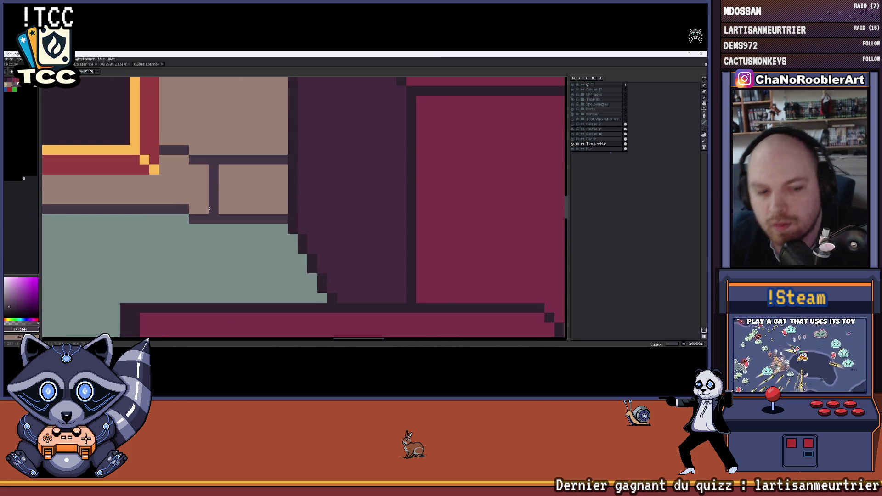
scroll(209, 209, "down", 2)
scroll(167, 195, "up", 1)
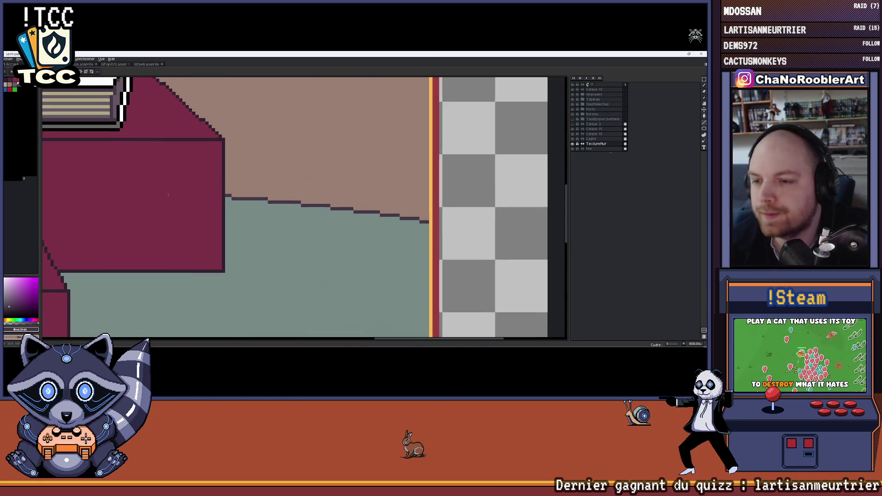
scroll(232, 177, "up", 1)
mouse_move(246, 227)
left_mouse_down()
mouse_move(247, 190)
mouse_move(236, 174)
mouse_move(257, 184)
mouse_move(349, 183)
mouse_move(182, 179)
mouse_move(286, 188)
left_mouse_up()
left_click_drag(338, 202, 258, 190)
left_click_drag(215, 188, 296, 188)
left_click_drag(356, 203, 266, 196)
mouse_move(210, 191)
left_mouse_down()
mouse_move(348, 200)
mouse_move(259, 200)
mouse_move(303, 200)
mouse_move(372, 218)
mouse_move(320, 207)
left_mouse_up()
left_click(377, 210)
- Redo the last stair step one row lower and paint out the stray vertical stroke in beige
key("ctrl+z")
key("ctrl+z")
key("ctrl+z")
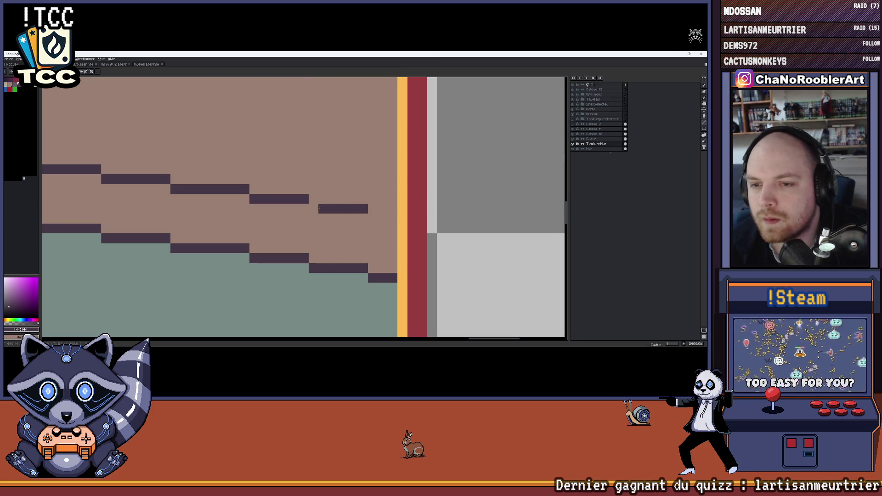
left_click_drag(373, 219, 382, 219)
scroll(394, 220, "down", 3)
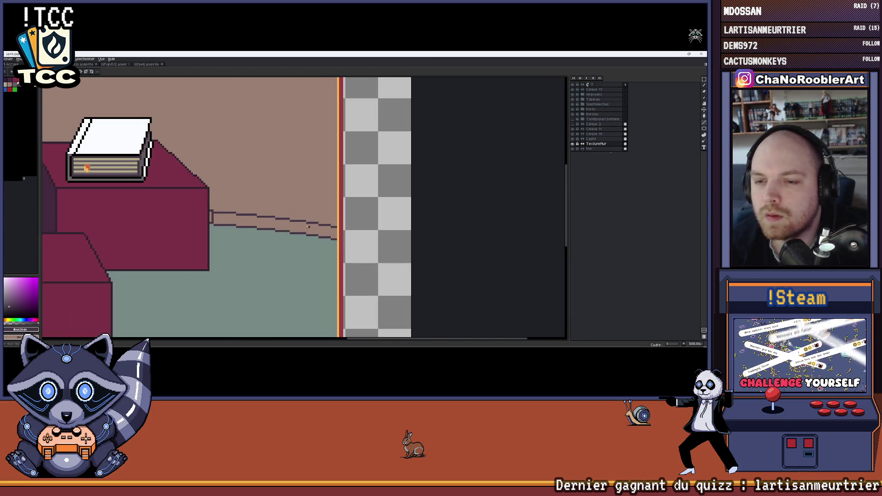
scroll(272, 222, "up", 1)
scroll(272, 222, "up", 2)
key("b")
left_click_drag(268, 213, 268, 237)
scroll(267, 208, "down", 1)
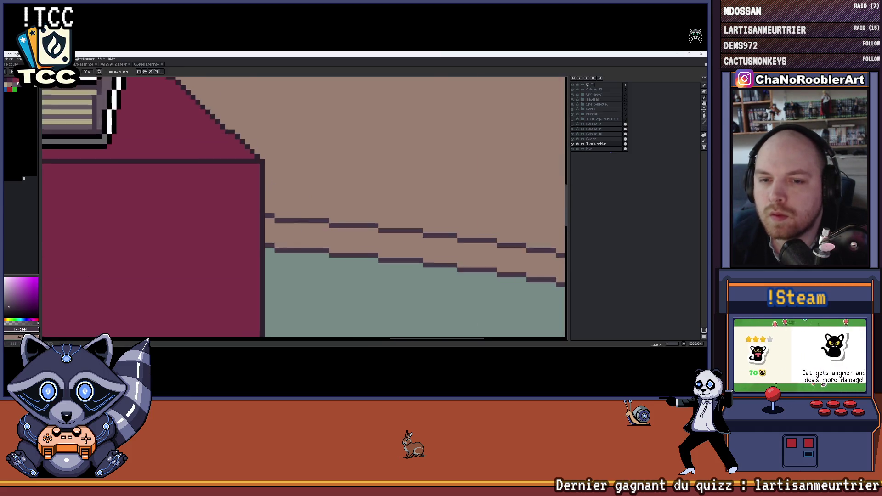
scroll(268, 208, "down", 2)
scroll(267, 208, "down", 1)
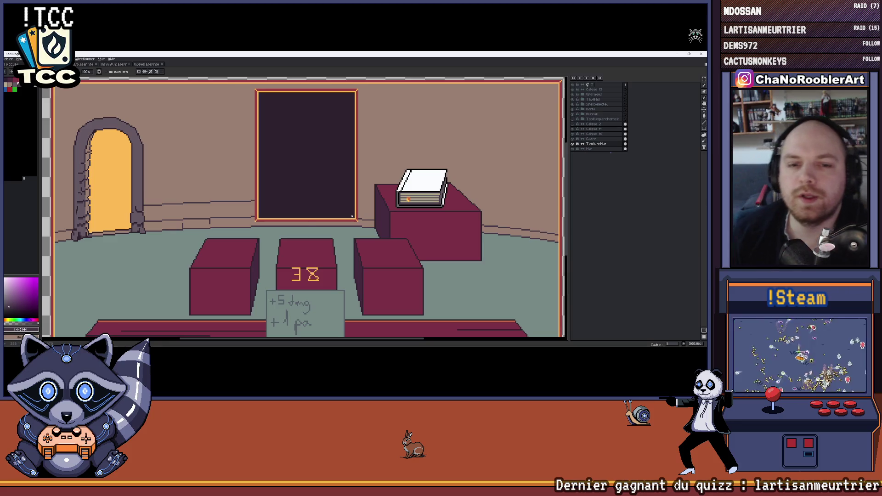
scroll(352, 215, "down", 1)
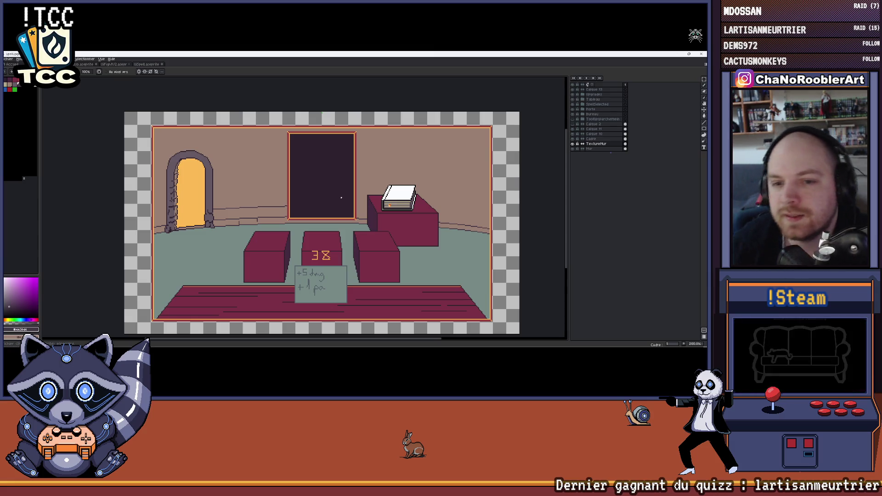
scroll(273, 206, "up", 2)
scroll(272, 207, "down", 1)
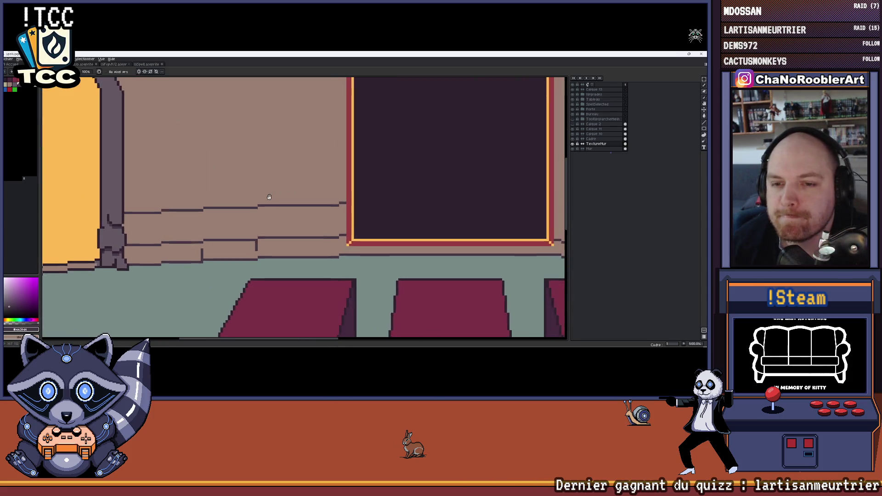
left_click_drag(296, 210, 254, 246)
scroll(254, 245, "down", 1)
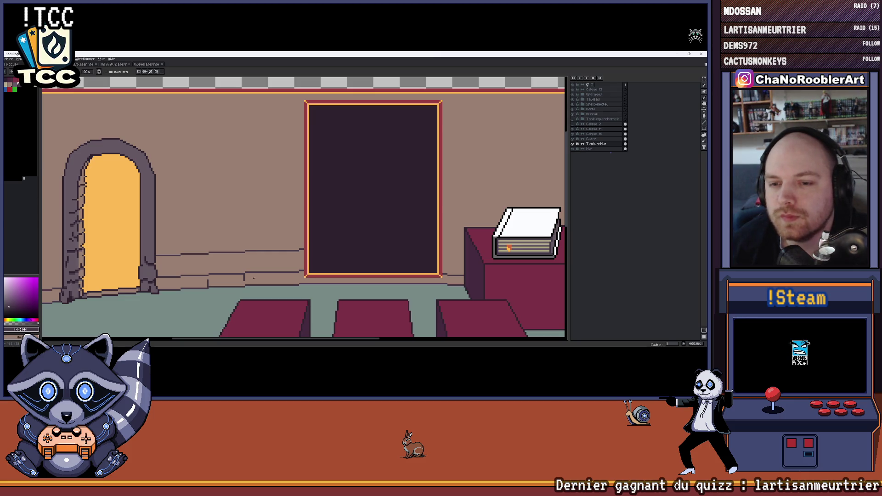
scroll(254, 271, "up", 1)
scroll(258, 265, "up", 1)
scroll(262, 260, "down", 1)
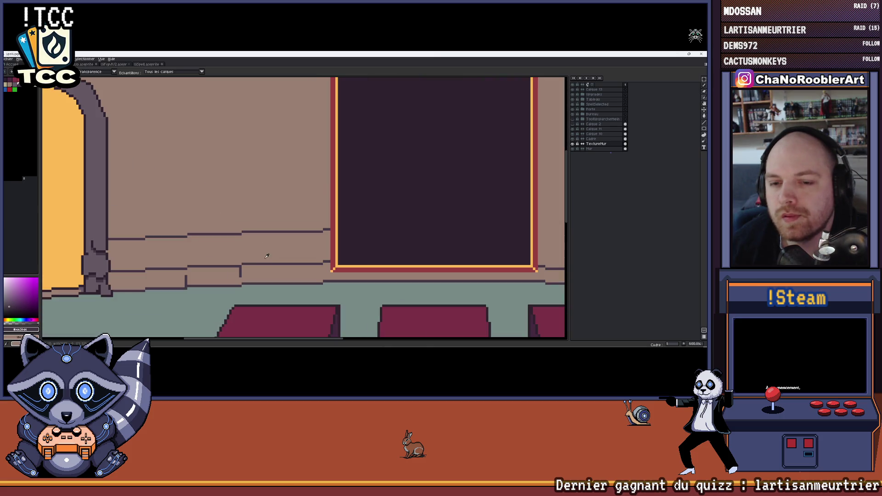
scroll(270, 221, "down", 1)
scroll(342, 257, "down", 2)
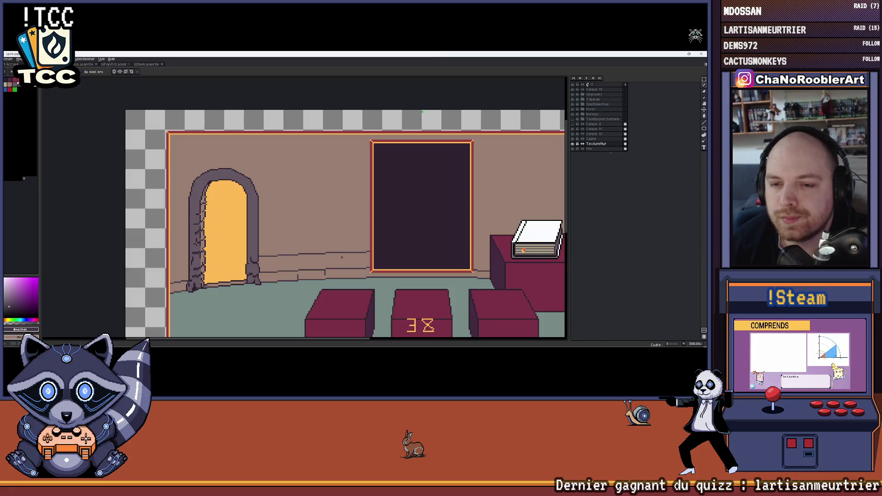
scroll(330, 250, "right", 2)
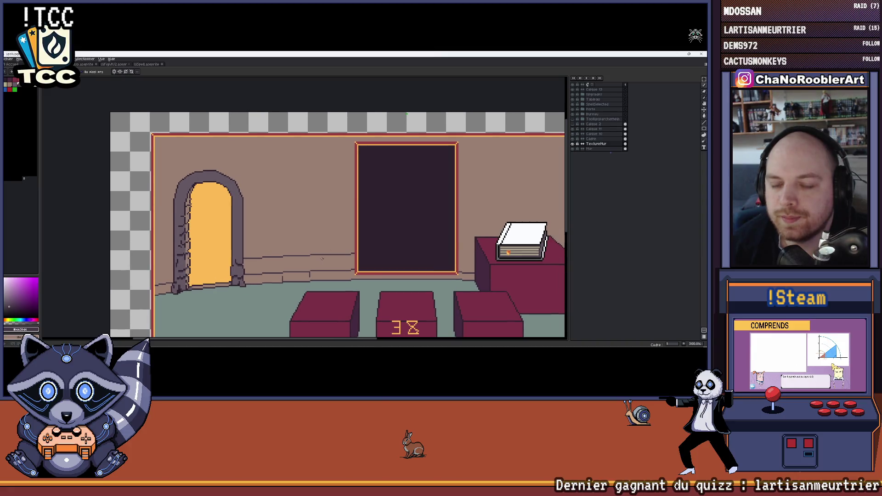
scroll(322, 259, "up", 1)
left_click_drag(345, 244, 337, 197)
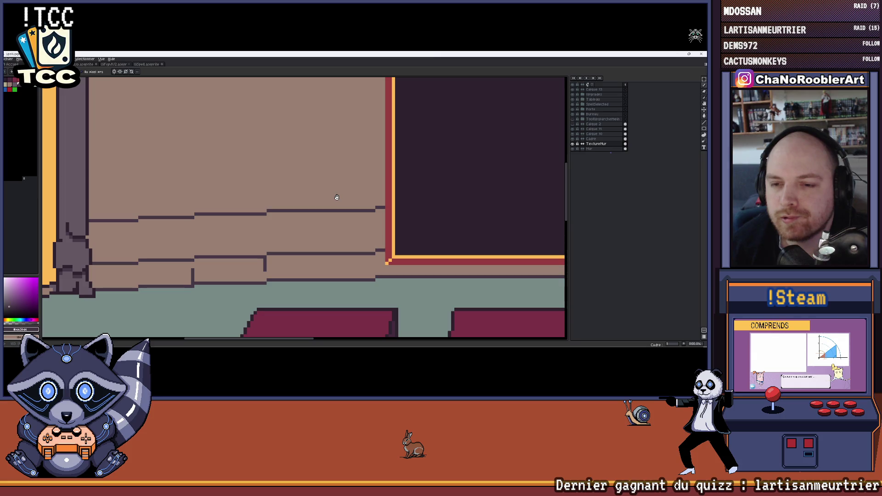
scroll(335, 199, "up", 2)
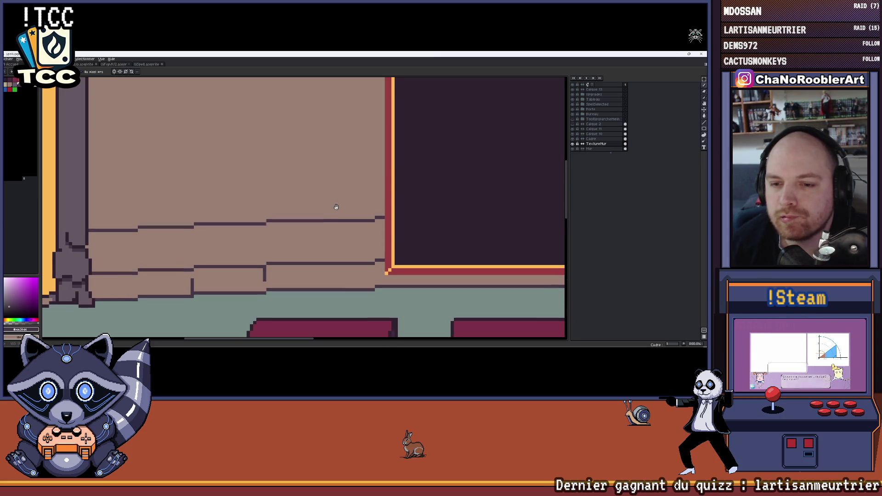
scroll(338, 213, "up", 1)
scroll(376, 259, "up", 1)
scroll(258, 213, "up", 1)
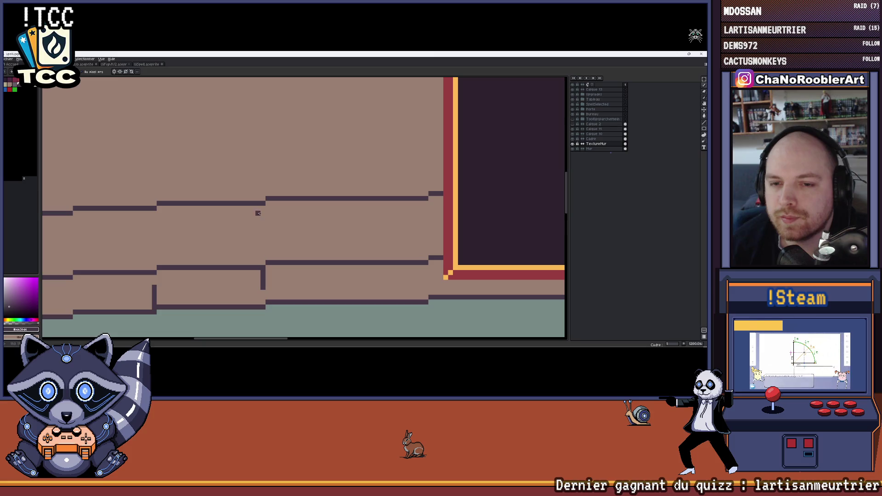
left_click_drag(262, 208, 290, 207)
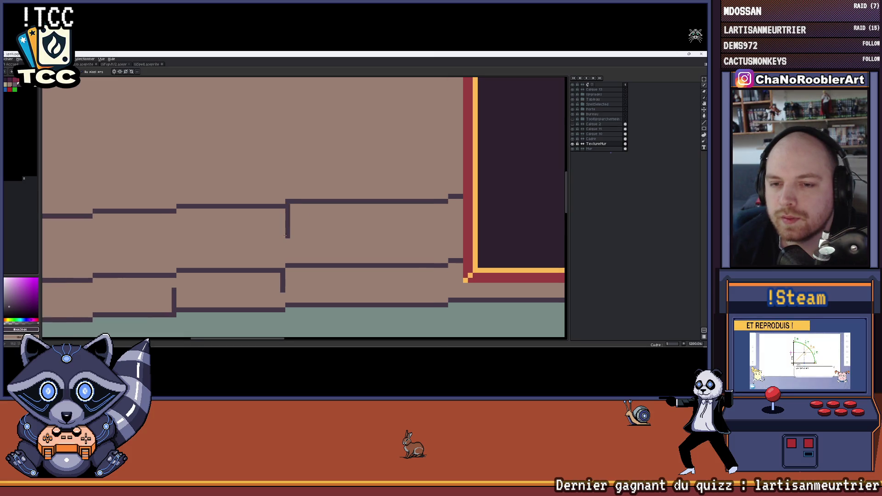
scroll(287, 234, "left", 3)
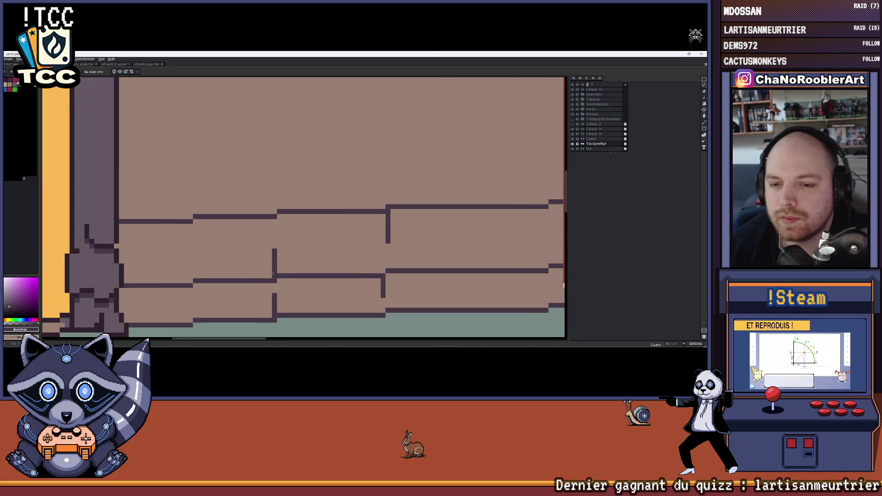
scroll(272, 275, "down", 3)
scroll(262, 265, "up", 1)
scroll(249, 257, "up", 3)
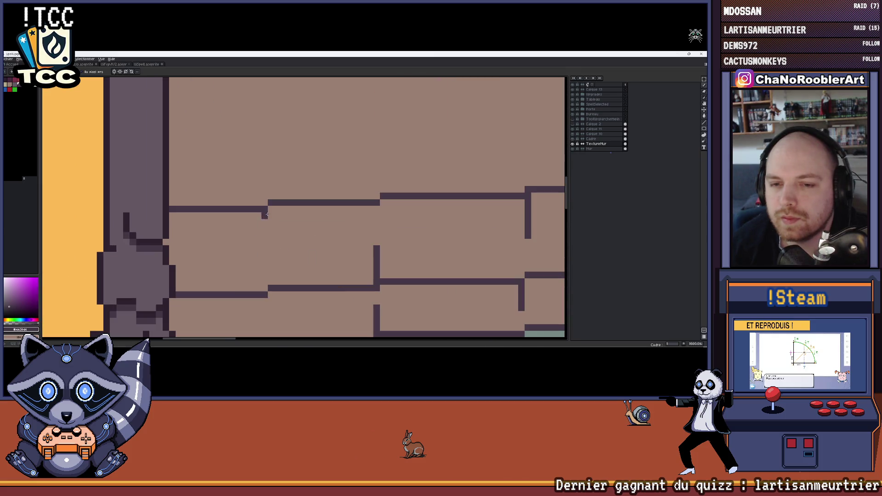
scroll(269, 247, "down", 3)
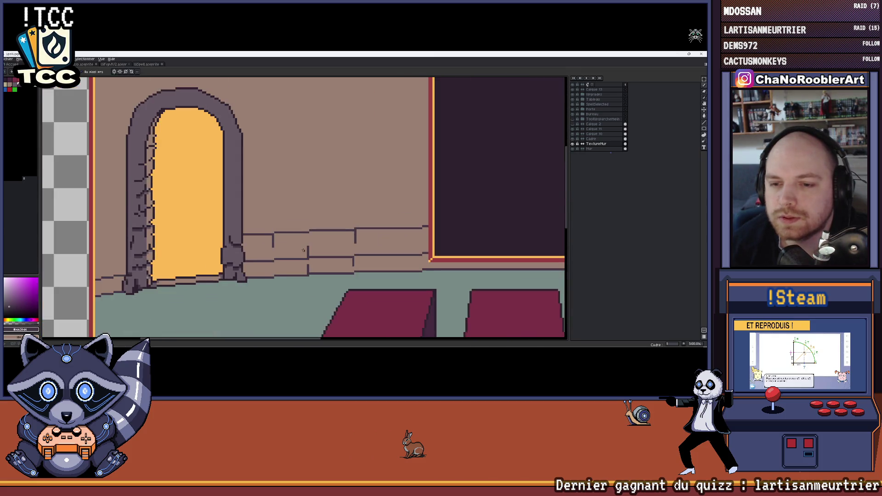
scroll(270, 241, "up", 2)
scroll(272, 233, "up", 2)
scroll(301, 260, "down", 2)
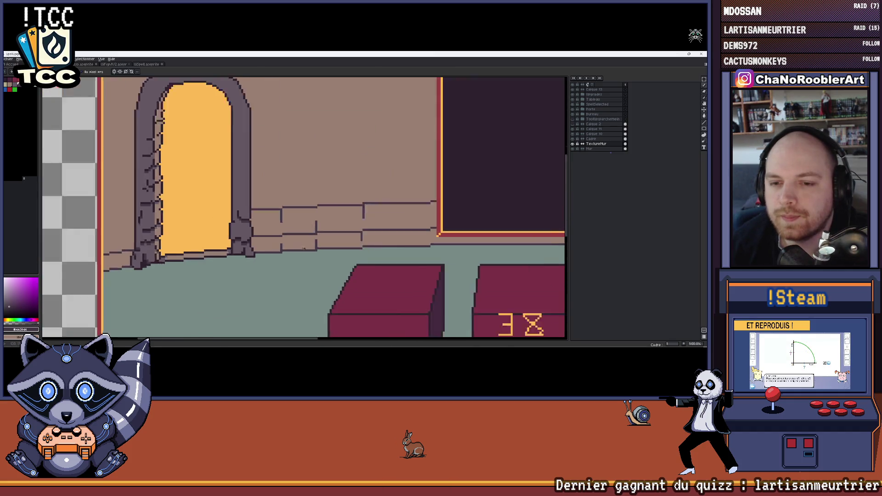
scroll(300, 260, "down", 1)
scroll(300, 260, "up", 1)
scroll(300, 260, "up", 1)
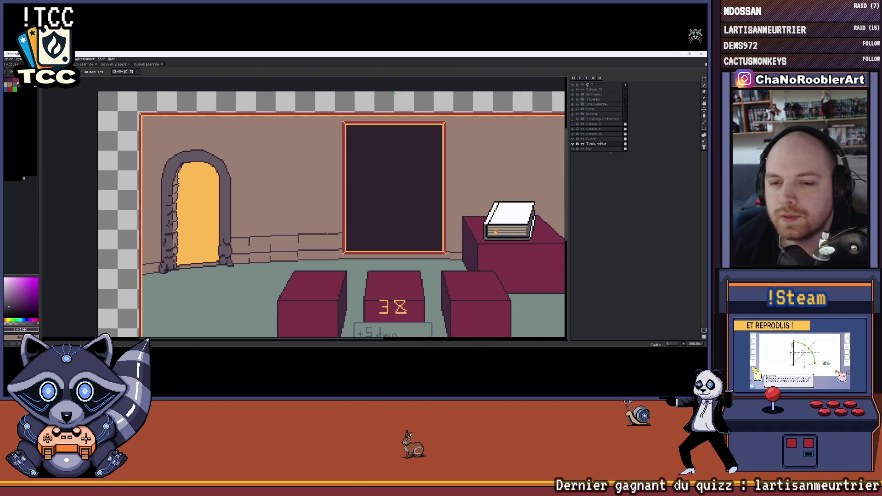
key("ctrl+Tab")
key("ctrl+Tab")
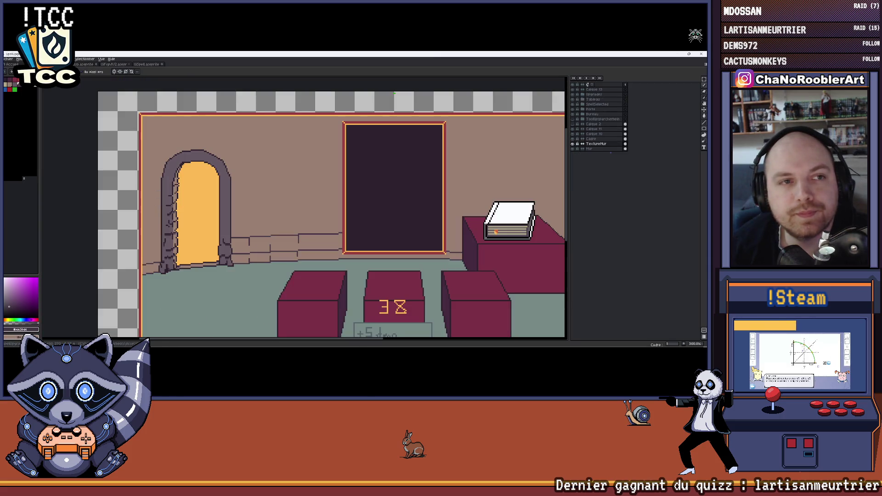
key("ctrl+Tab")
scroll(330, 206, "up", 3)
scroll(330, 207, "up", 1)
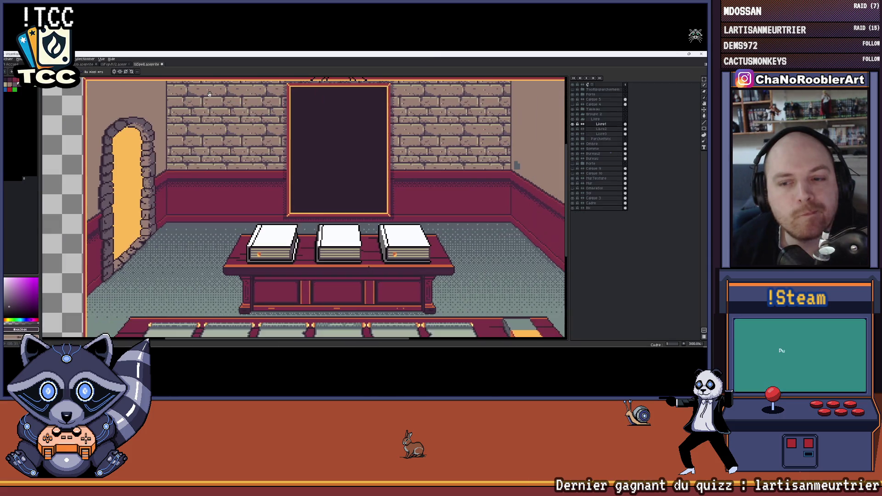
scroll(225, 155, "up", 1)
scroll(225, 156, "up", 1)
scroll(225, 156, "up", 1)
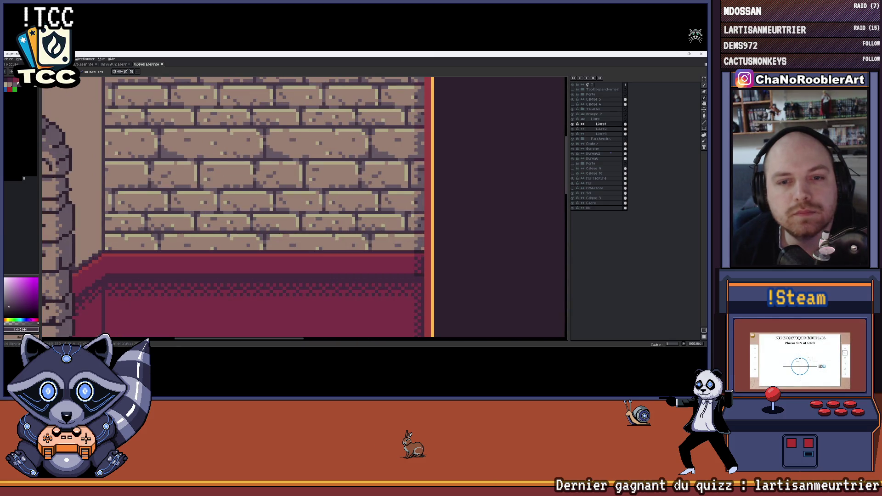
key("ctrl+Tab")
scroll(284, 223, "up", 2)
scroll(285, 222, "up", 3)
scroll(284, 223, "down", 2)
scroll(269, 193, "down", 2)
key("ctrl+Tab")
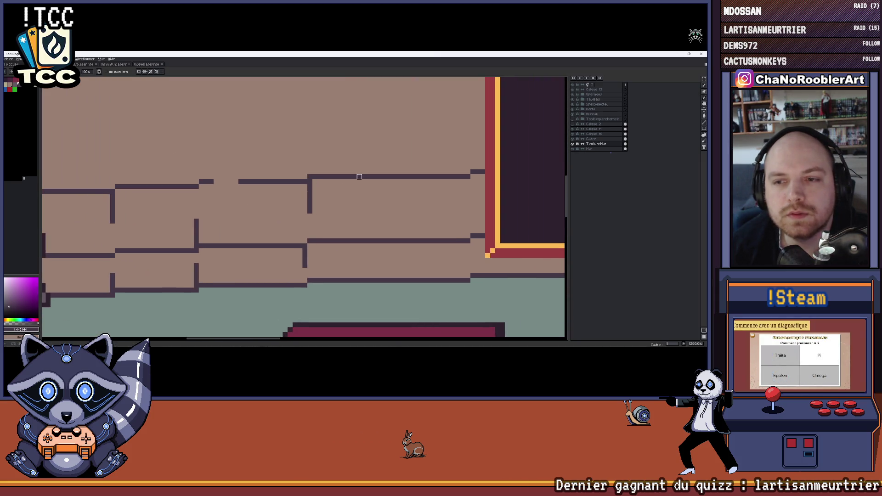
scroll(358, 178, "down", 2)
scroll(358, 178, "down", 1)
scroll(278, 188, "up", 2)
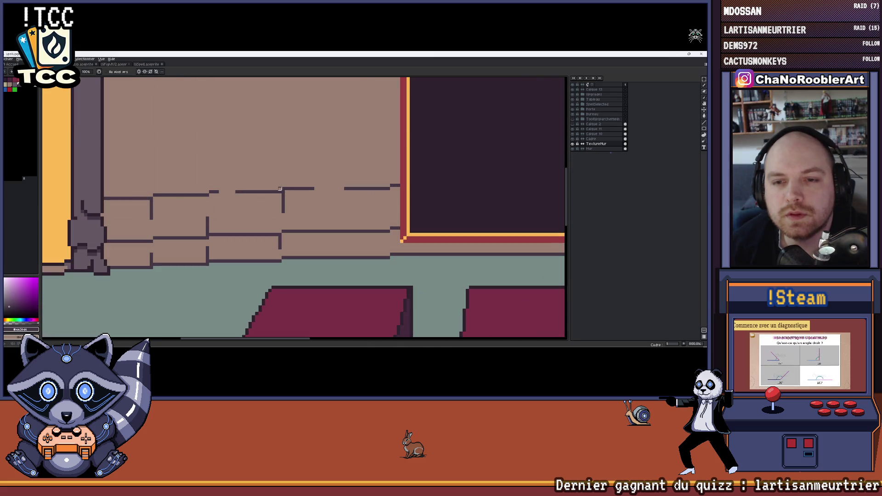
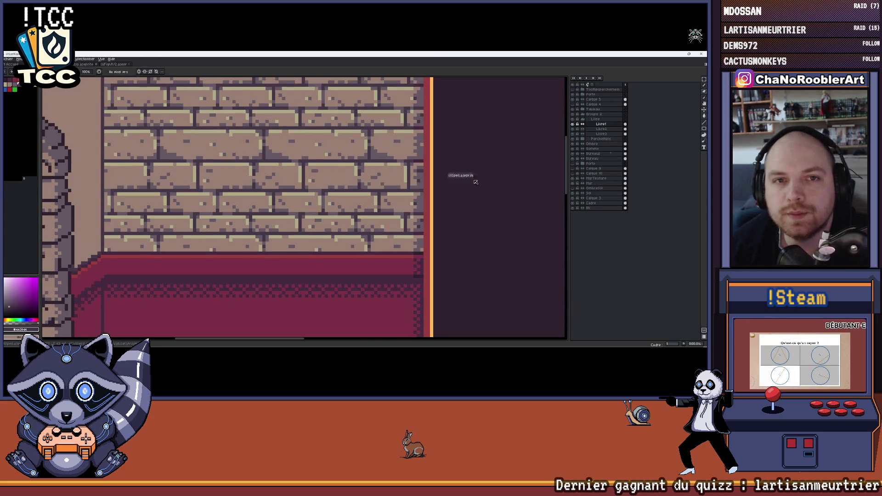
- Narrow the split and bring the wall and window frame of the room scene up close
left_click_drag(437, 174, 408, 172)
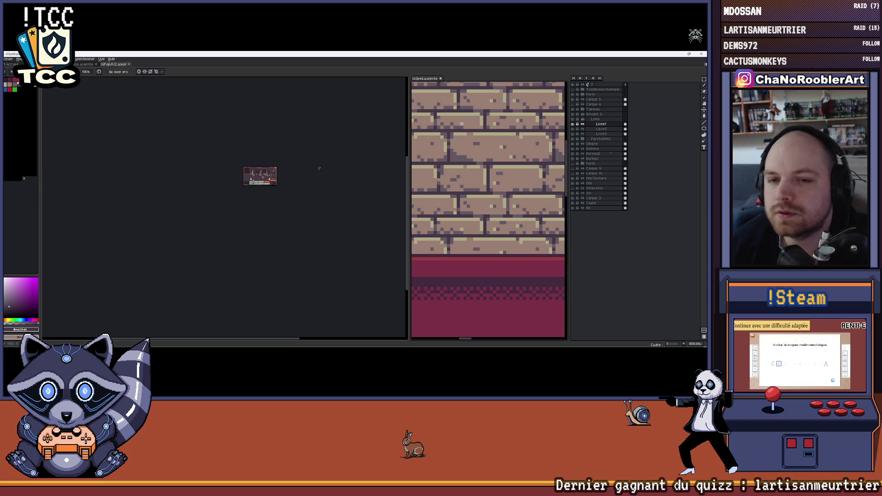
scroll(260, 176, "up", 5)
scroll(527, 331, "down", 1)
scroll(527, 331, "down", 1)
left_click_drag(378, 175, 220, 172)
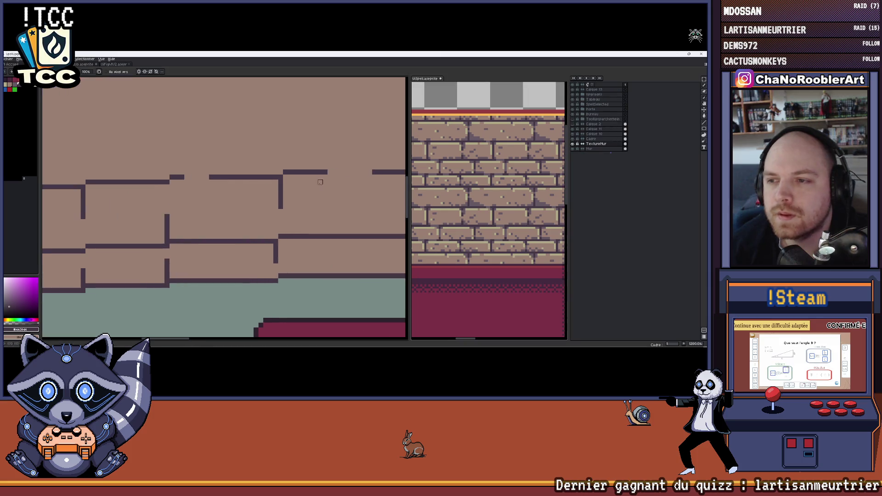
scroll(193, 156, "up", 1)
scroll(193, 155, "up", 1)
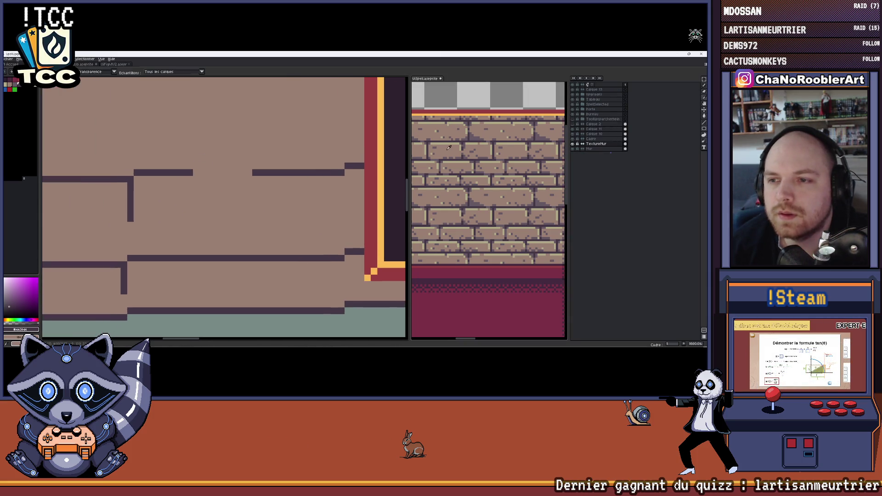
key("h")
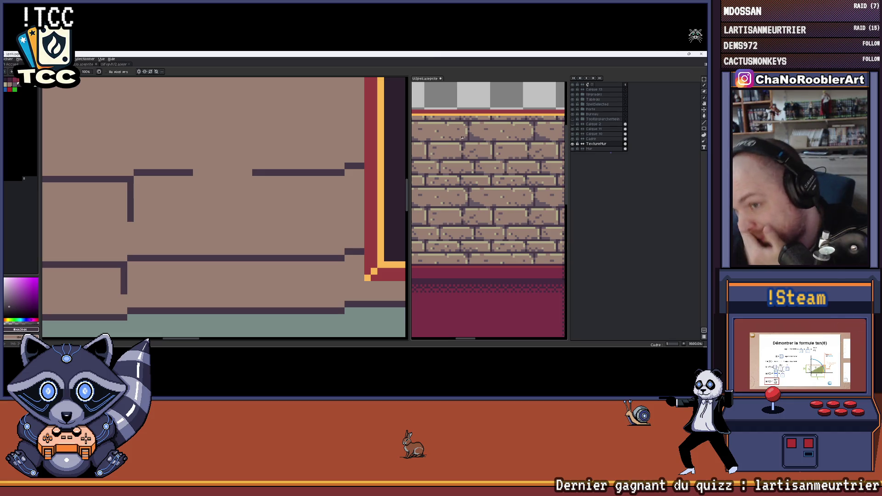
- Switch between the brick texture and room documents, then start a grey shadow under a brick line
left_click(463, 139)
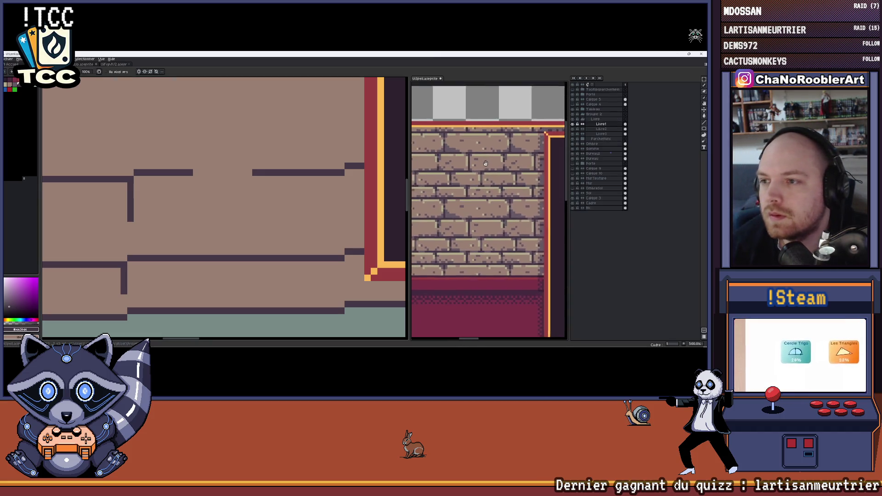
left_click(183, 238)
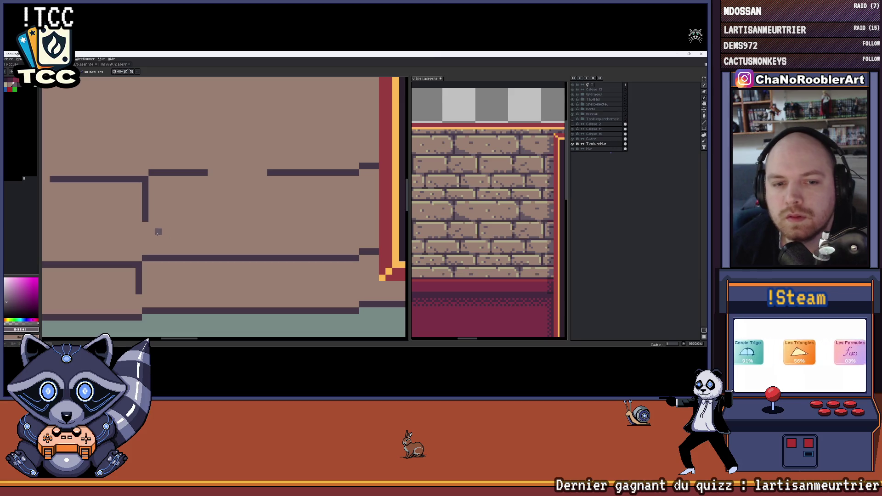
left_click(438, 218)
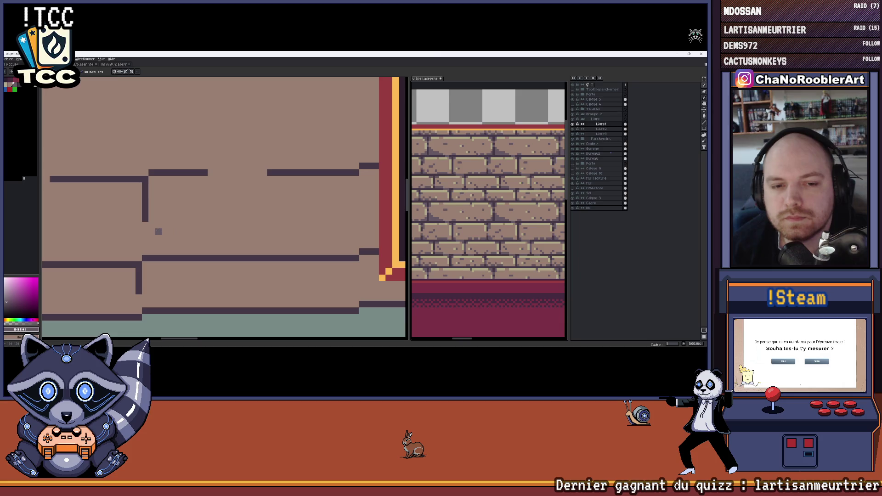
left_click_drag(152, 231, 172, 232)
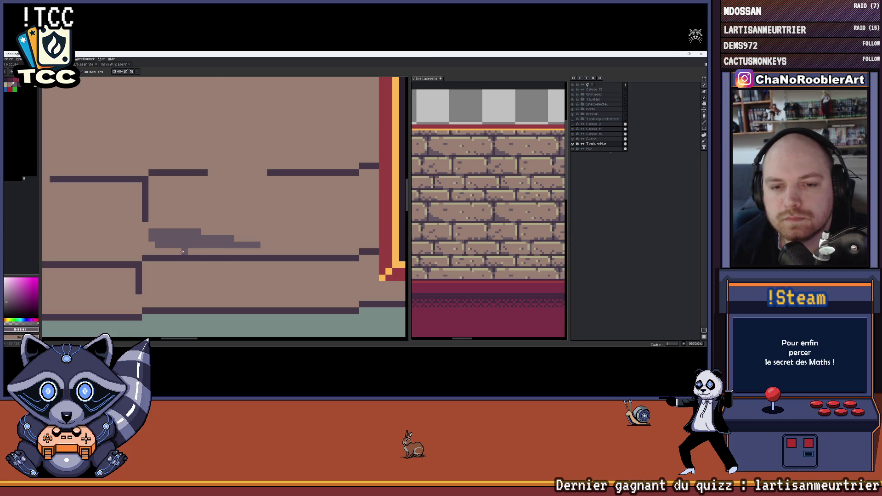
scroll(187, 228, "up", 2)
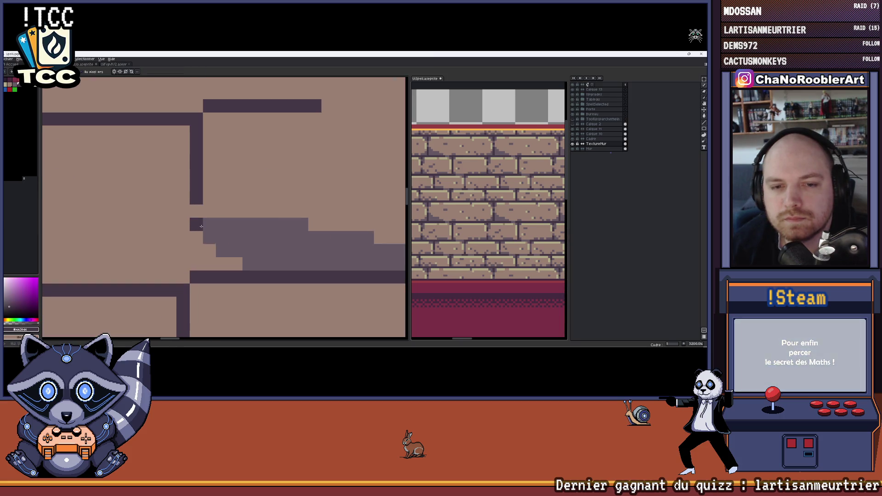
- Draw a dark vertical brick joint and reframe the wall toward the window frame
left_click_drag(196, 224, 200, 246)
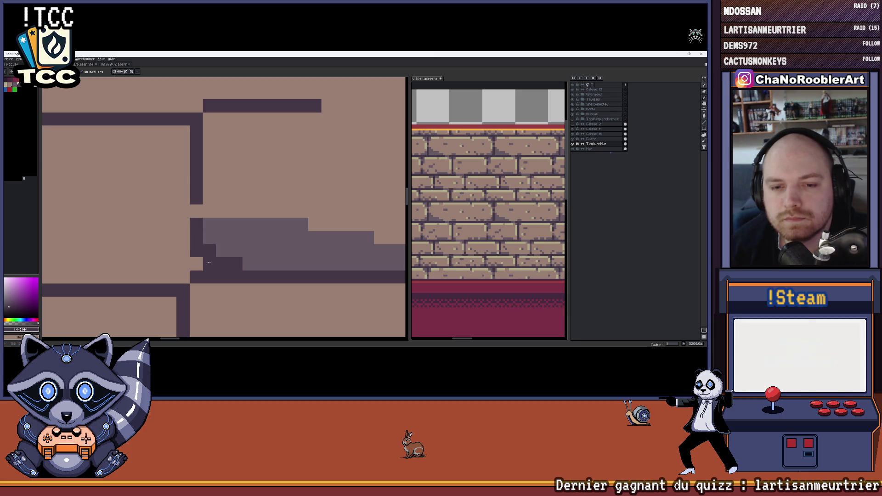
scroll(227, 242, "down", 3)
scroll(232, 234, "down", 1)
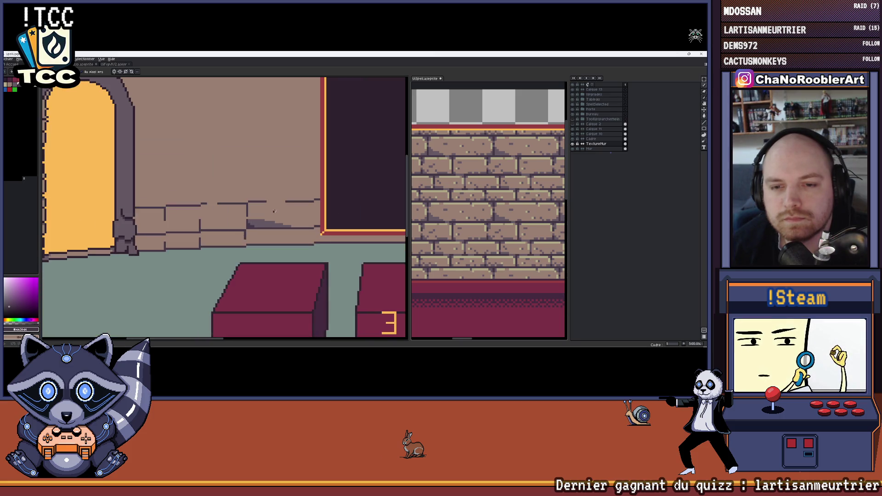
scroll(254, 221, "up", 1)
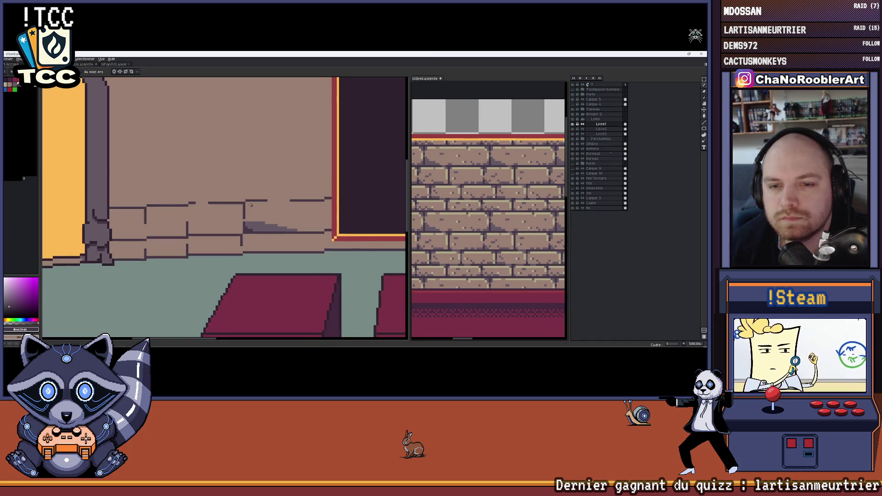
scroll(255, 220, "up", 2)
scroll(258, 219, "up", 1)
left_click_drag(258, 220, 225, 213)
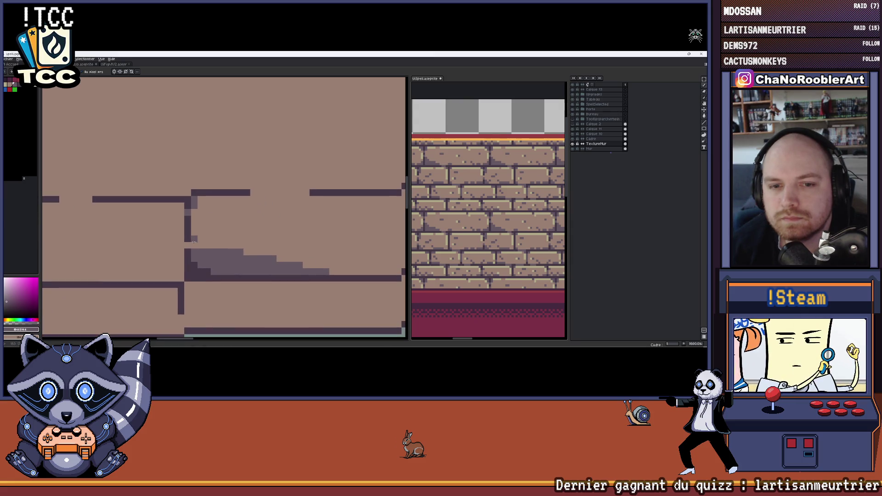
scroll(228, 225, "down", 1)
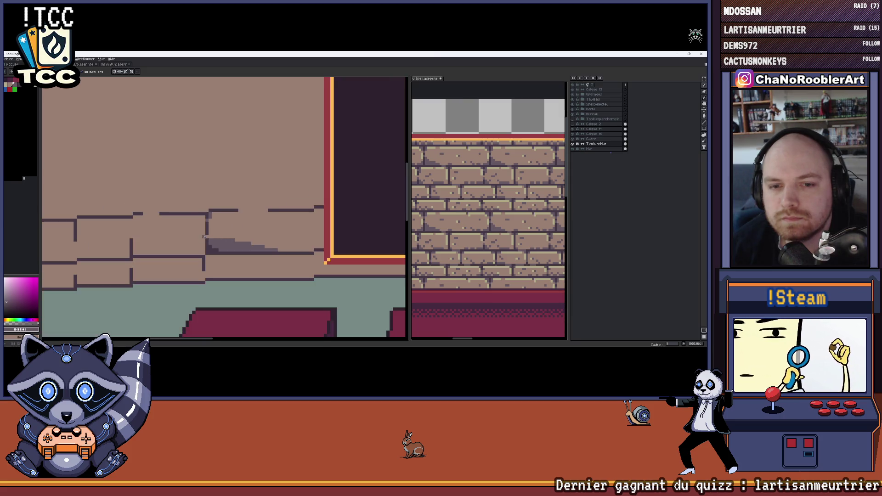
left_click_drag(233, 234, 233, 235)
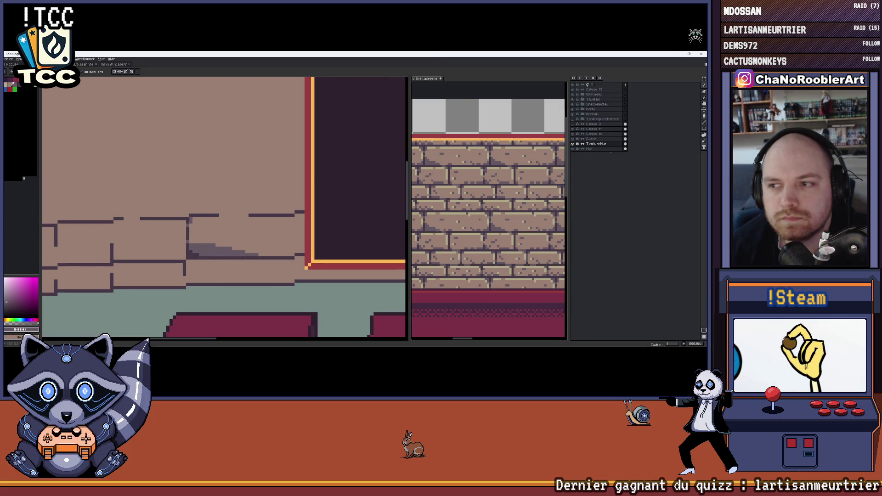
scroll(238, 251, "up", 1)
- Undo and redo recent strokes to settle the shadow, ending back on the room scene
key("ctrl+z")
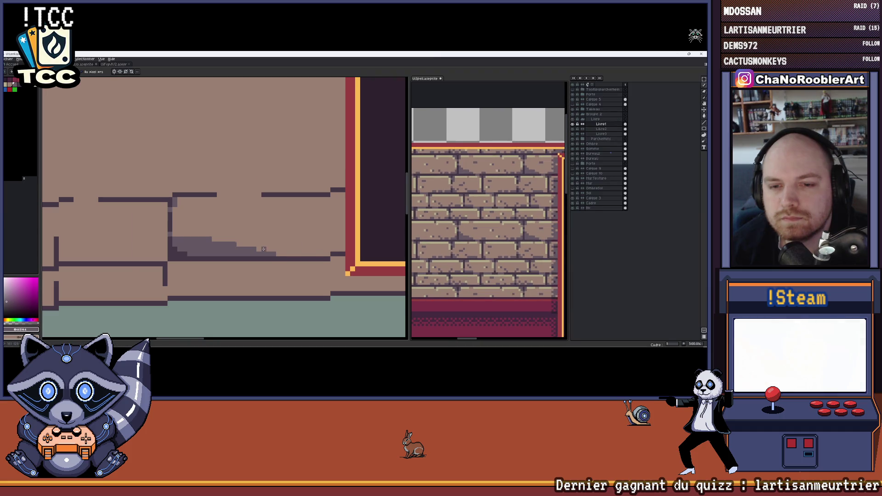
key("ctrl+z")
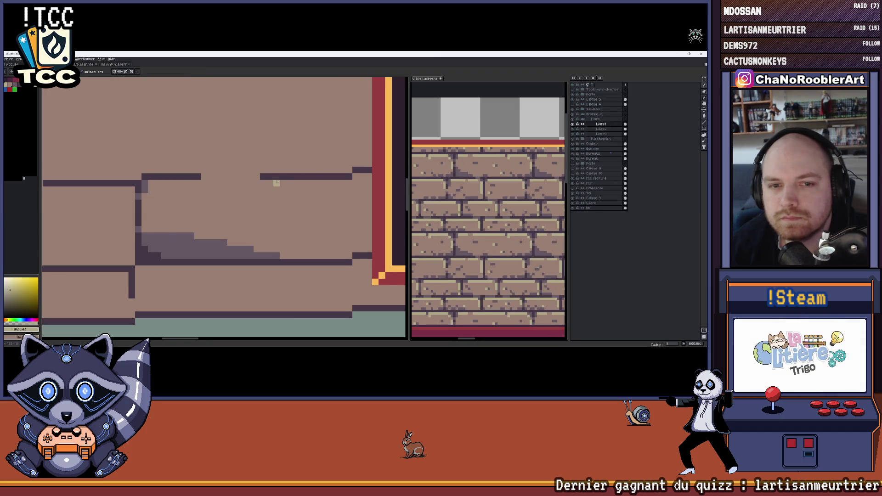
scroll(276, 183, "up", 1)
scroll(300, 185, "down", 1)
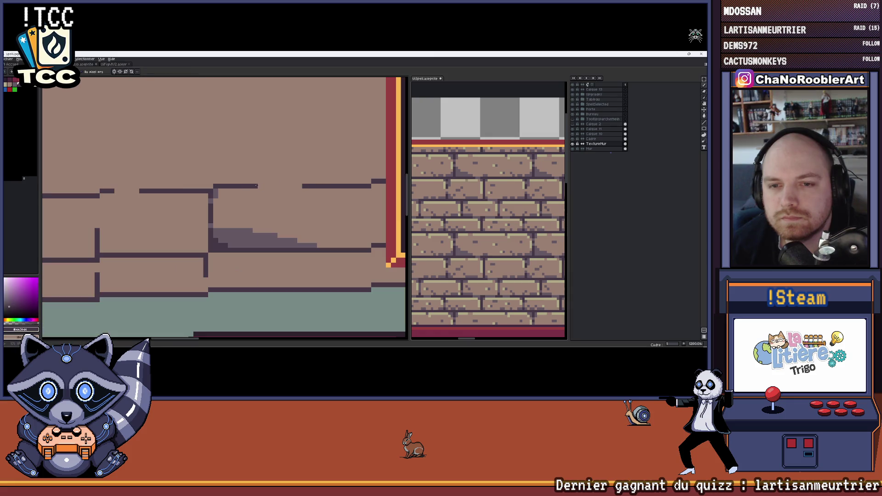
key("ctrl+y")
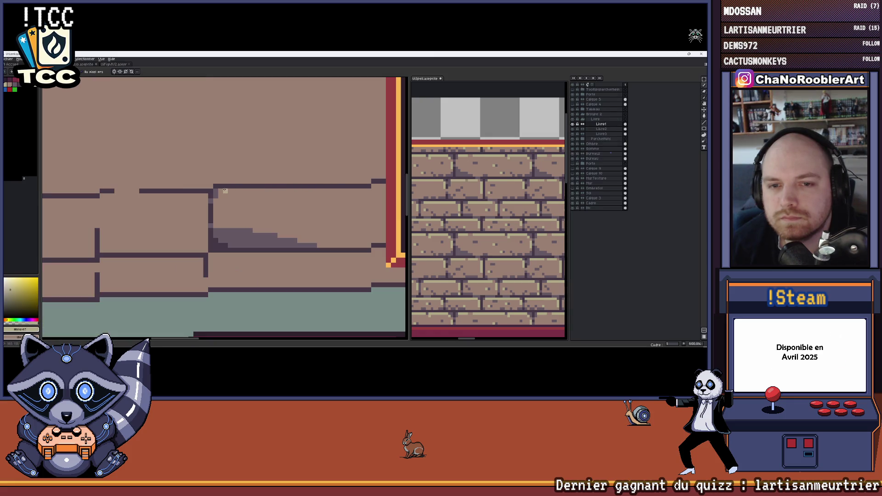
key("ctrl+z")
- Draw a dark joint and speck on the brick, then sample the pale yellow highlight colour
left_click_drag(326, 191, 306, 188)
key("alt")
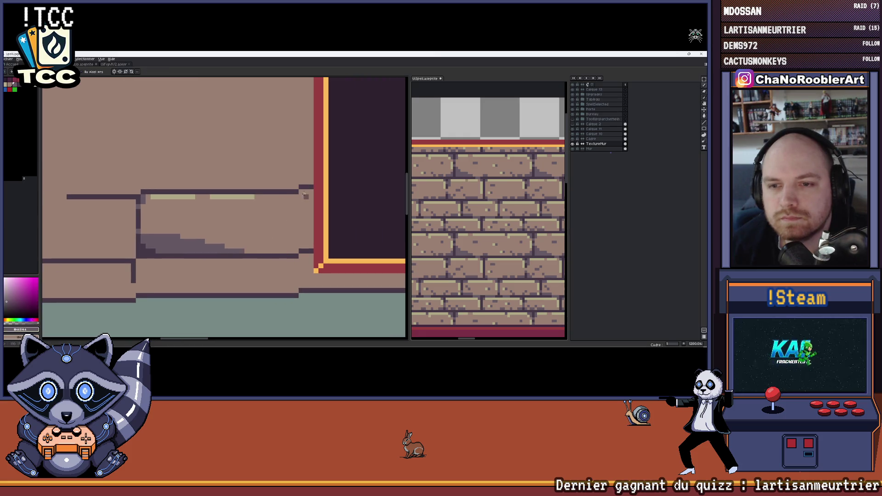
left_click_drag(311, 207, 312, 244)
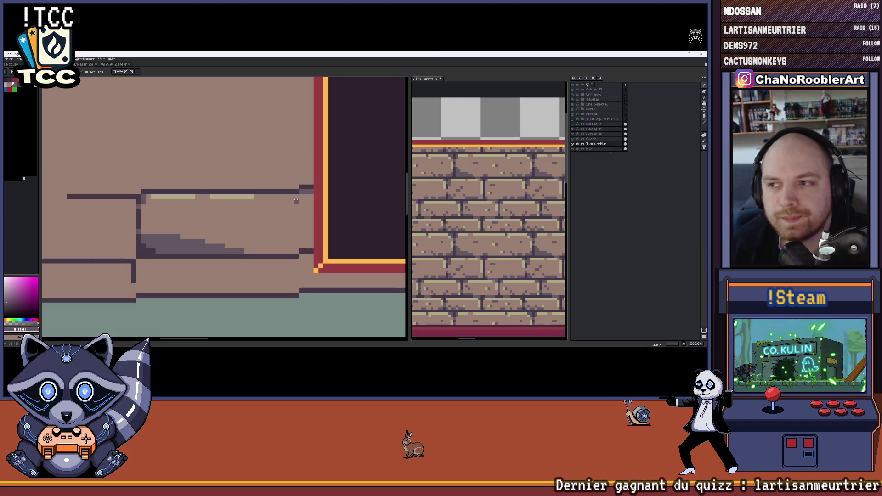
left_click_drag(280, 197, 288, 204)
left_click(301, 248)
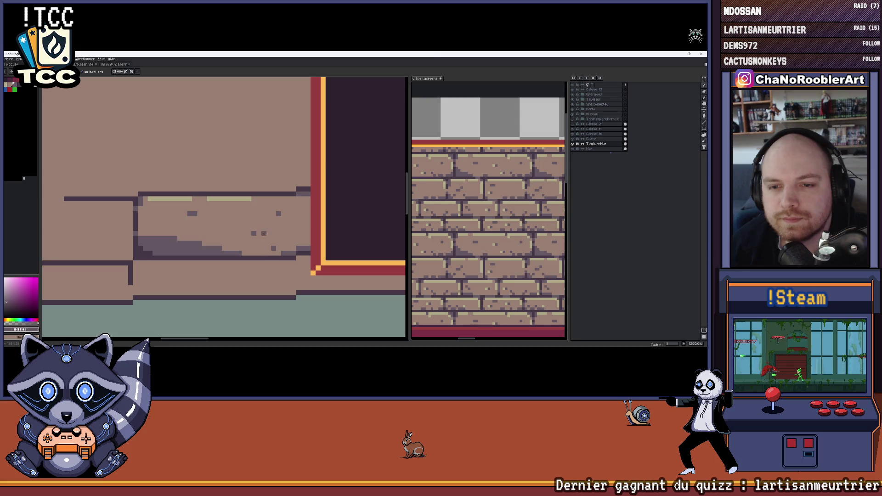
left_click(248, 198, "alt")
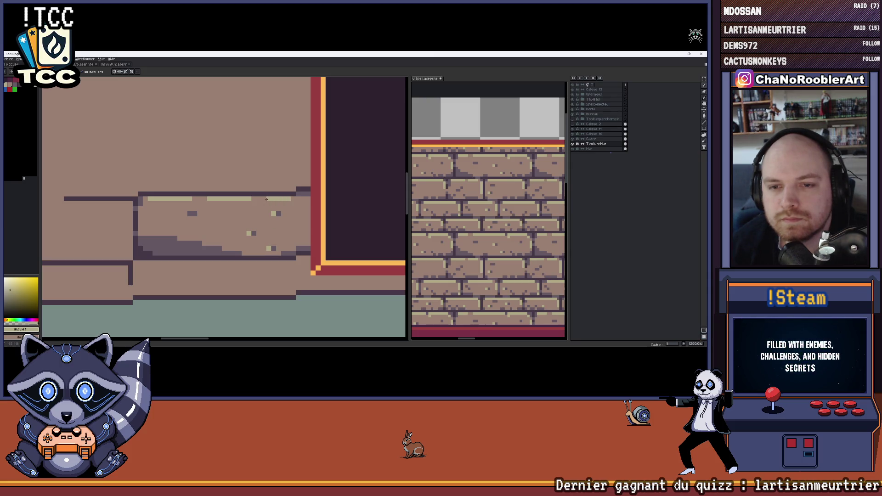
scroll(266, 199, "down", 2)
scroll(266, 199, "down", 3)
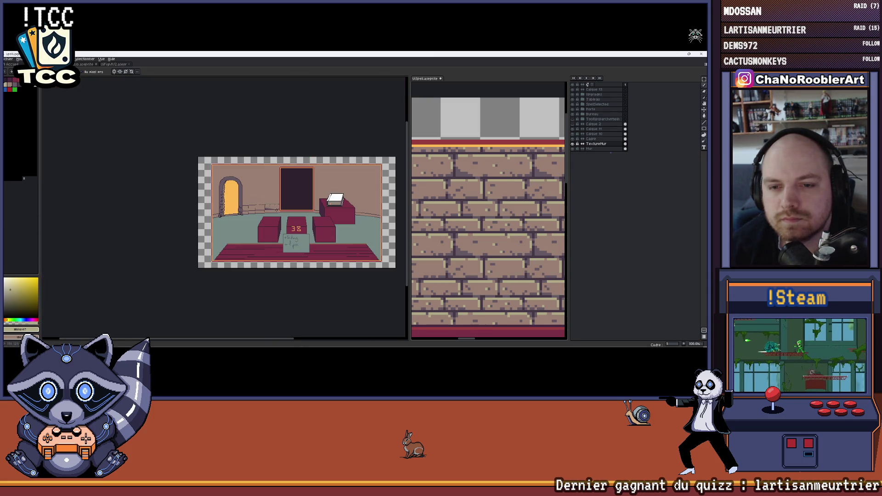
scroll(276, 208, "up", 2)
scroll(274, 211, "up", 1)
scroll(273, 215, "up", 1)
scroll(270, 219, "up", 1)
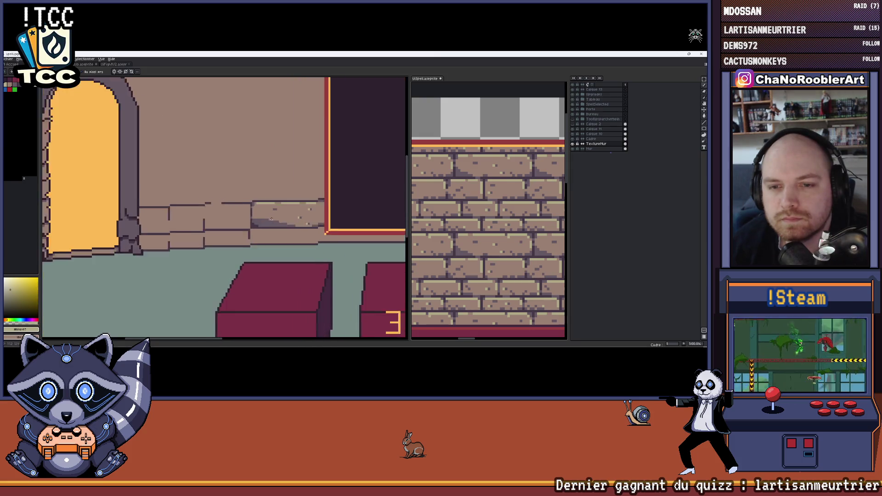
scroll(271, 219, "up", 1)
scroll(272, 221, "down", 1)
scroll(276, 224, "up", 1)
scroll(282, 228, "up", 1)
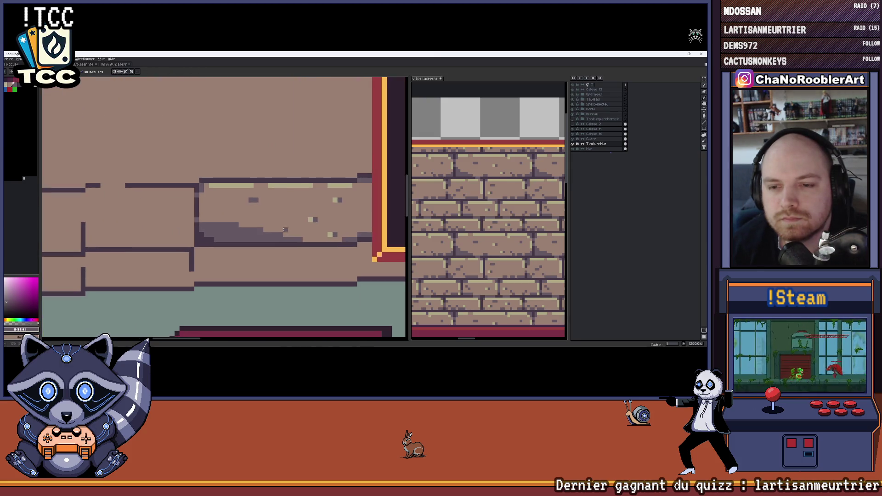
left_click(297, 231, "alt")
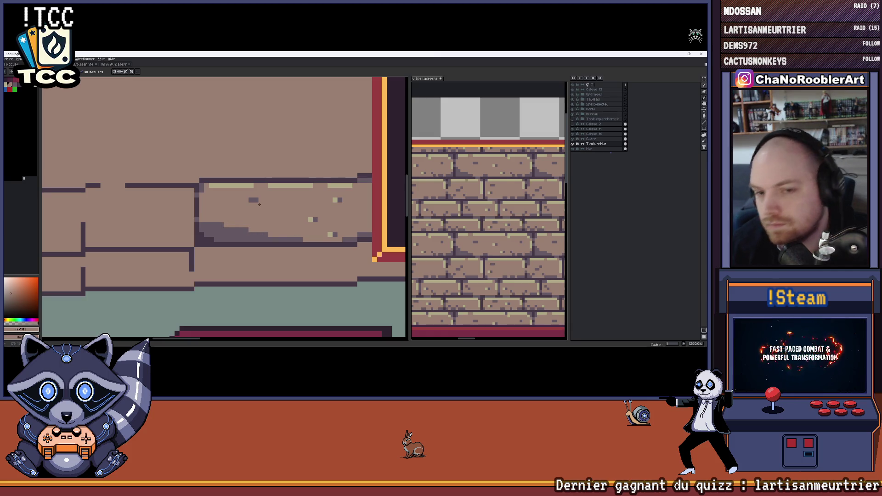
left_click_drag(239, 203, 306, 203)
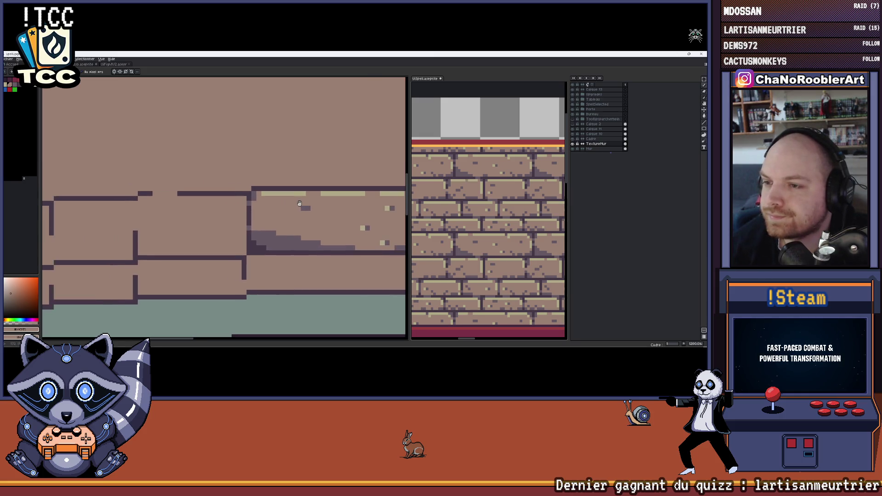
scroll(307, 204, "down", 2)
scroll(306, 211, "up", 1)
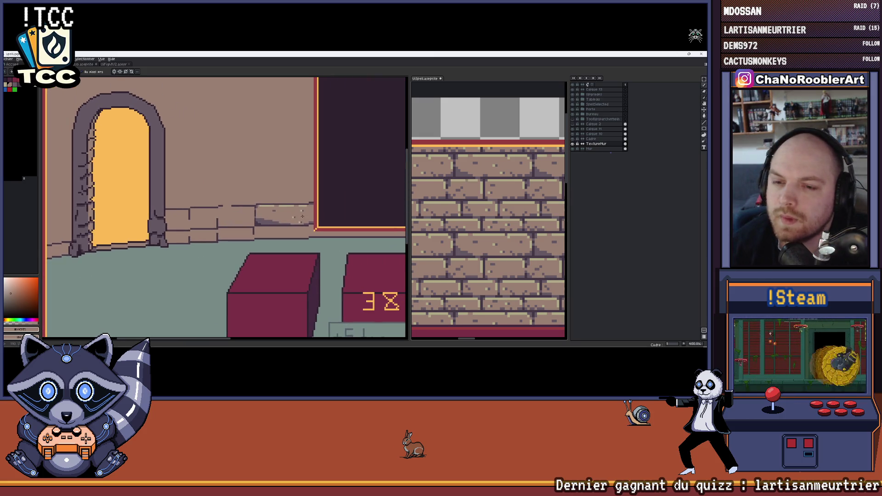
scroll(306, 215, "up", 1)
scroll(306, 215, "up", 1)
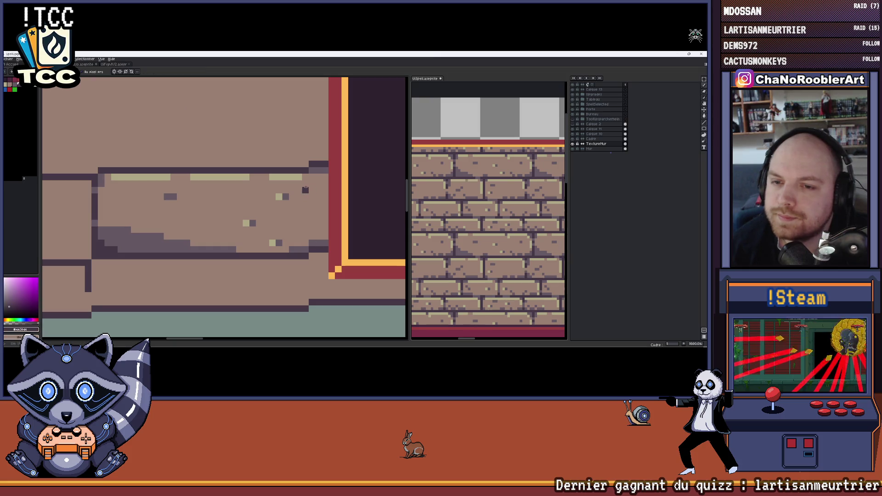
left_click_drag(305, 189, 291, 200)
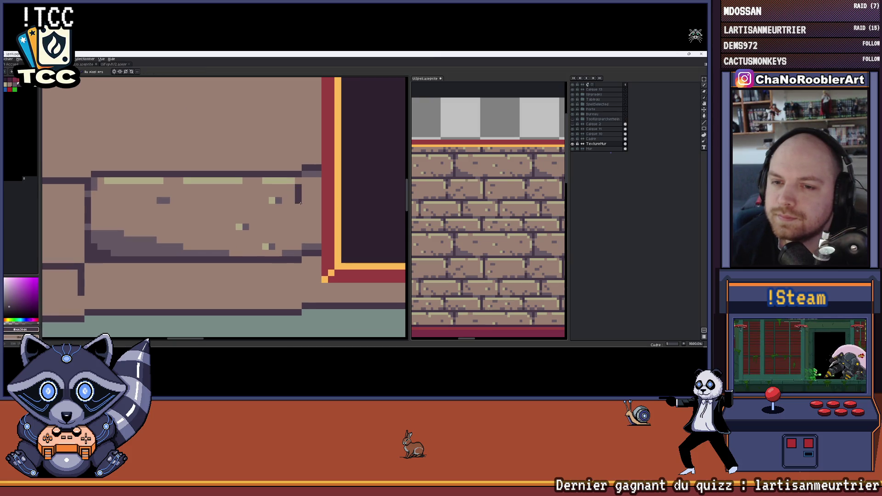
scroll(292, 201, "down", 1)
scroll(291, 201, "down", 1)
scroll(291, 200, "down", 1)
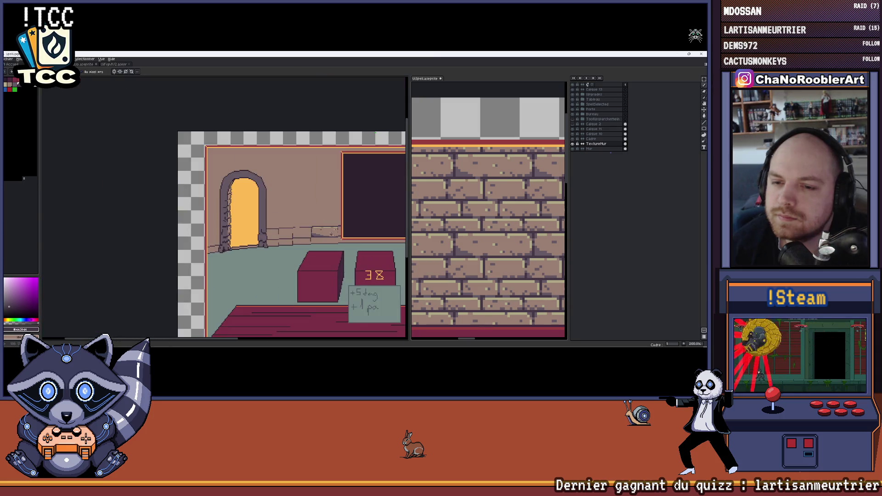
scroll(282, 220, "up", 1)
scroll(281, 221, "down", 2)
scroll(281, 220, "up", 3)
scroll(281, 221, "up", 1)
scroll(281, 221, "down", 2)
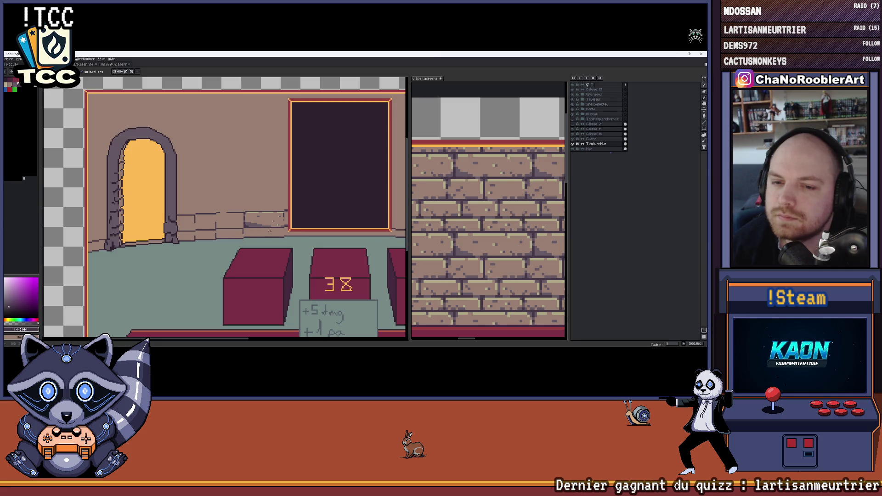
left_click_drag(253, 204, 277, 190)
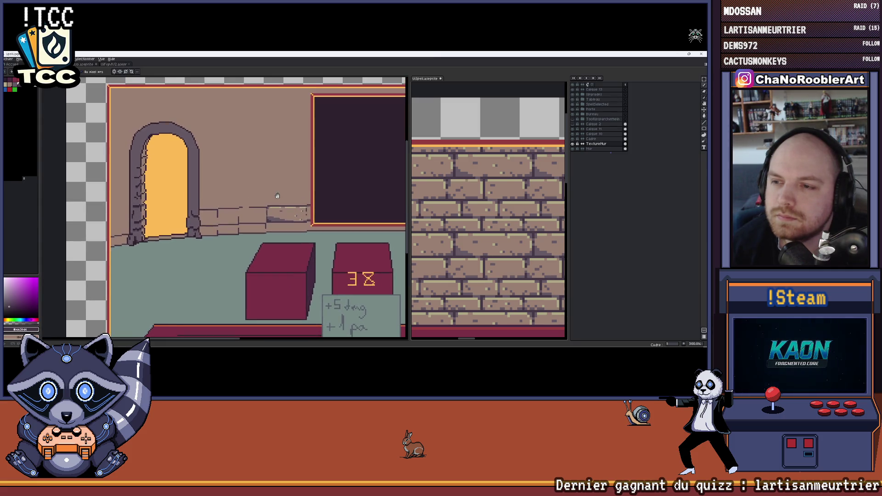
scroll(282, 226, "up", 2)
scroll(283, 227, "up", 3)
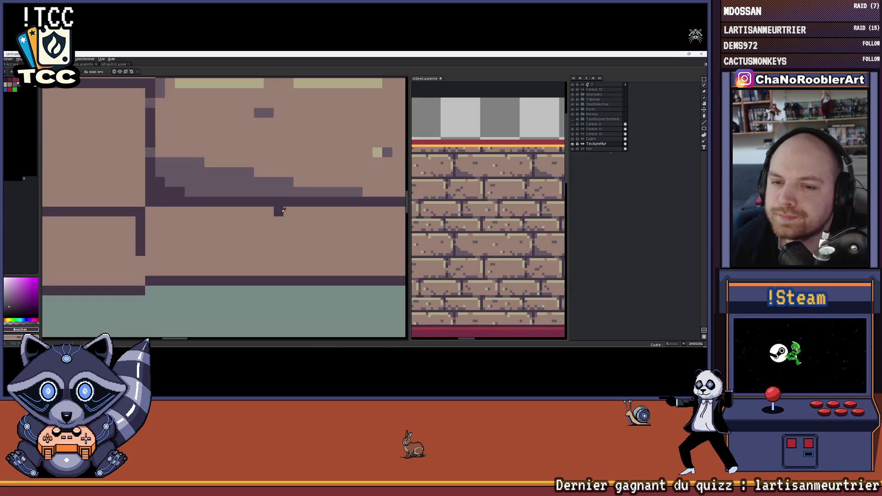
scroll(275, 205, "down", 2)
scroll(276, 205, "down", 1)
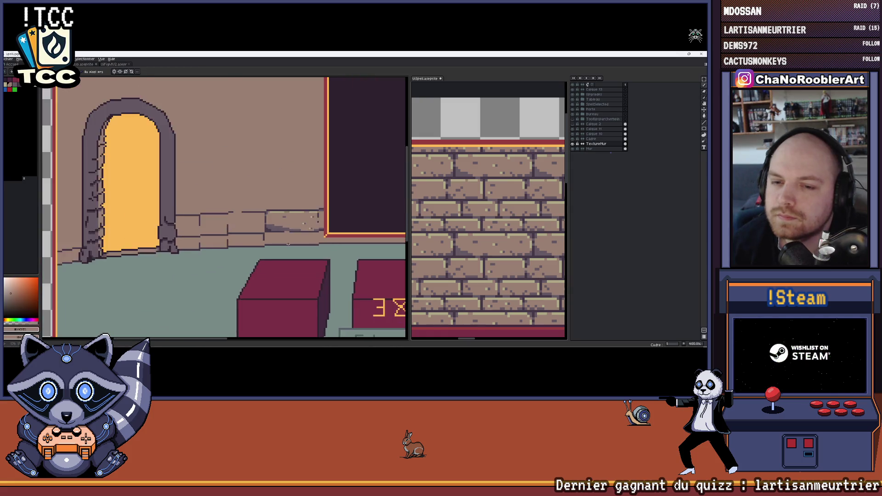
scroll(276, 205, "down", 1)
scroll(300, 226, "down", 2)
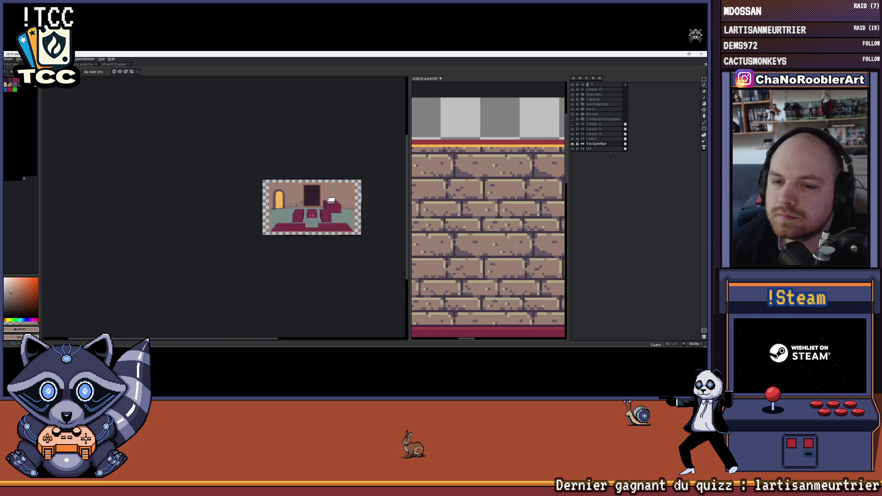
scroll(296, 223, "up", 3)
scroll(293, 222, "up", 1)
scroll(294, 221, "up", 2)
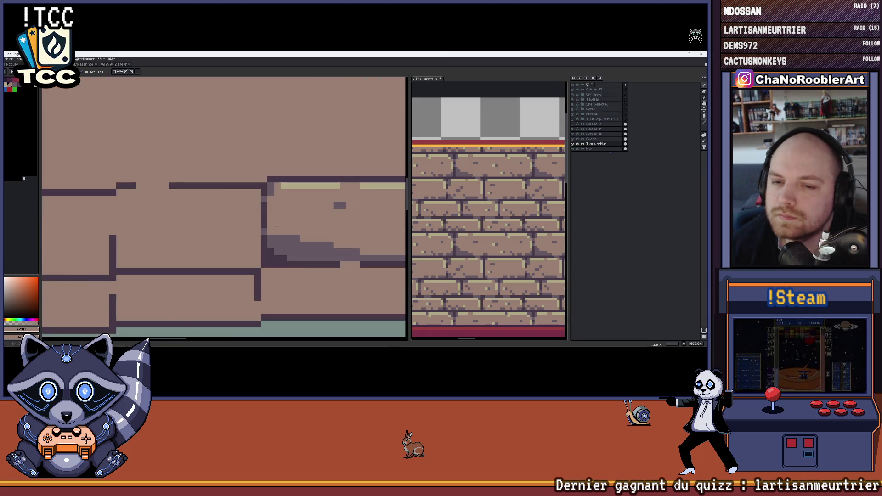
scroll(268, 198, "down", 1)
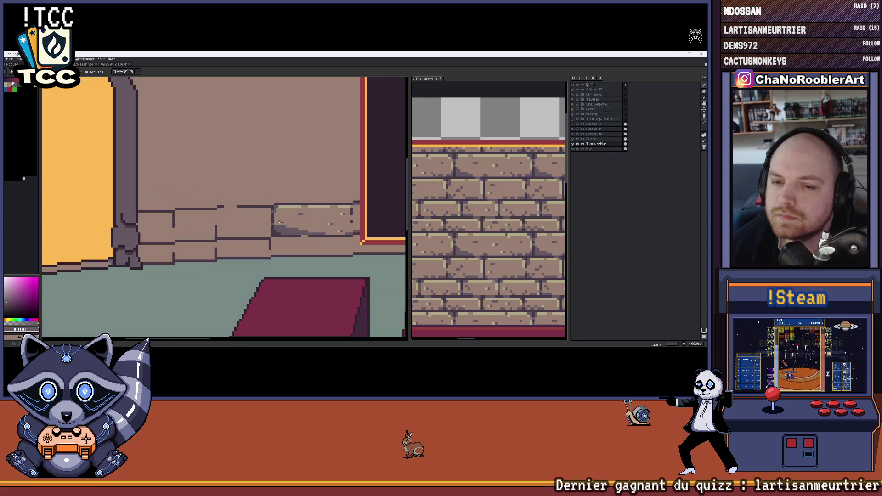
scroll(314, 231, "down", 1)
scroll(313, 231, "down", 1)
scroll(314, 227, "up", 2)
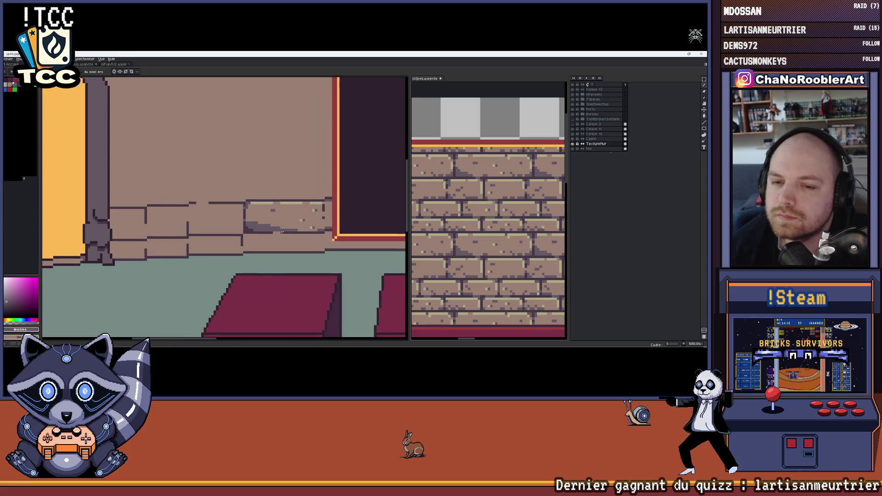
scroll(275, 231, "down", 2)
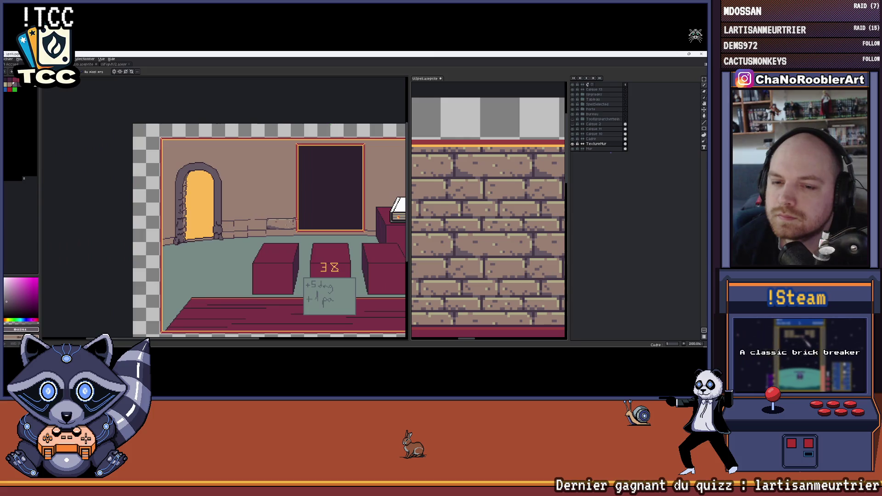
scroll(300, 218, "down", 2)
scroll(301, 219, "up", 2)
scroll(297, 206, "up", 1)
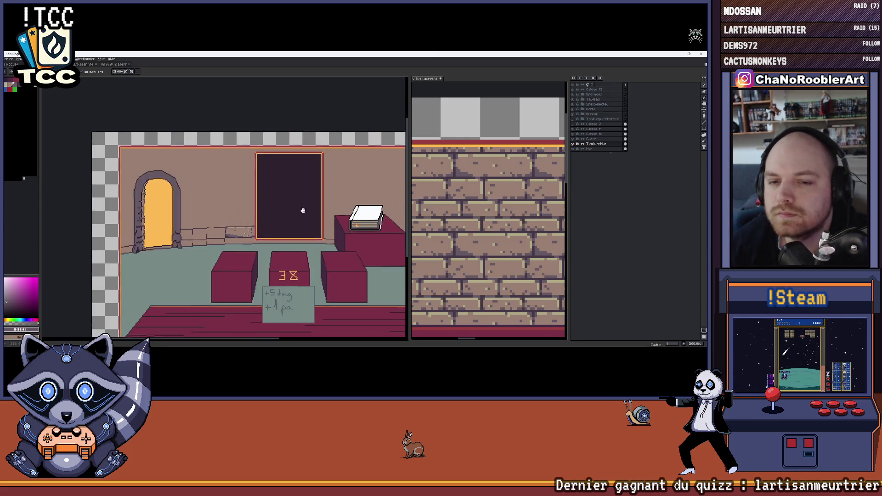
scroll(289, 190, "up", 1)
scroll(283, 175, "up", 1)
scroll(280, 168, "up", 1)
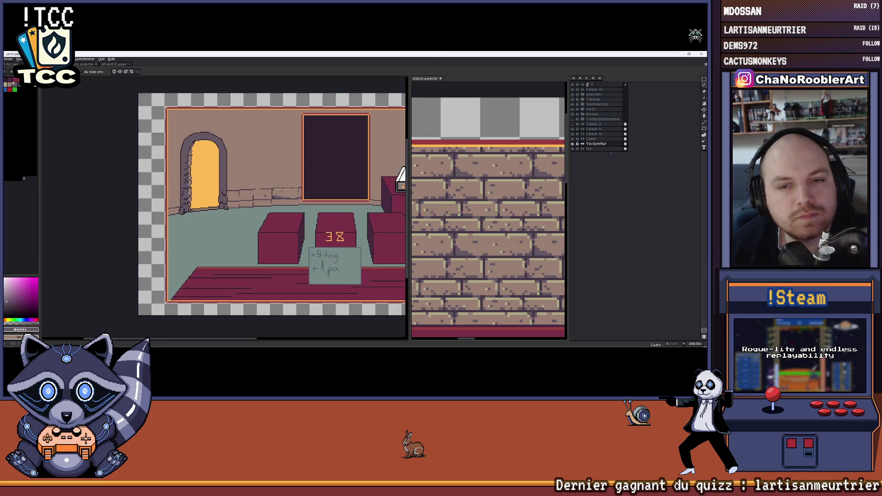
scroll(233, 198, "up", 2)
scroll(233, 199, "up", 1)
scroll(233, 198, "down", 1)
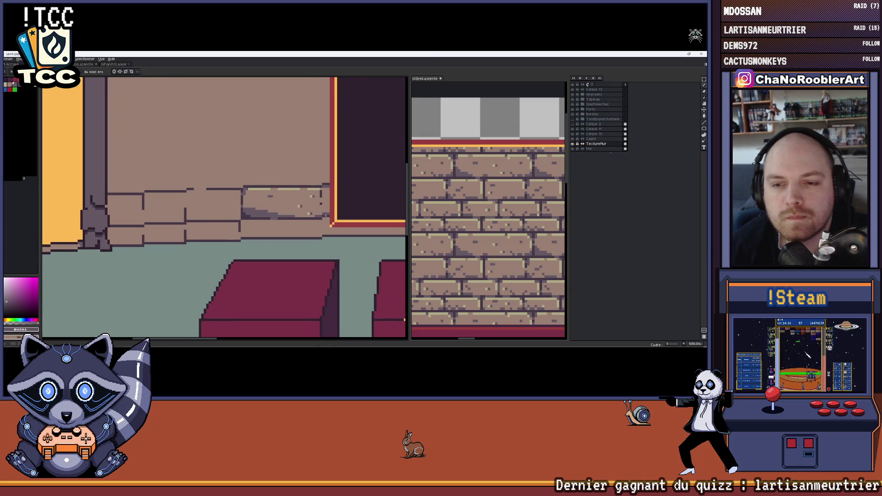
scroll(344, 207, "up", 1)
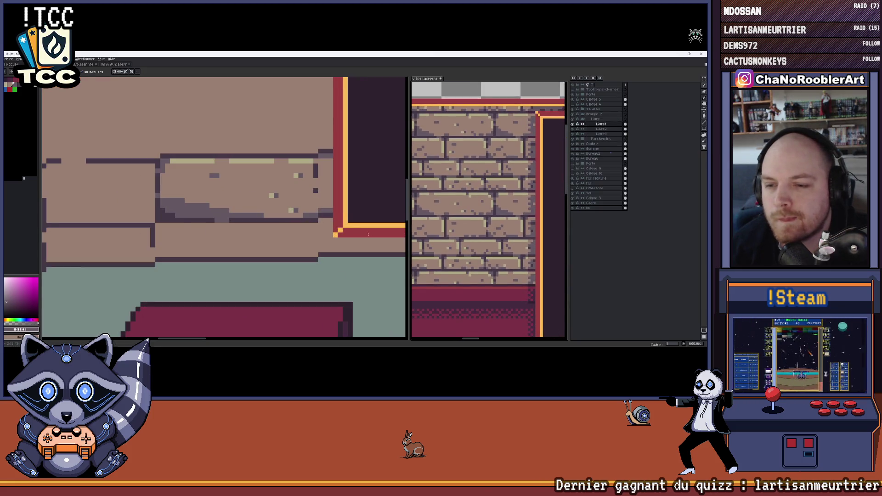
scroll(286, 187, "up", 2)
key("i")
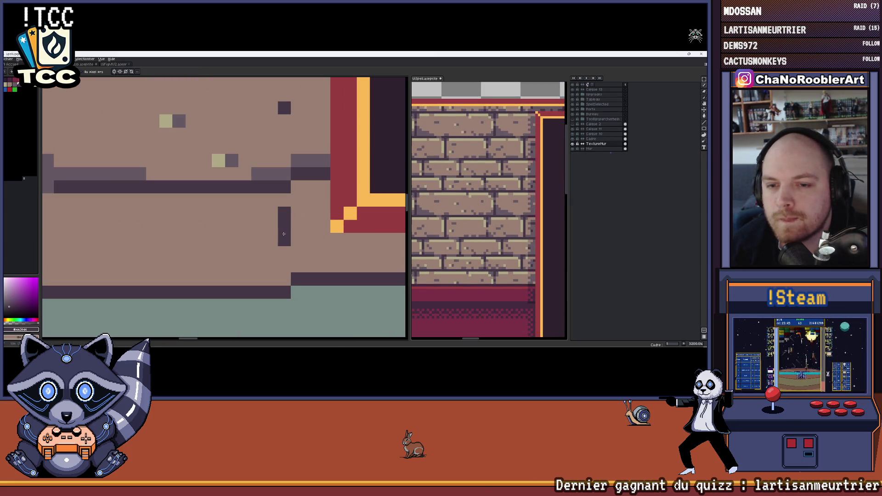
scroll(303, 252, "down", 2)
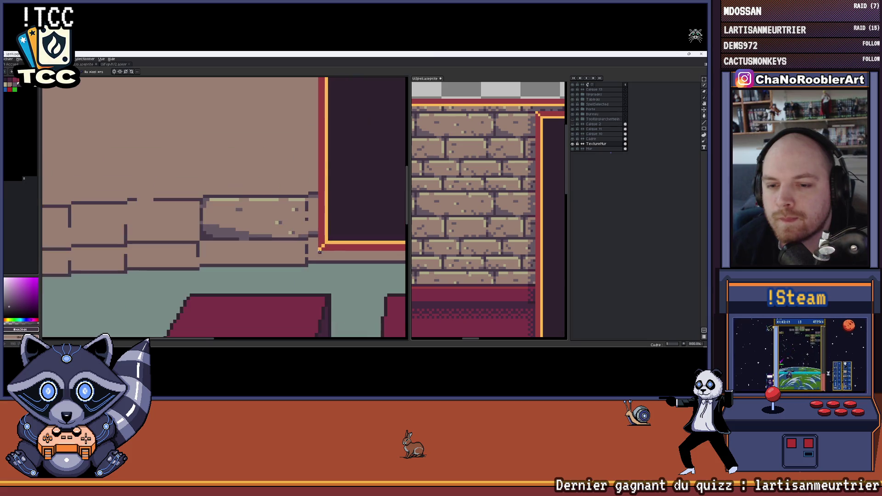
scroll(311, 240, "down", 1)
scroll(312, 240, "down", 1)
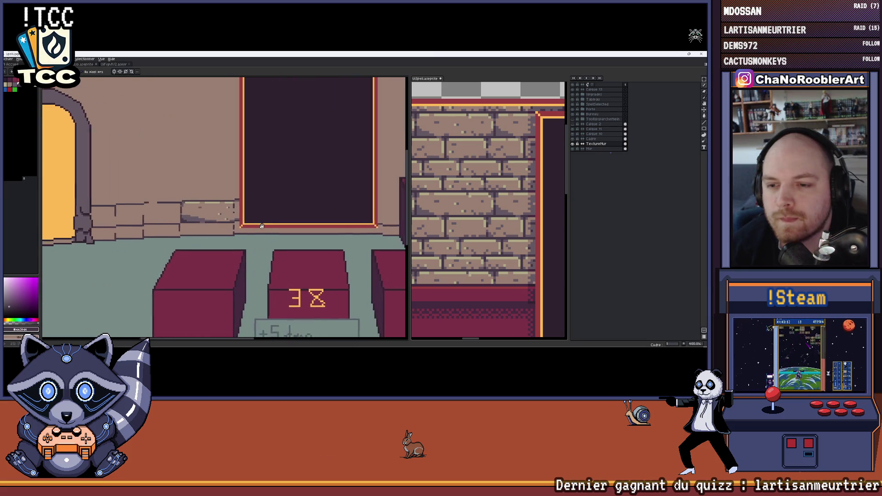
scroll(399, 186, "down", 1)
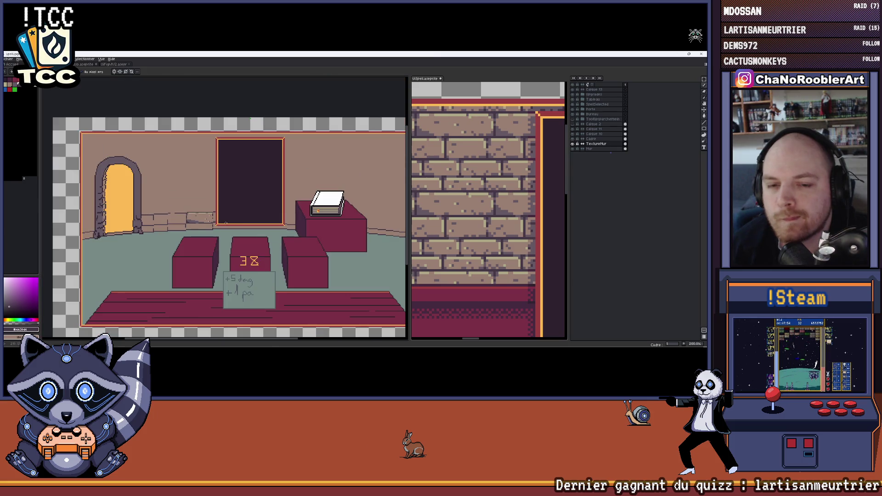
scroll(226, 224, "up", 2)
scroll(259, 243, "up", 1)
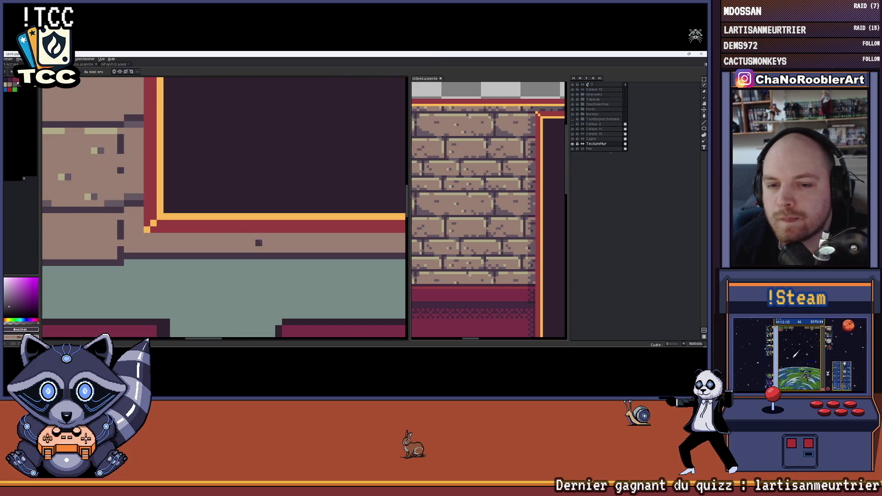
scroll(258, 254, "down", 1)
scroll(272, 255, "down", 2)
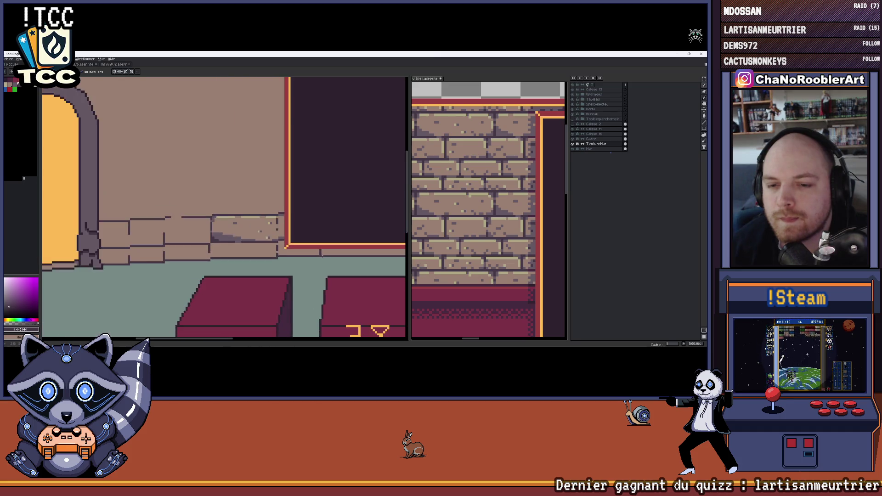
scroll(303, 256, "down", 1)
left_click_drag(335, 251, 340, 212)
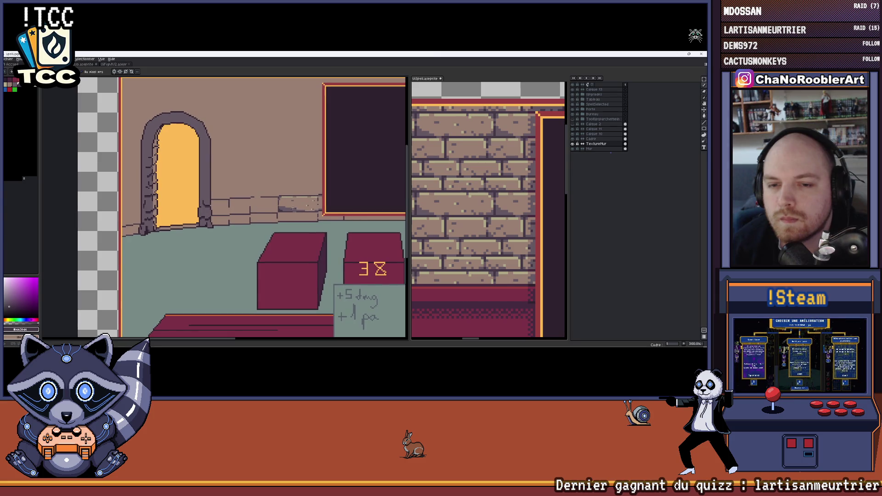
scroll(484, 245, "down", 2)
left_click_drag(460, 237, 483, 245)
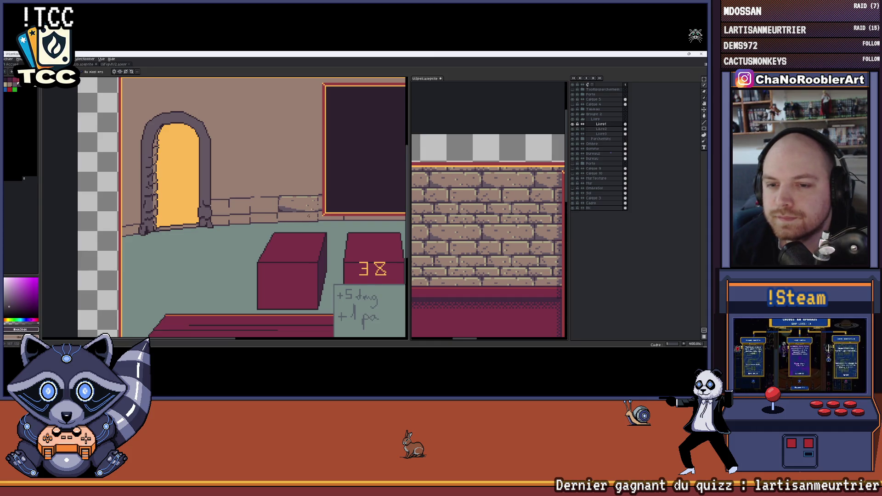
scroll(272, 206, "up", 1)
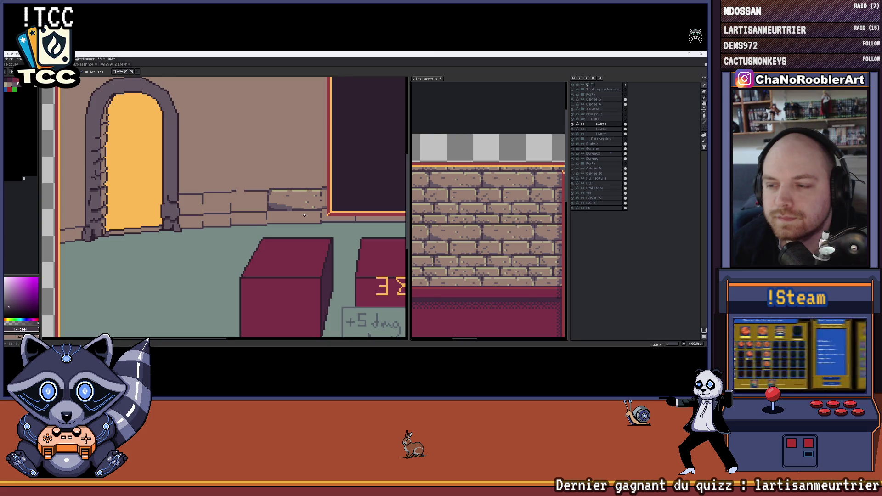
scroll(318, 218, "up", 1)
scroll(317, 218, "up", 1)
scroll(317, 218, "up", 1)
scroll(453, 234, "up", 1)
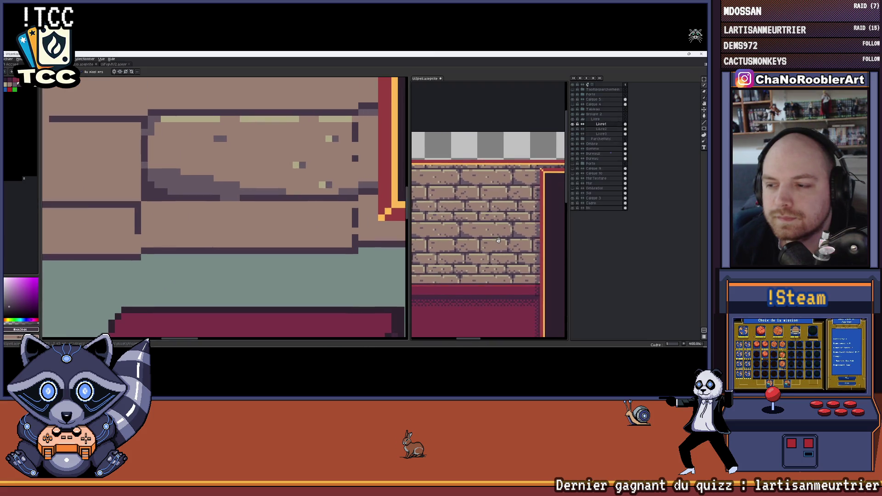
- Pick the dark joint colour and add a short dark joint line shifted leftward on the wall
left_click(236, 237, "alt")
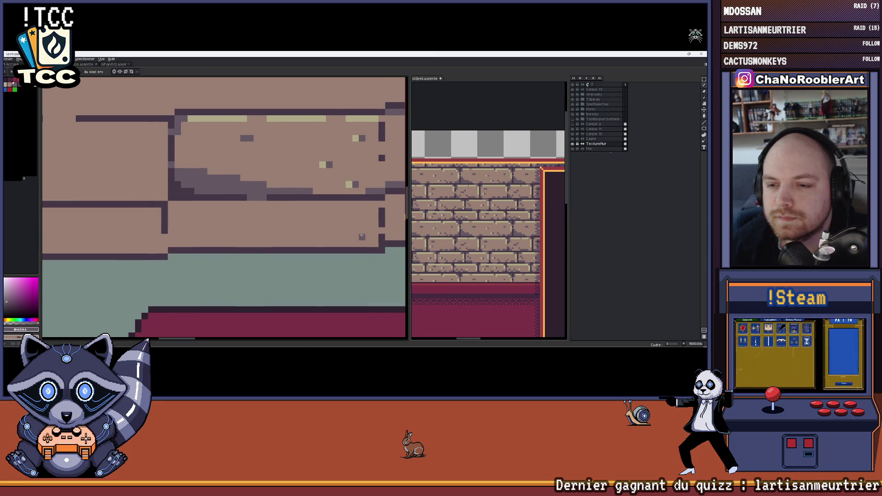
left_click_drag(365, 243, 333, 243)
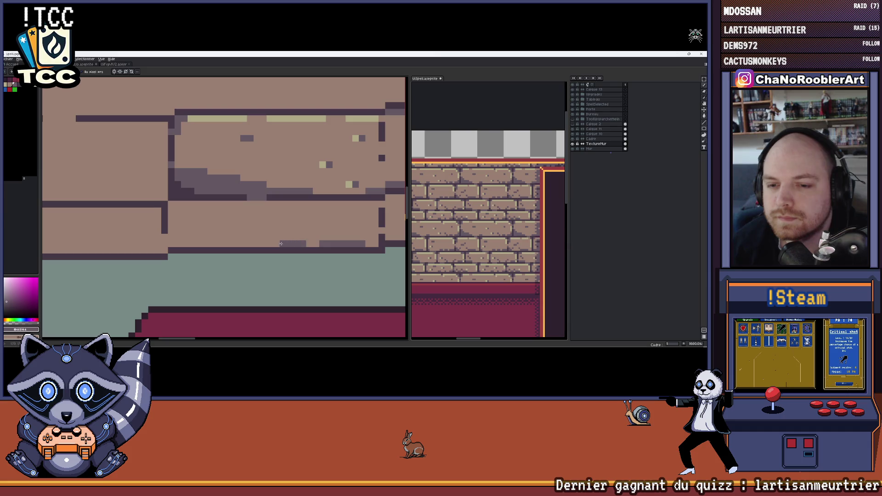
left_click_drag(227, 244, 207, 243)
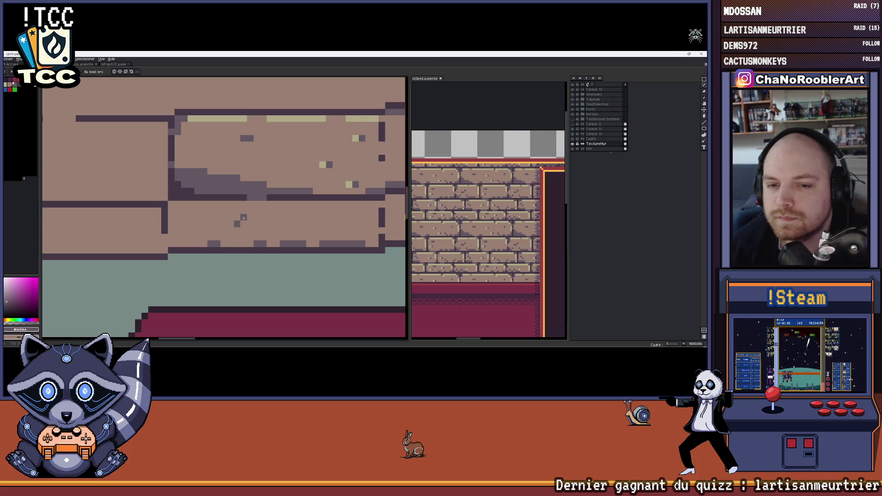
scroll(270, 222, "up", 1)
scroll(206, 235, "up", 1)
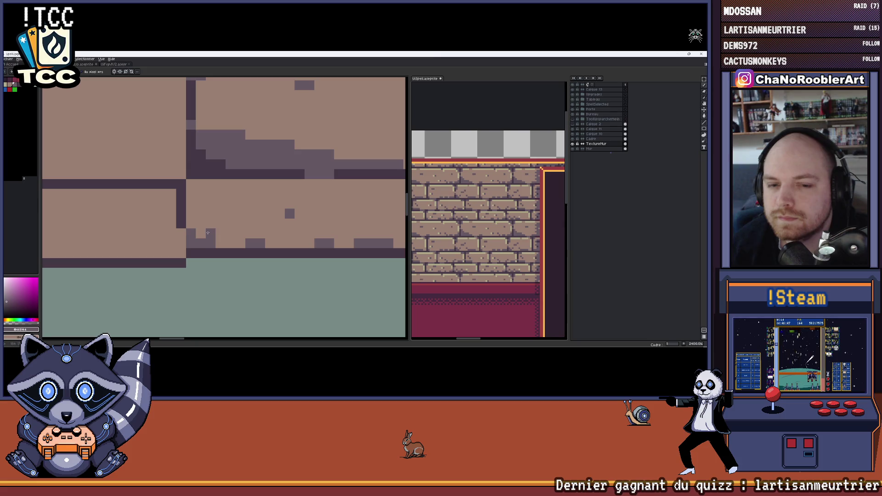
scroll(192, 227, "down", 2)
scroll(218, 224, "up", 1)
scroll(220, 227, "up", 1)
scroll(227, 233, "up", 2)
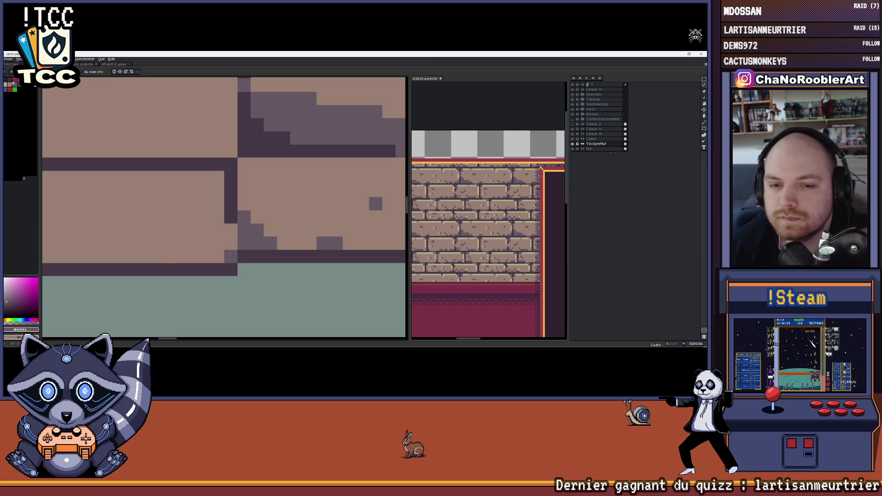
scroll(231, 234, "down", 3)
scroll(243, 237, "down", 1)
scroll(243, 237, "up", 1)
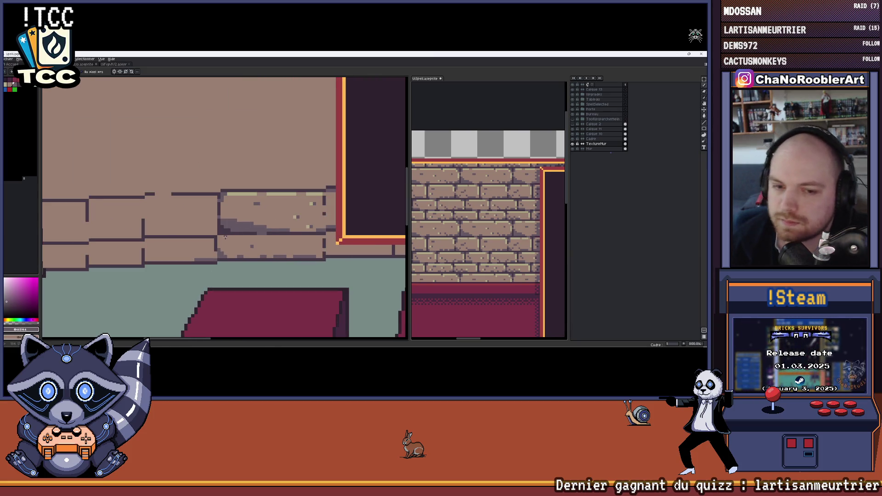
- Paint a beige highlight along the brick row's top edge, then sample the purplish grey
left_click_drag(241, 230, 234, 235)
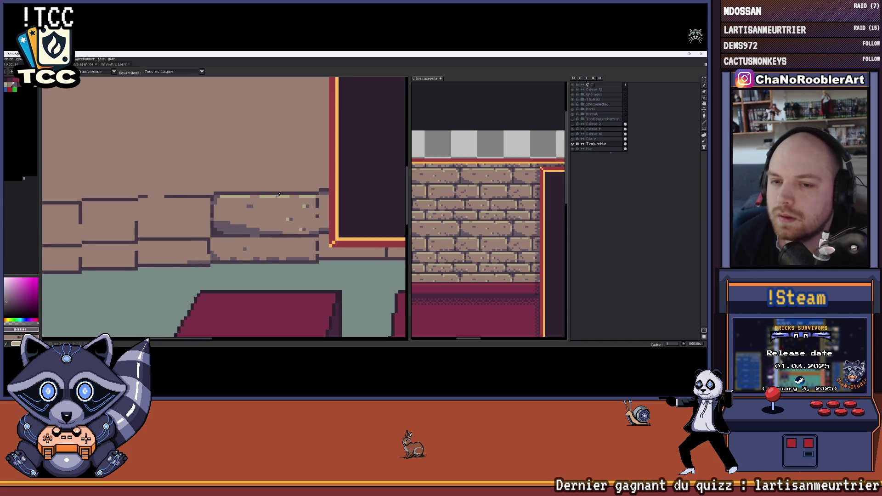
scroll(278, 195, "up", 1)
scroll(144, 226, "up", 1)
left_click_drag(144, 226, 248, 225)
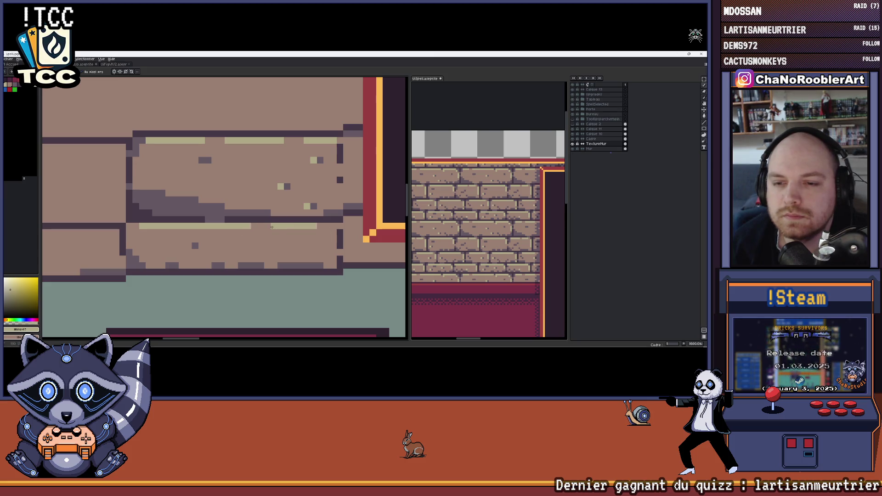
scroll(271, 226, "down", 1)
scroll(270, 227, "down", 1)
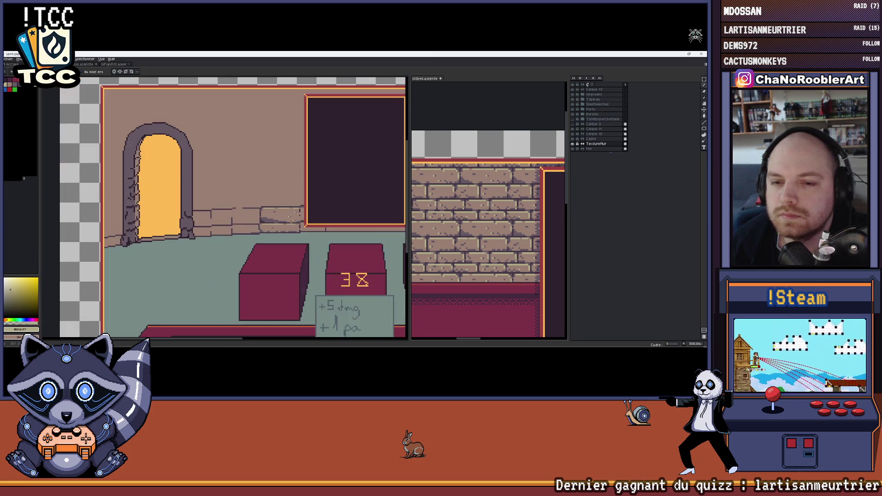
scroll(401, 199, "down", 1)
scroll(278, 232, "up", 3)
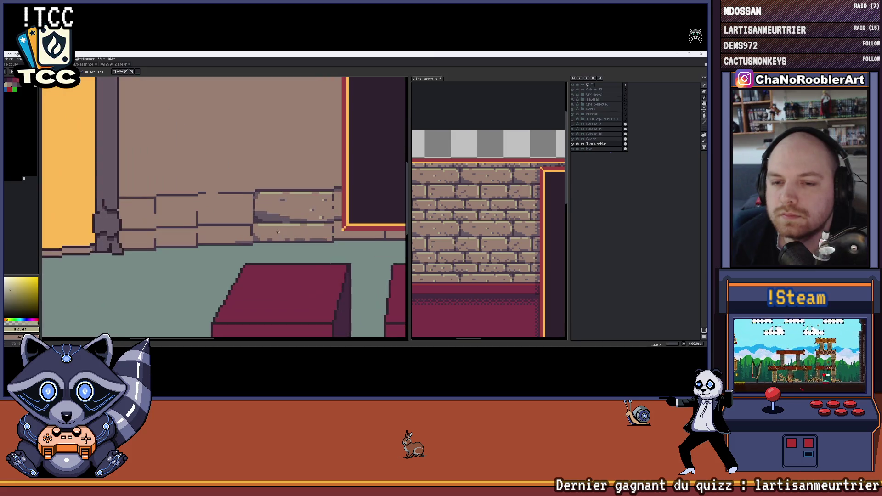
scroll(297, 235, "up", 1)
scroll(298, 237, "up", 1)
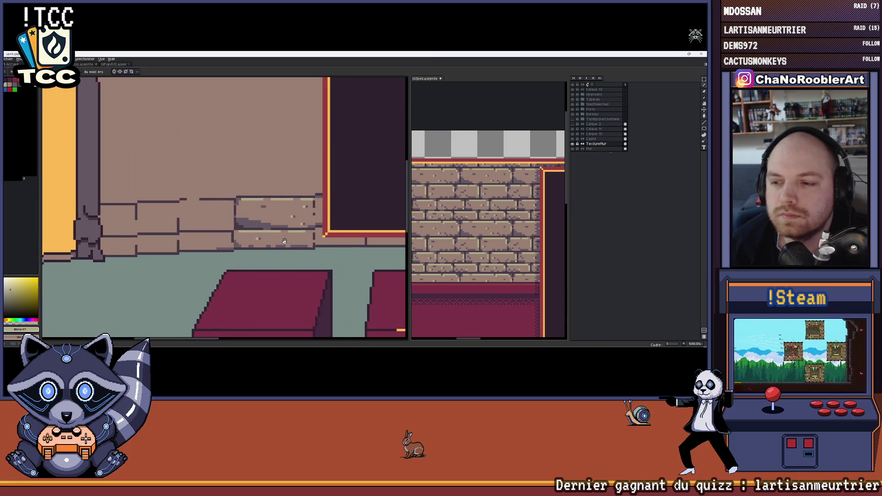
scroll(303, 241, "up", 1)
scroll(309, 247, "up", 2)
left_click(319, 259, "alt")
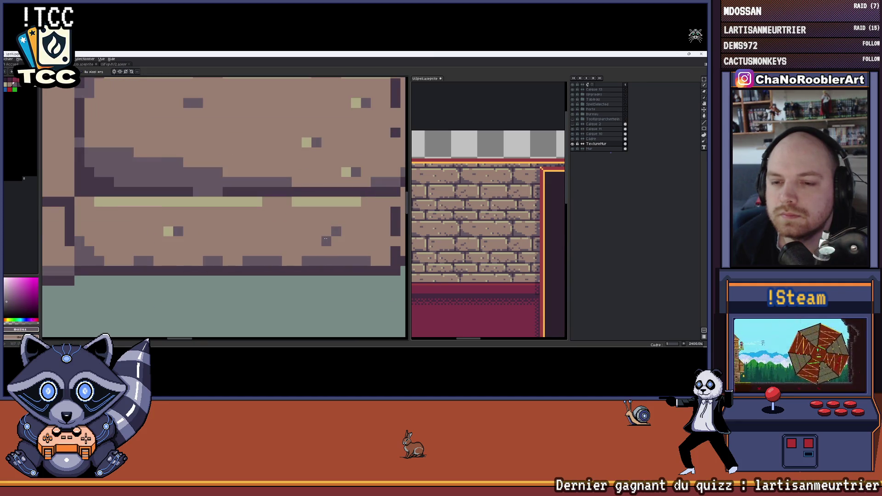
scroll(316, 252, "down", 2)
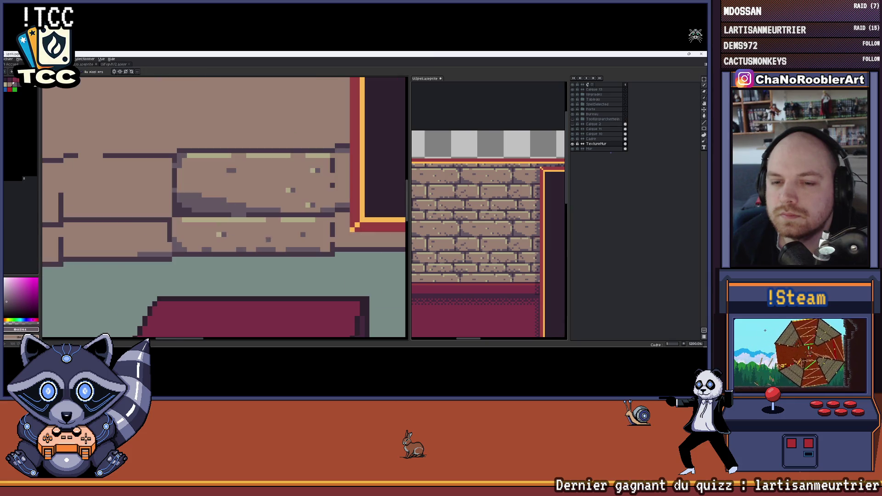
- Pan across the room and eyedrop the beige of the stone ledge as the drawing colour
left_click(219, 232, "alt")
scroll(219, 233, "down", 1)
scroll(219, 233, "down", 1)
scroll(219, 233, "down", 1)
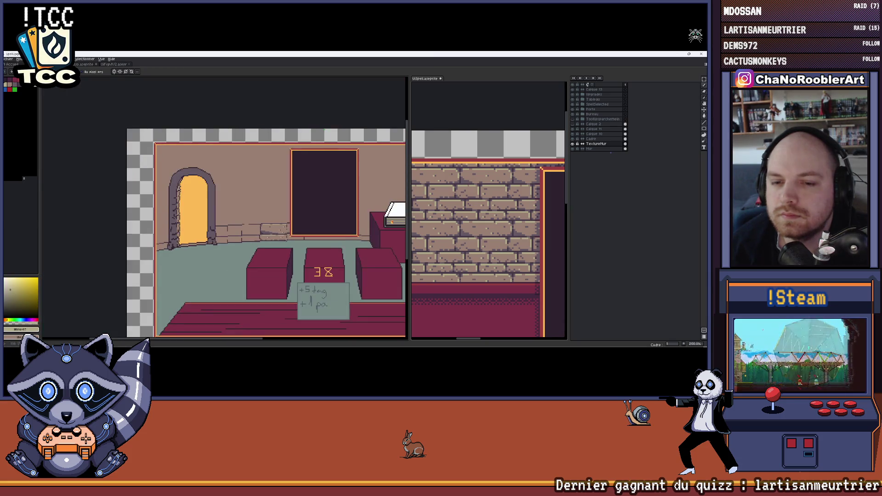
scroll(310, 242, "down", 2)
scroll(309, 241, "up", 2)
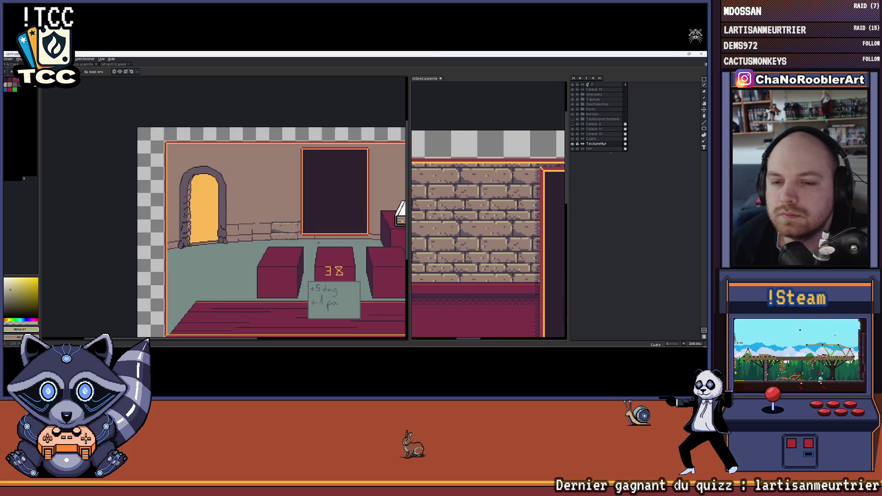
left_click_drag(317, 242, 282, 235)
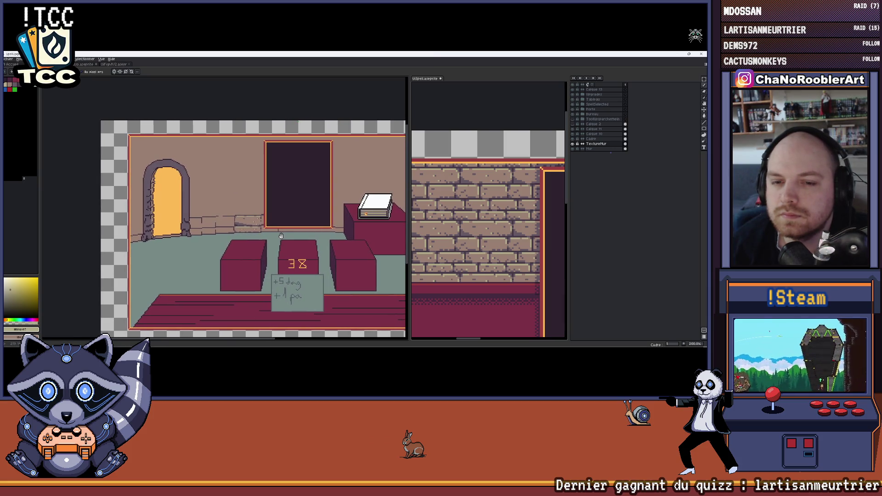
scroll(276, 234, "up", 2)
scroll(273, 234, "up", 1)
scroll(271, 233, "up", 1)
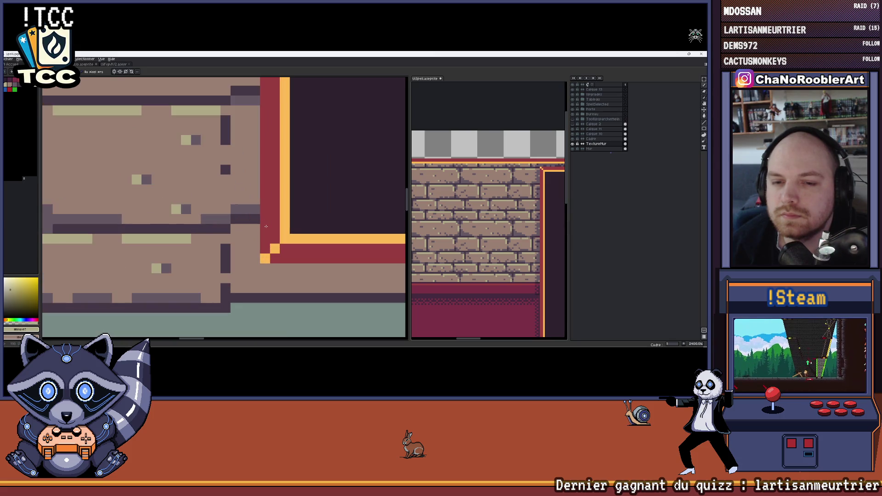
scroll(271, 233, "up", 1)
scroll(264, 245, "left", 1)
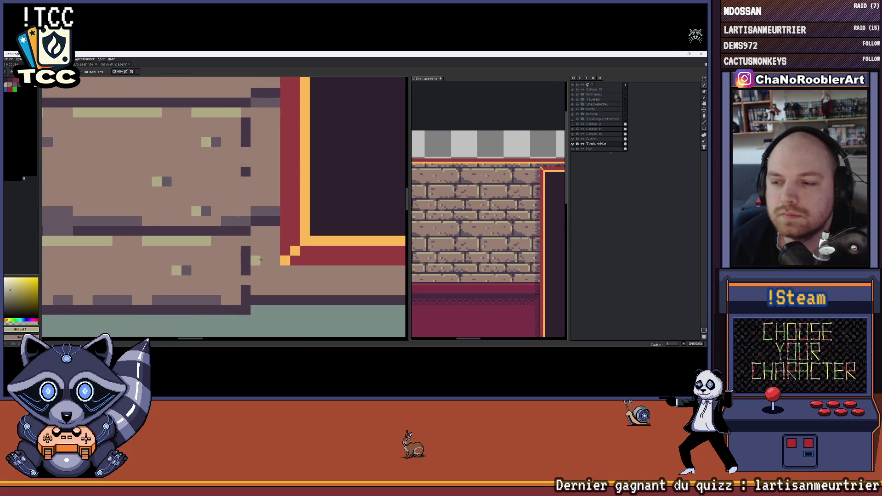
scroll(227, 280, "down", 2)
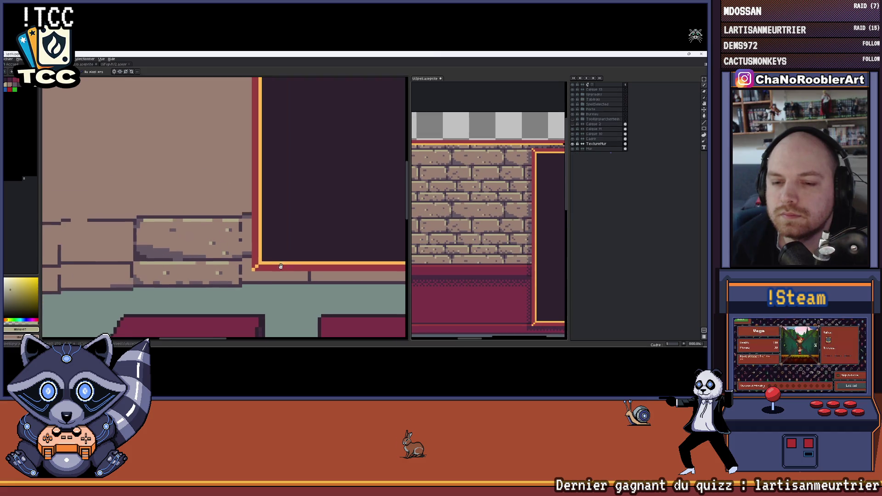
scroll(228, 280, "down", 1)
scroll(249, 270, "up", 1)
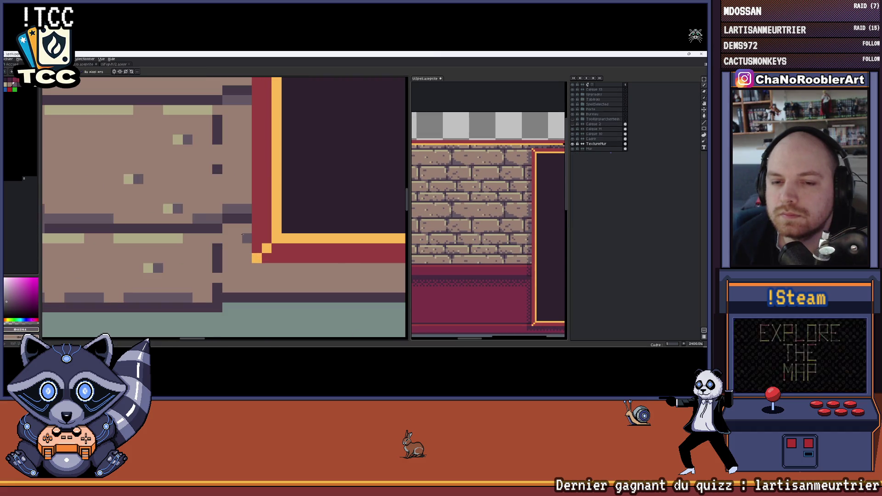
scroll(245, 228, "down", 1)
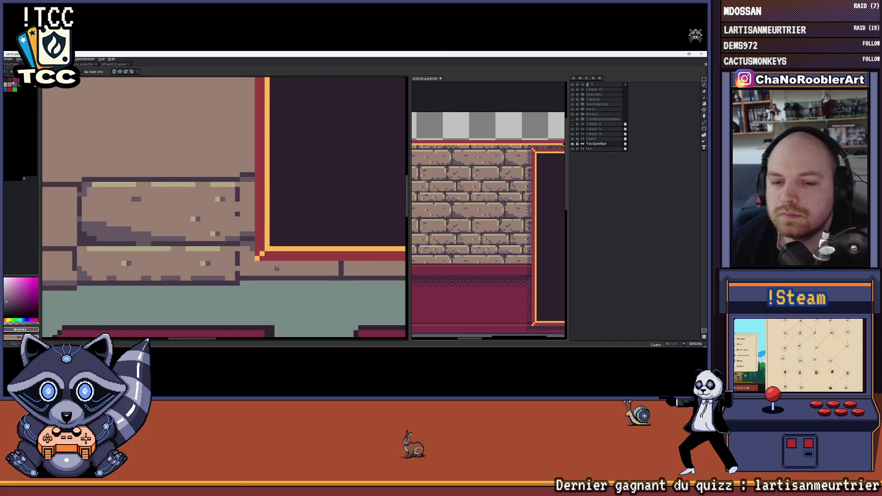
scroll(217, 257, "right", 2)
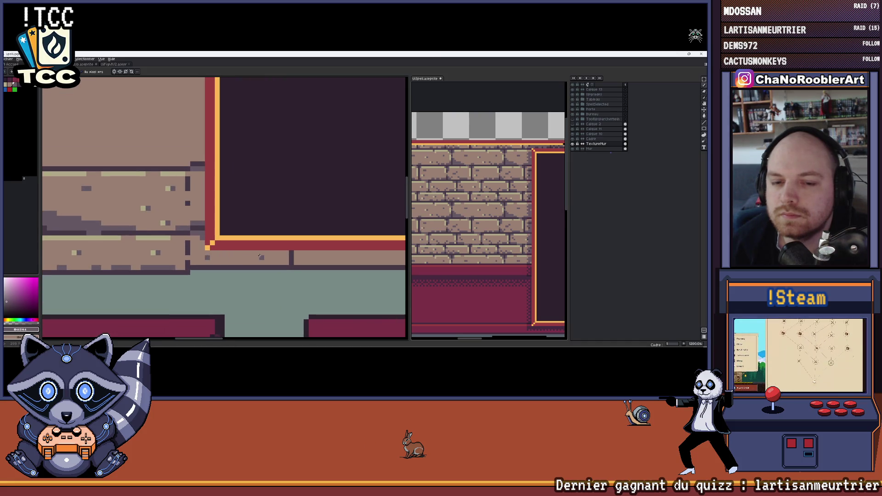
scroll(221, 256, "up", 1)
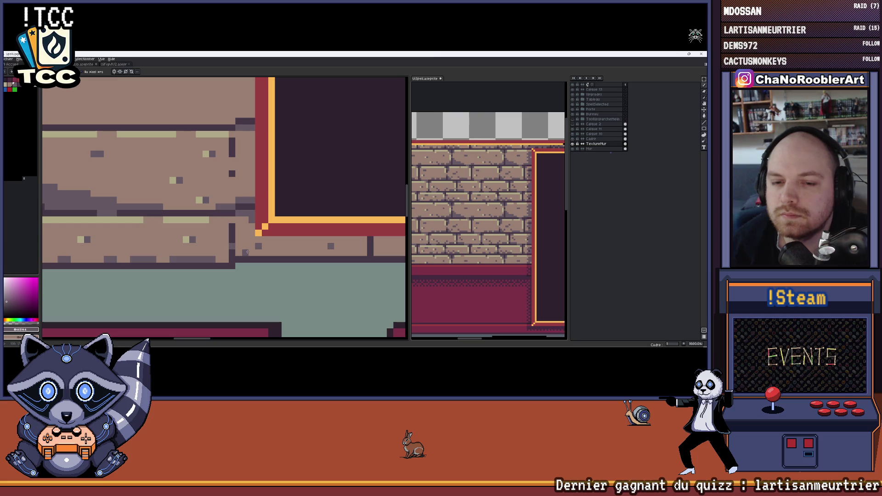
scroll(248, 253, "down", 1)
scroll(216, 257, "down", 1)
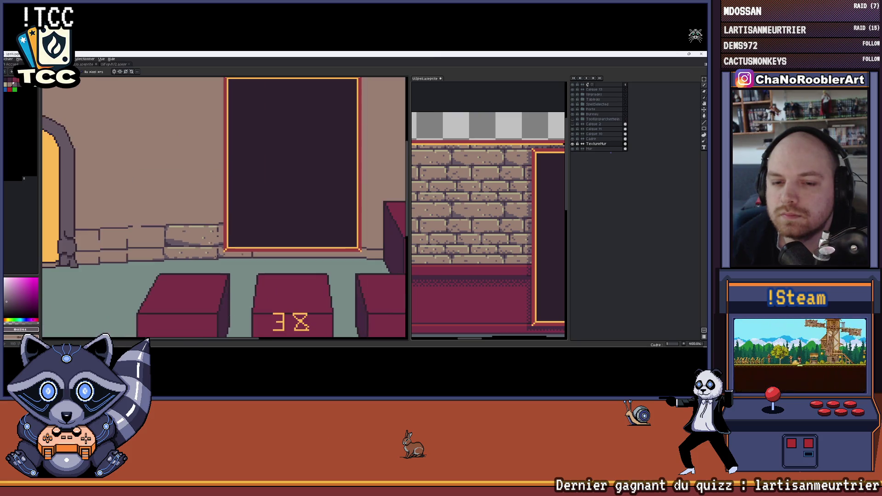
scroll(216, 257, "down", 1)
scroll(247, 248, "up", 2)
scroll(248, 248, "up", 2)
key("i")
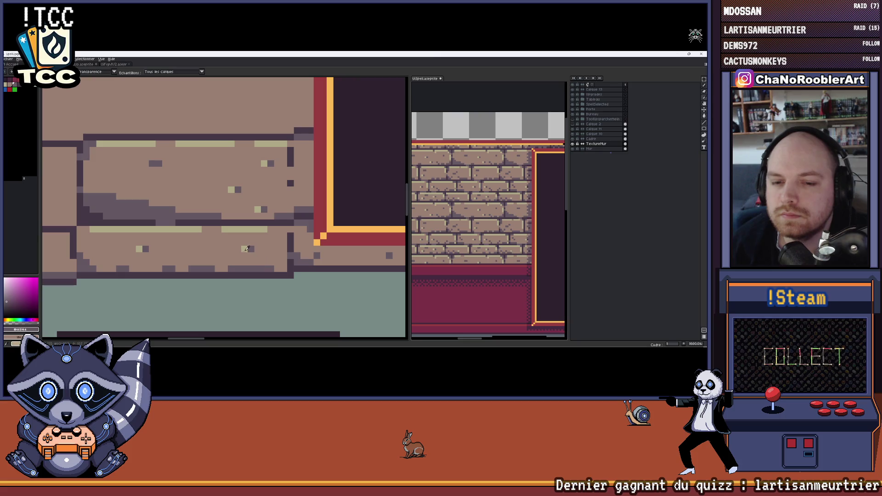
left_click(247, 249)
key("b")
scroll(358, 256, "down", 3)
scroll(310, 262, "down", 1)
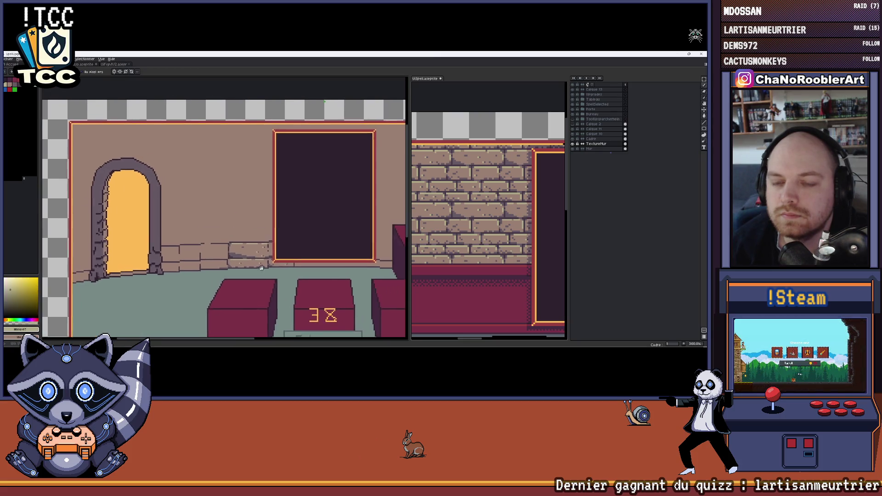
- Shift the view sideways and switch to the Rectangular Marquee tool
mouse_move(255, 270)
left_mouse_down()
mouse_move(275, 269)
mouse_move(294, 244)
left_mouse_up()
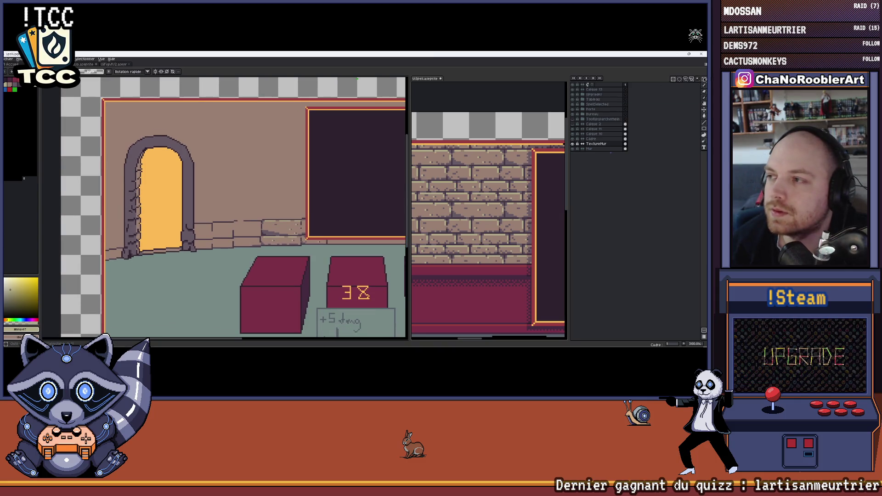
left_click(675, 82)
scroll(359, 205, "up", 2)
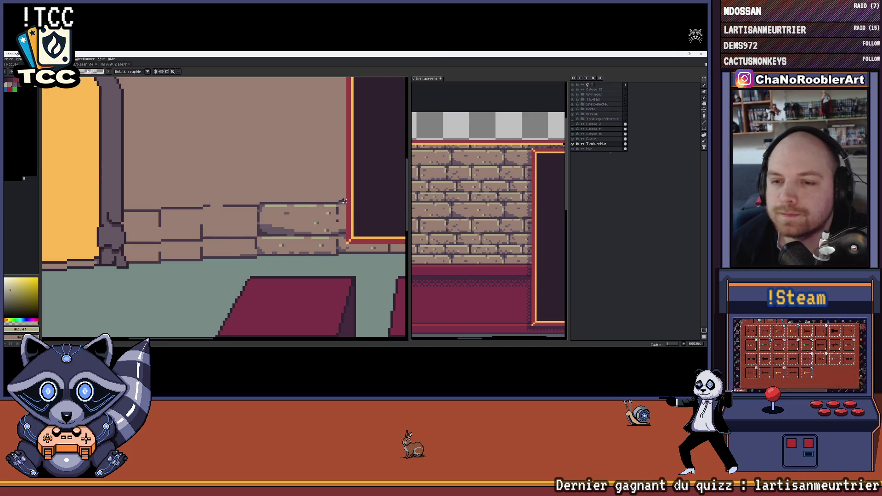
scroll(344, 201, "up", 1)
scroll(345, 284, "up", 1)
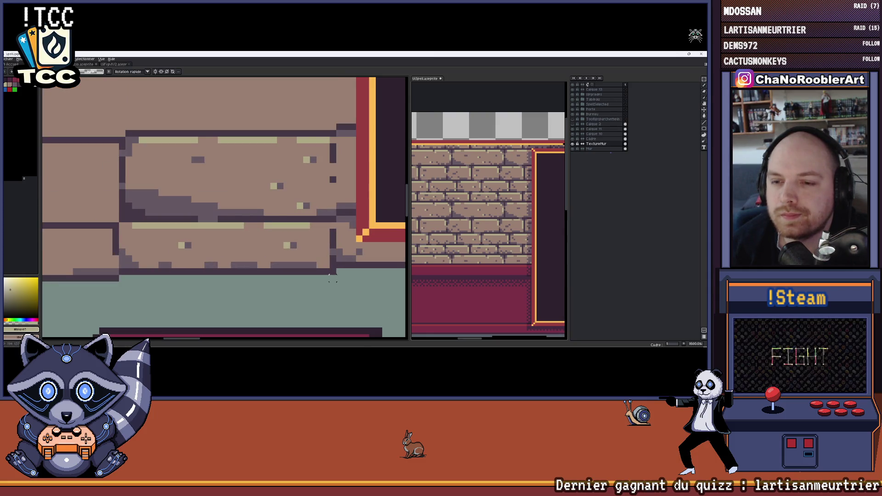
scroll(333, 278, "down", 1)
scroll(344, 256, "down", 1)
scroll(360, 217, "down", 1)
left_click_drag(359, 195, 66, 279)
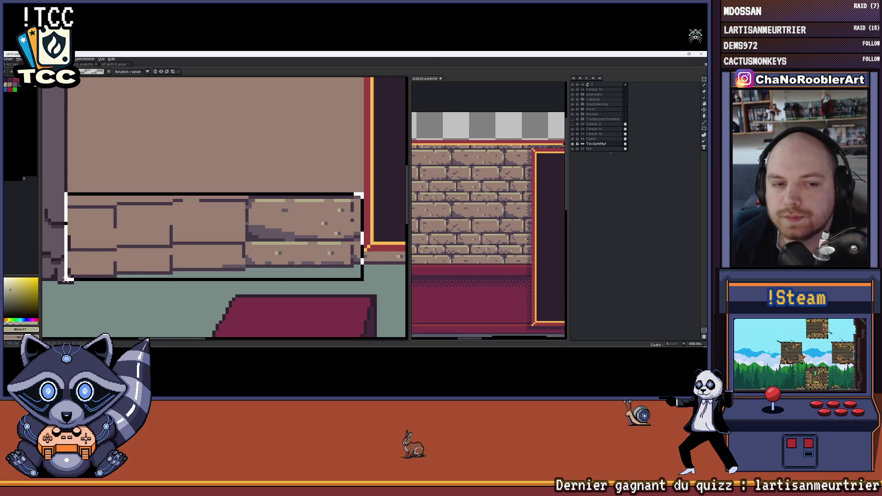
key("ctrl+c")
key("ctrl+v")
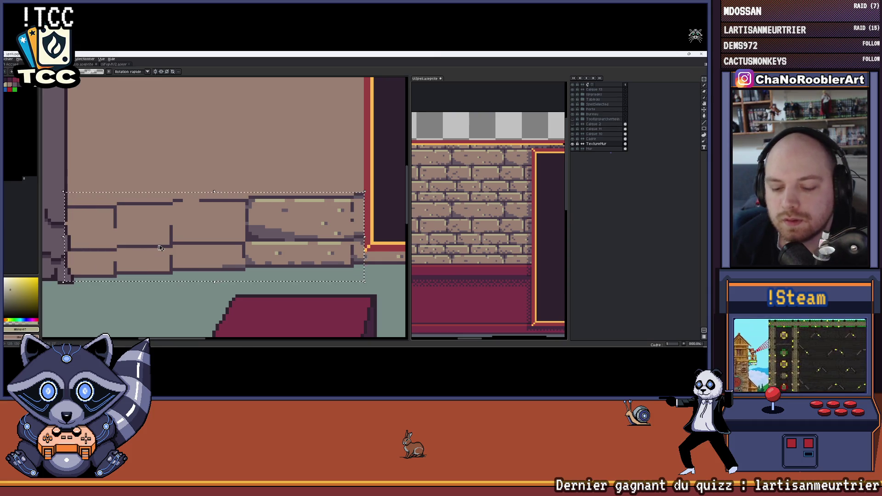
scroll(197, 160, "up", 1)
scroll(197, 161, "down", 1)
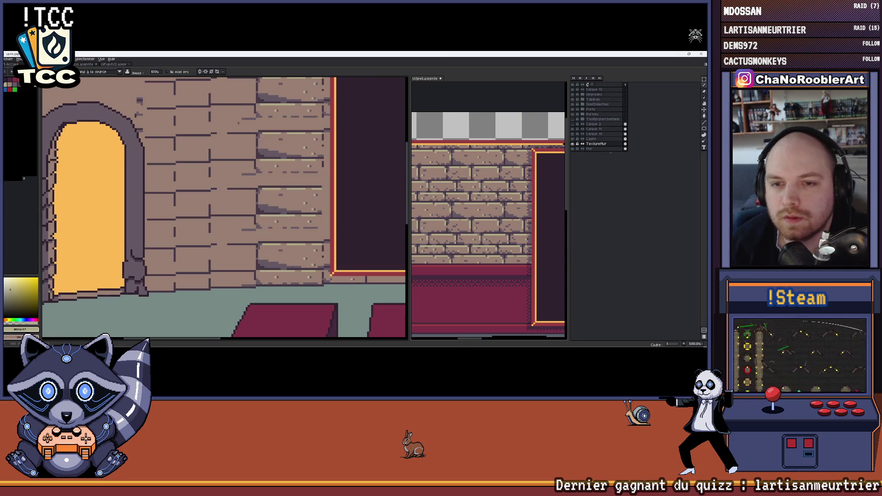
scroll(196, 161, "down", 1)
left_click_drag(252, 225, 262, 197)
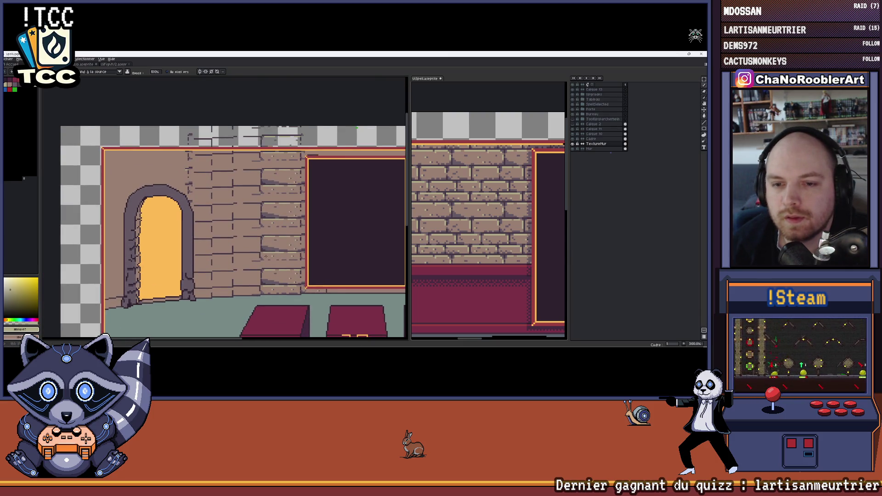
scroll(372, 192, "down", 2)
key("ctrl+z")
key("ctrl+z")
key("ctrl+z")
key("ctrl+z")
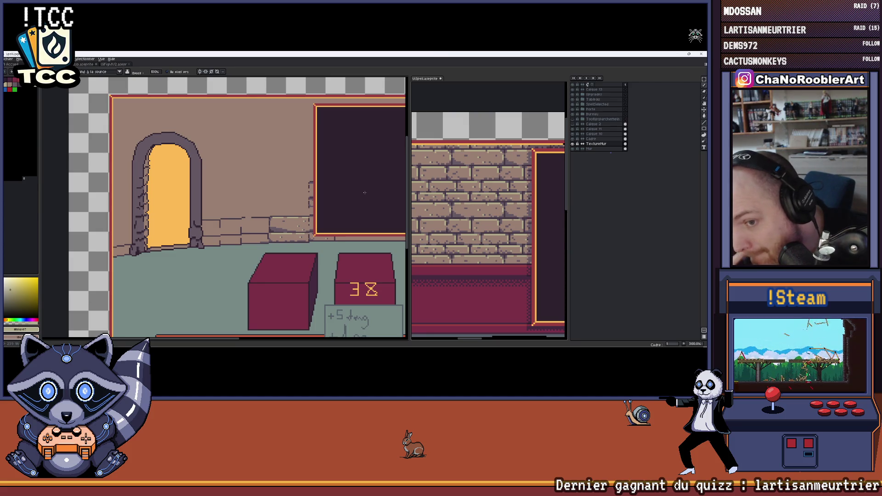
scroll(302, 203, "up", 1)
scroll(302, 203, "up", 1)
scroll(302, 203, "up", 1)
scroll(302, 203, "down", 2)
scroll(302, 203, "down", 3)
scroll(302, 203, "up", 1)
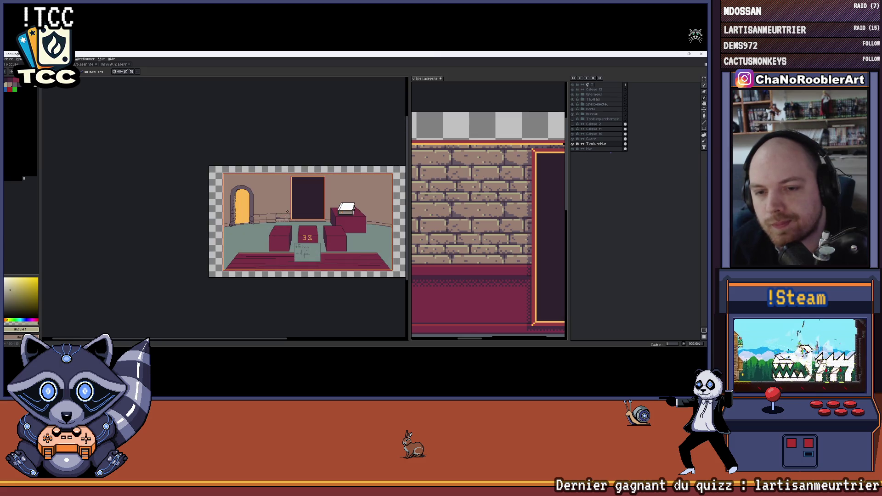
scroll(288, 210, "up", 1)
scroll(285, 213, "up", 1)
scroll(281, 214, "up", 1)
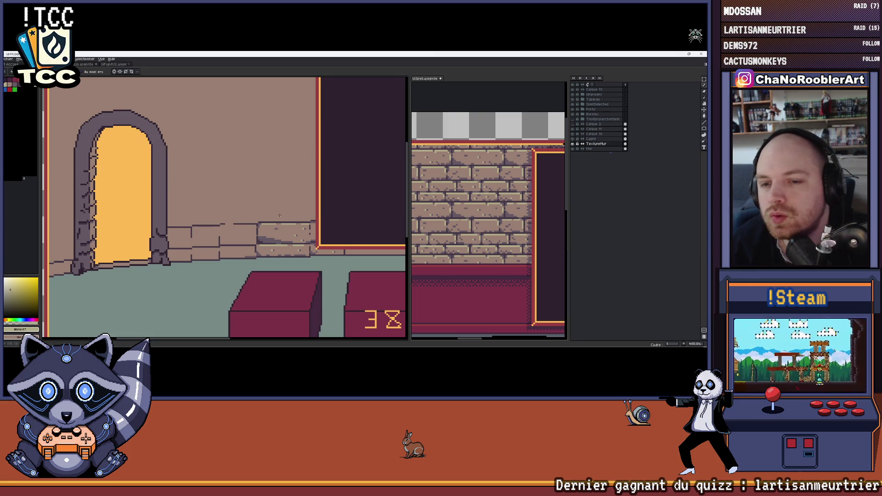
scroll(312, 257, "up", 1)
scroll(308, 257, "up", 1)
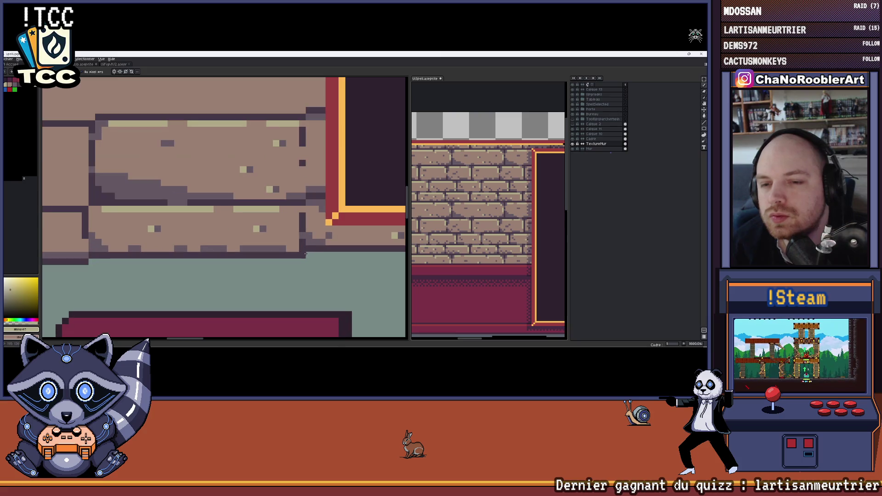
scroll(275, 234, "down", 2)
scroll(283, 242, "down", 2)
scroll(289, 248, "down", 2)
scroll(300, 258, "down", 2)
scroll(252, 233, "up", 3)
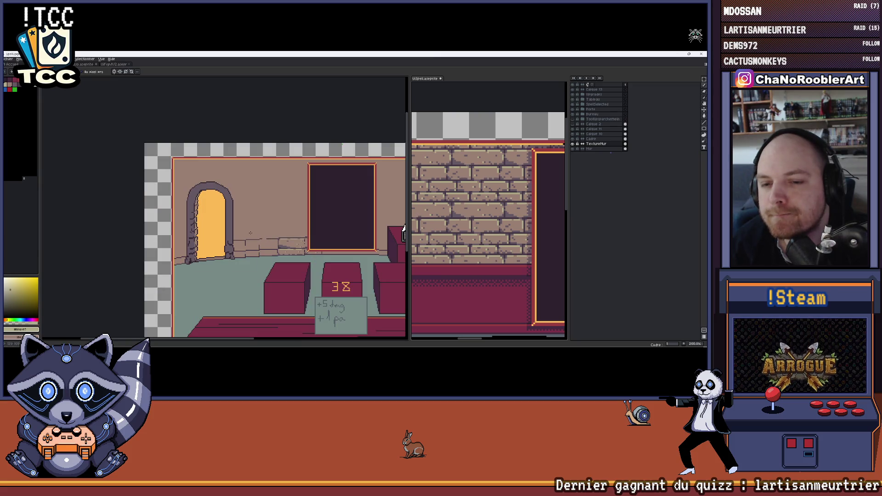
scroll(251, 233, "down", 1)
scroll(220, 231, "down", 1)
scroll(180, 230, "down", 2)
scroll(147, 230, "up", 1)
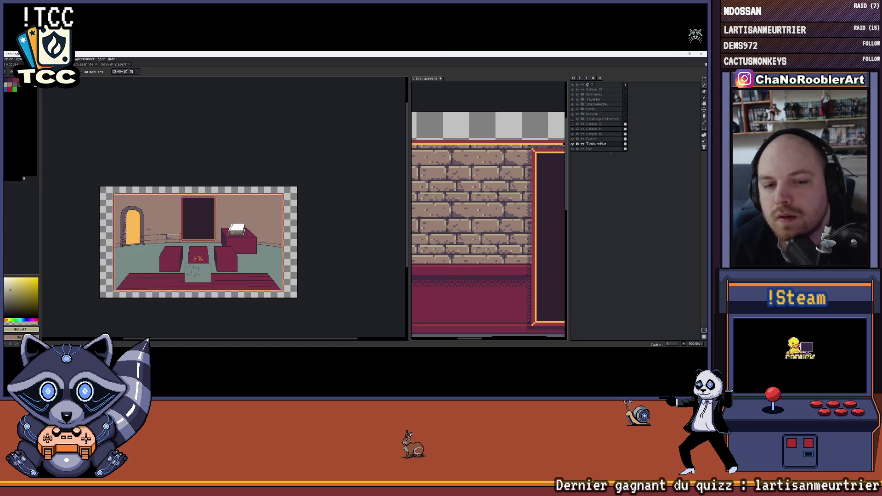
left_click_drag(148, 230, 179, 227)
scroll(262, 227, "up", 2)
scroll(284, 227, "up", 1)
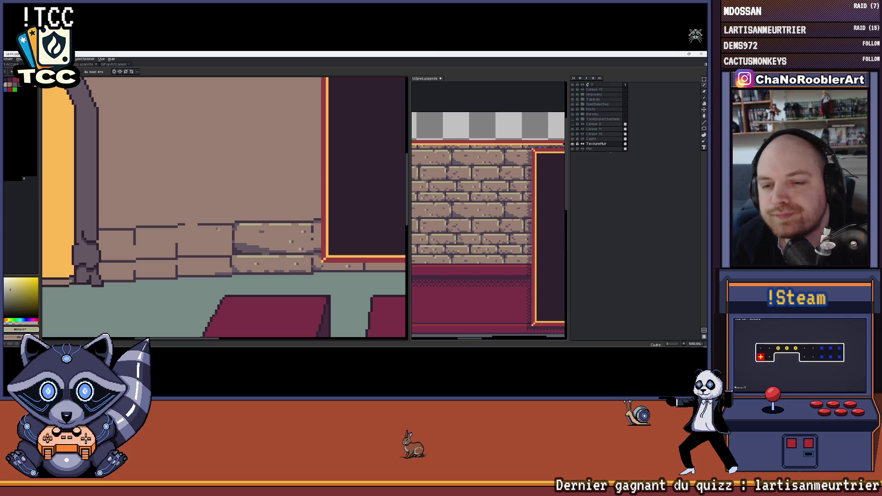
scroll(217, 229, "down", 2)
scroll(210, 224, "down", 2)
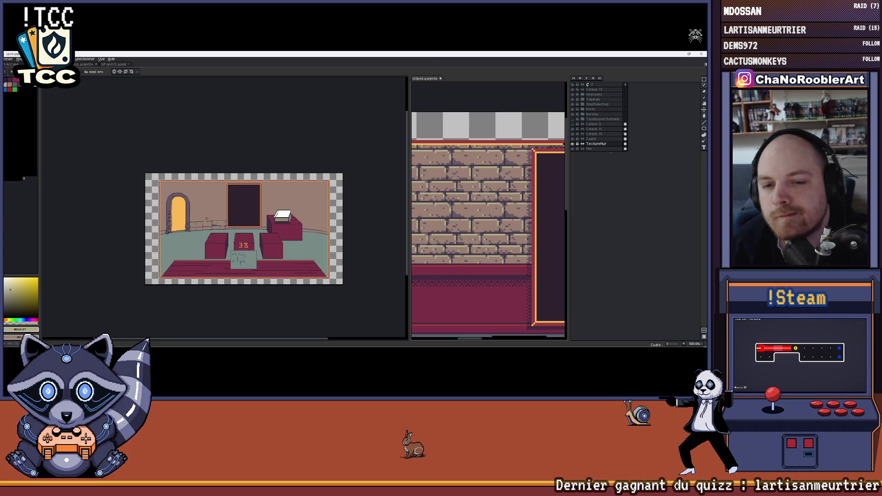
scroll(181, 224, "up", 4)
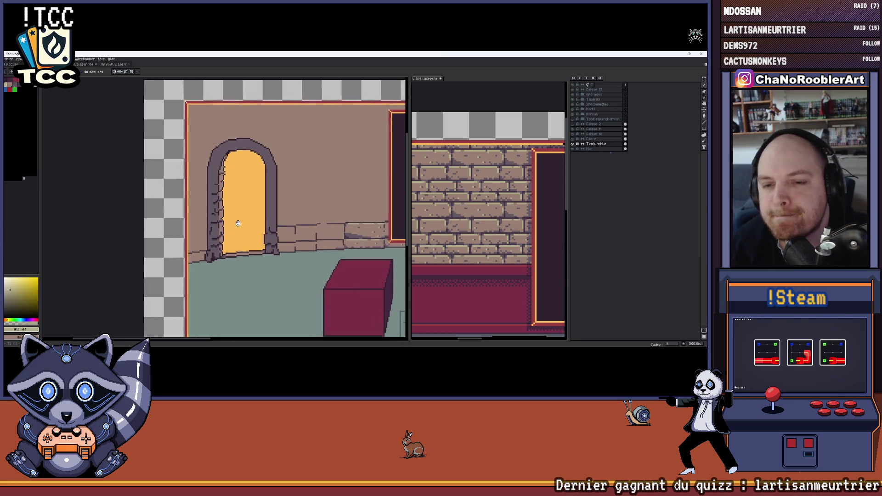
scroll(338, 224, "up", 2)
scroll(338, 224, "up", 1)
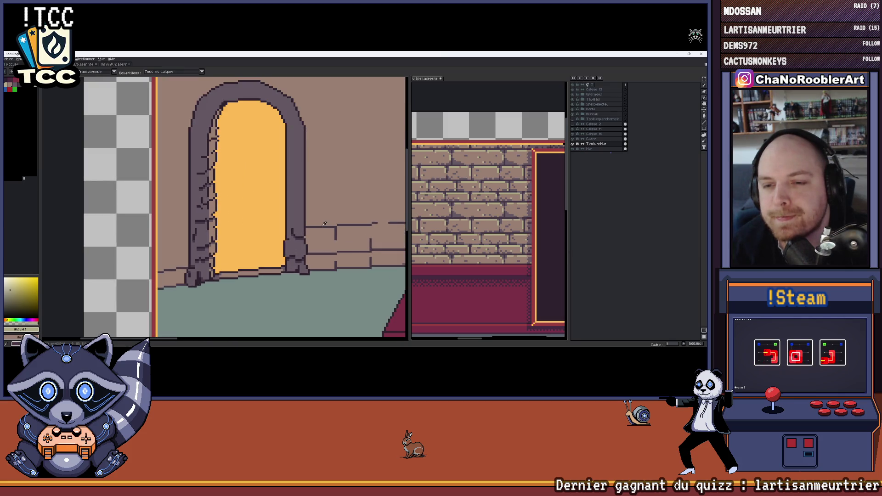
scroll(318, 231, "up", 1)
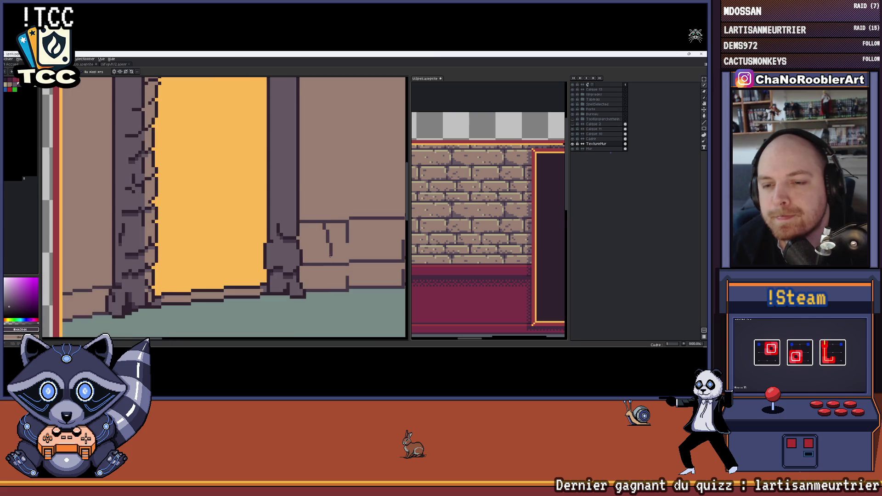
- Redraw the jagged vertical brick joint beside the arch as a straight line
left_click_drag(321, 239, 320, 260)
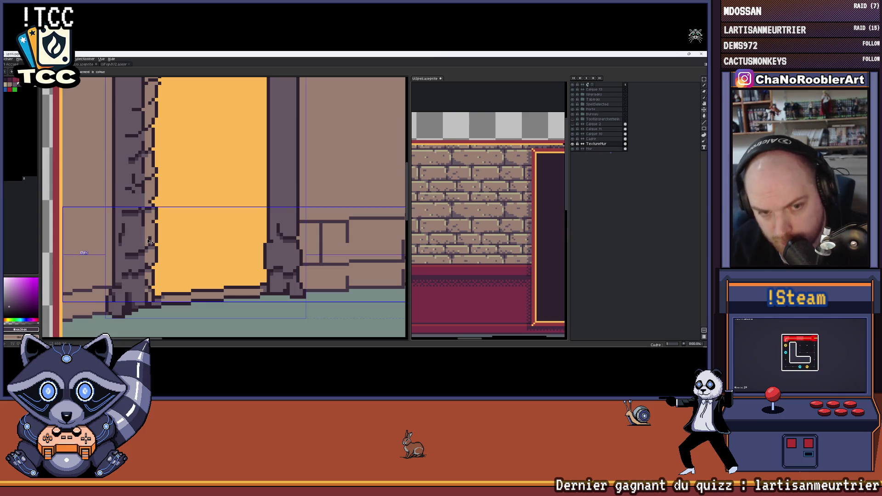
scroll(164, 298, "left", 3)
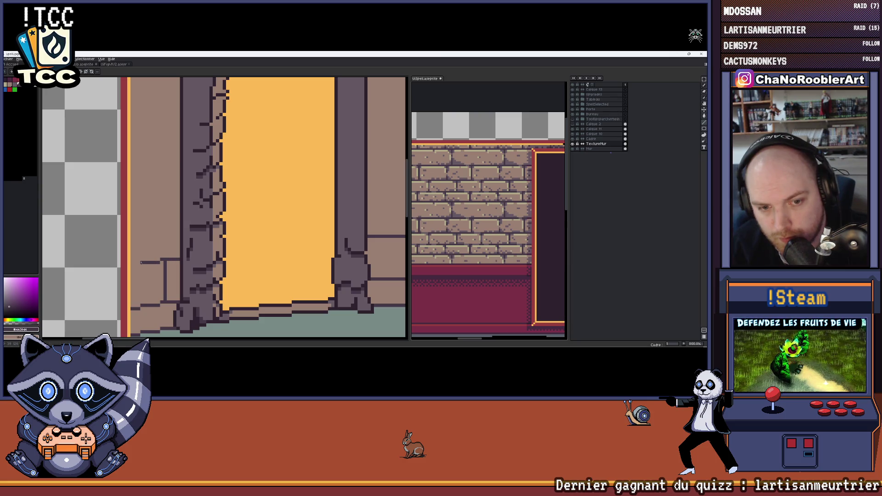
scroll(169, 290, "up", 1)
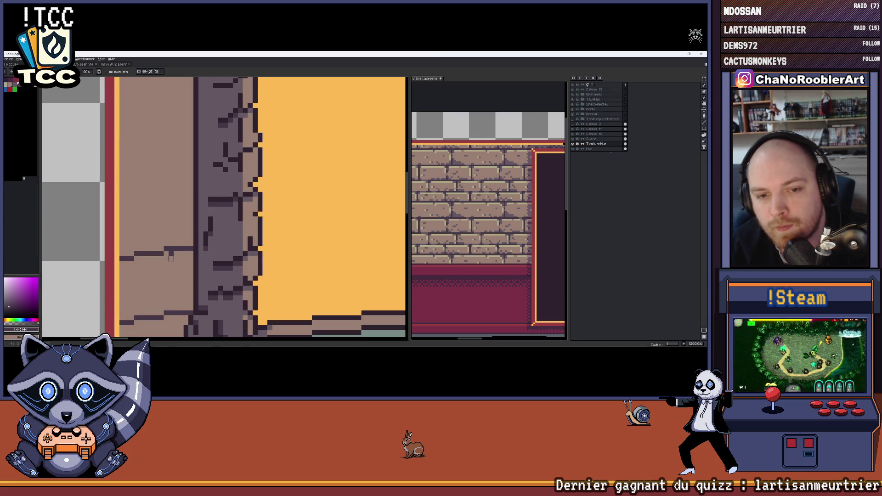
scroll(171, 257, "down", 2)
scroll(208, 270, "down", 1)
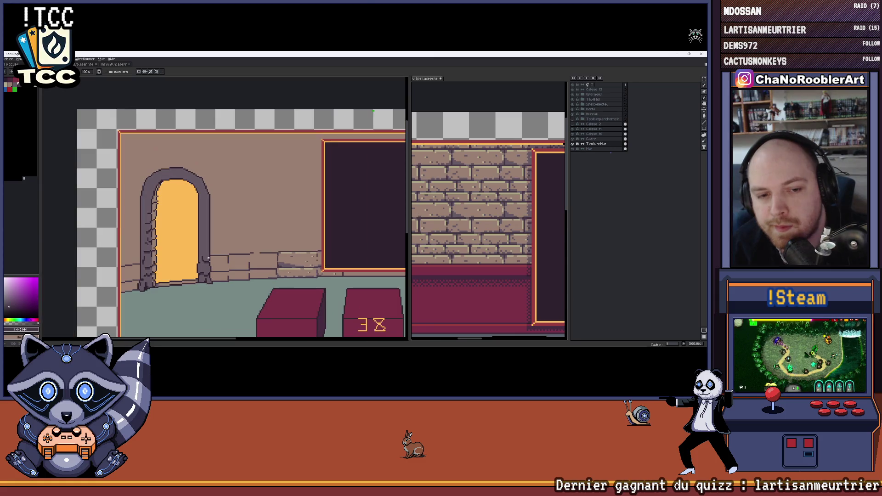
scroll(266, 245, "down", 3)
scroll(267, 244, "up", 2)
left_click_drag(256, 258, 292, 221)
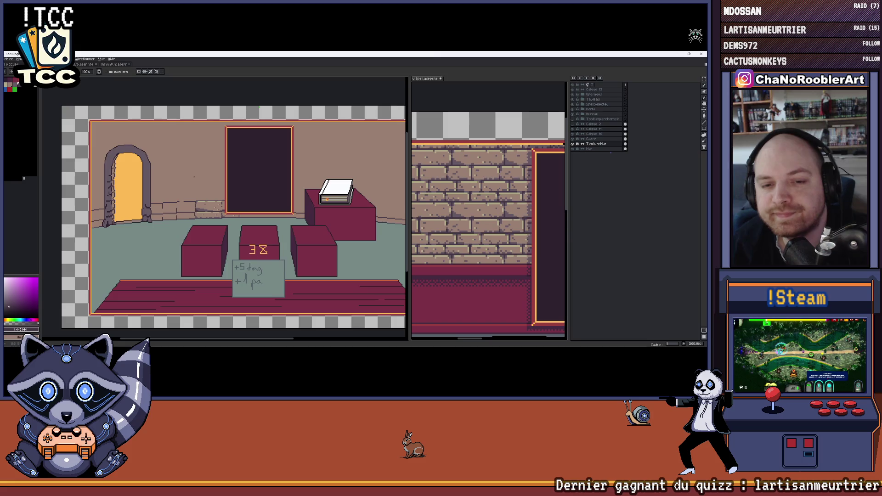
left_click_drag(291, 221, 279, 223)
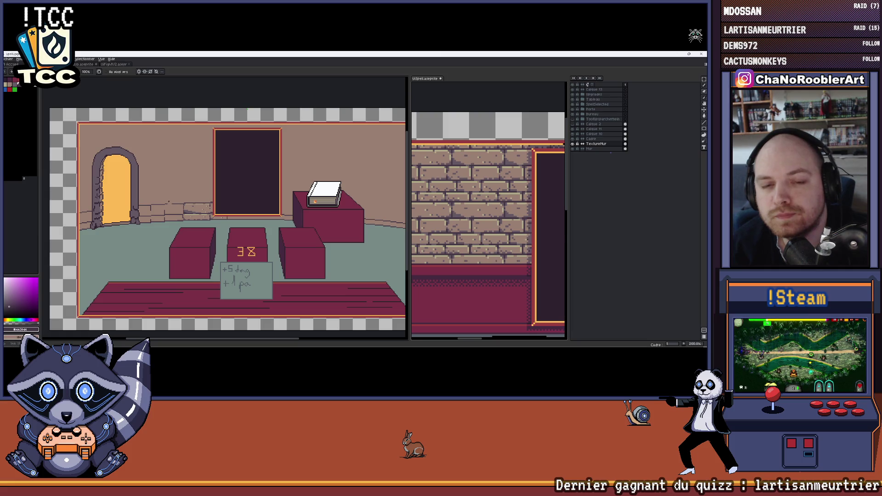
scroll(231, 209, "up", 1)
scroll(234, 205, "down", 1)
scroll(237, 201, "down", 1)
scroll(239, 197, "down", 1)
scroll(239, 196, "up", 1)
scroll(254, 194, "down", 1)
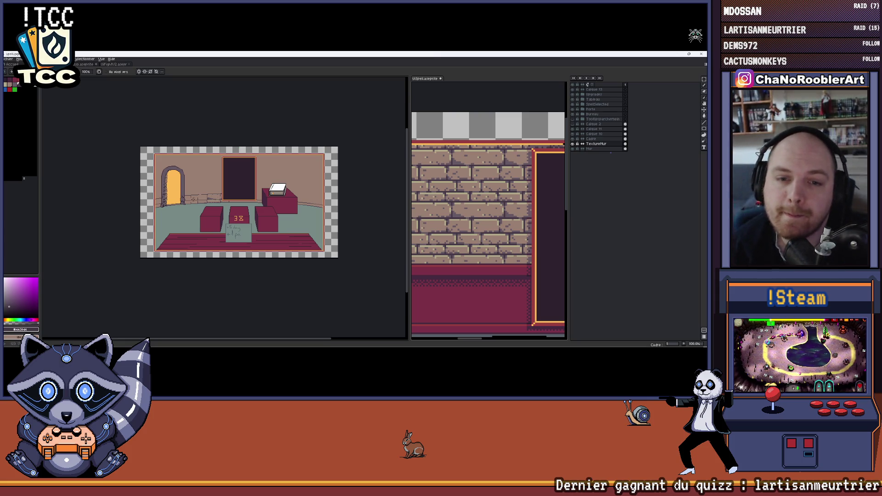
scroll(227, 196, "up", 3)
left_click_drag(218, 195, 230, 192)
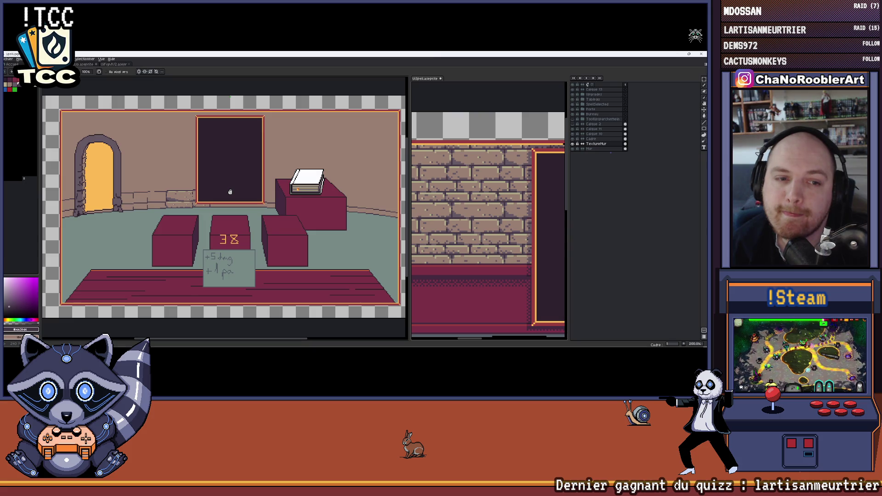
left_click_drag(230, 191, 230, 198)
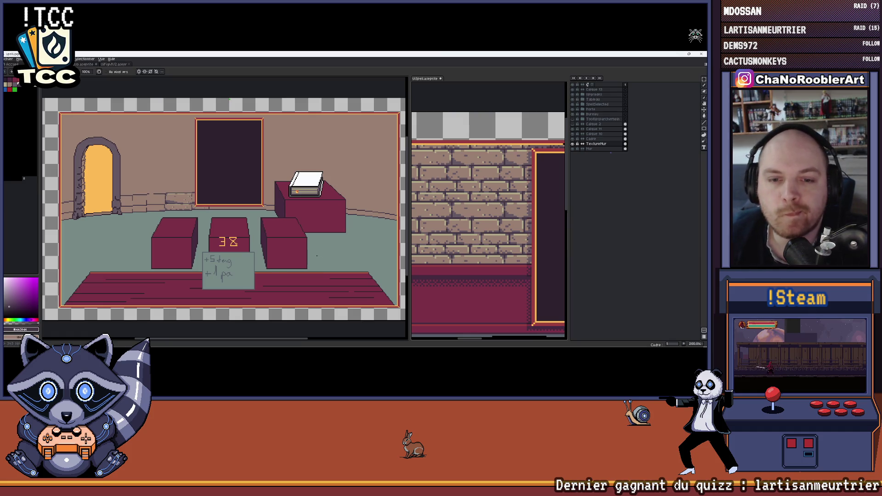
scroll(256, 197, "up", 4)
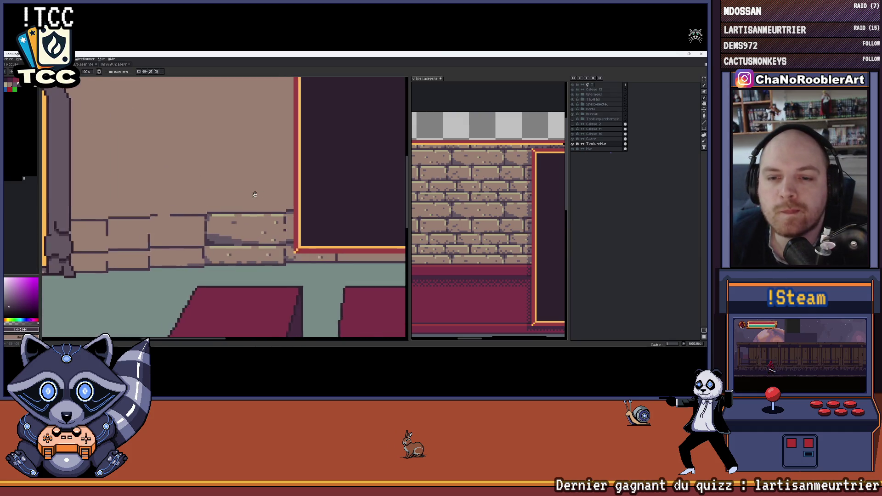
scroll(289, 203, "up", 2)
- Pick the wall colour and draw a stepped joint and a dark course line across the upper wall
left_click(298, 205, "ctrl")
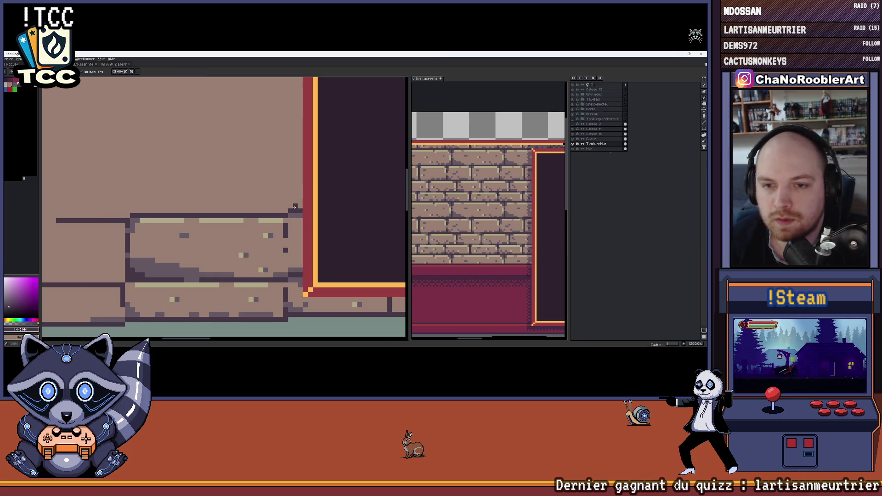
key("ctrl")
scroll(331, 169, "down", 2)
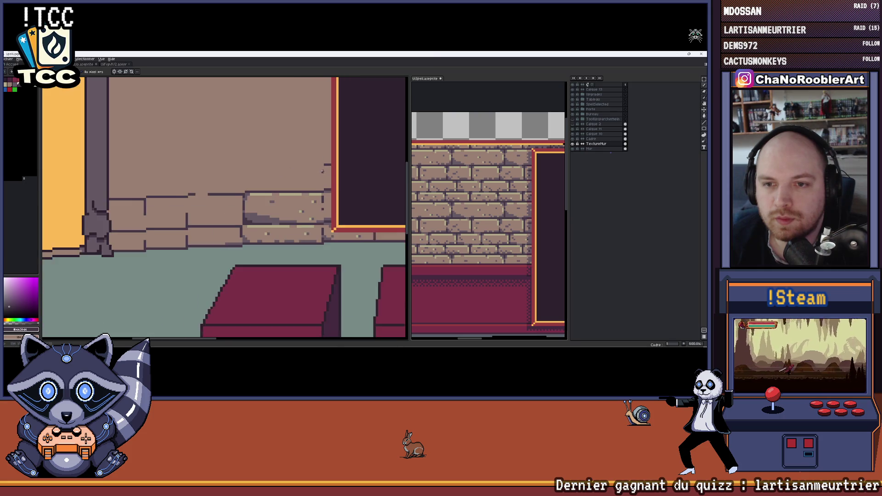
left_click(259, 169, "shift")
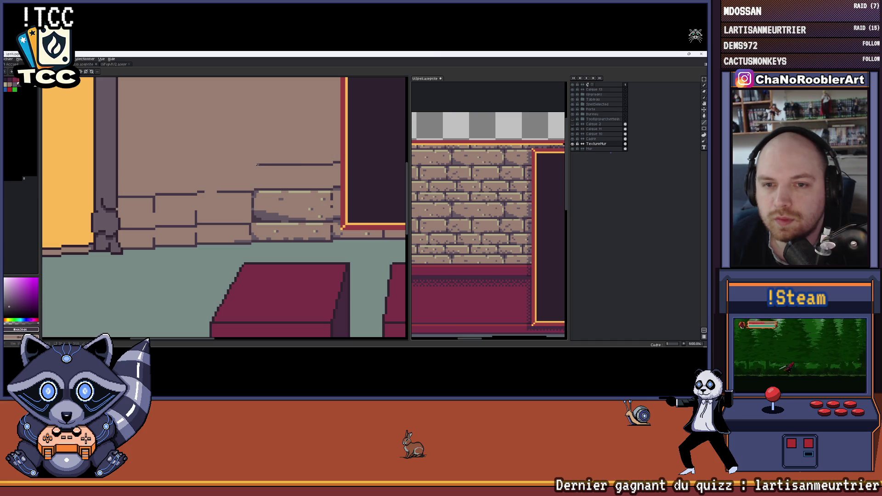
scroll(251, 166, "up", 1)
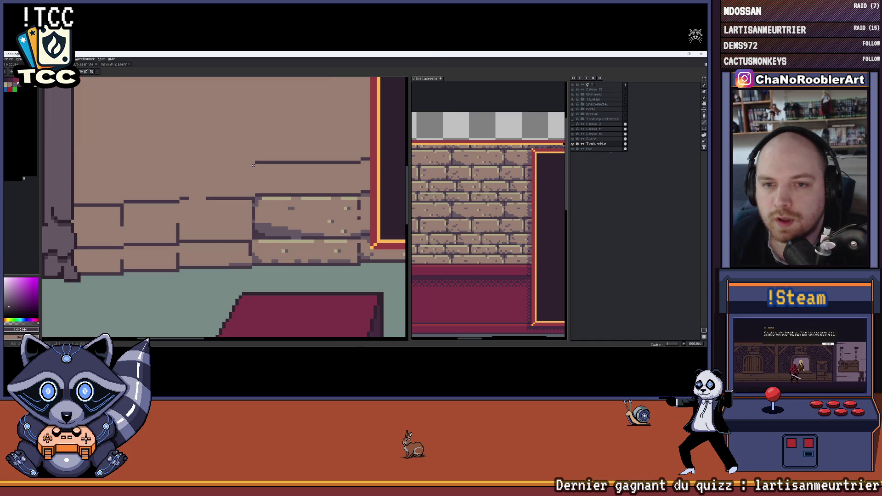
mouse_move(177, 170)
left_mouse_down()
mouse_move(229, 169)
mouse_move(170, 170)
left_mouse_up()
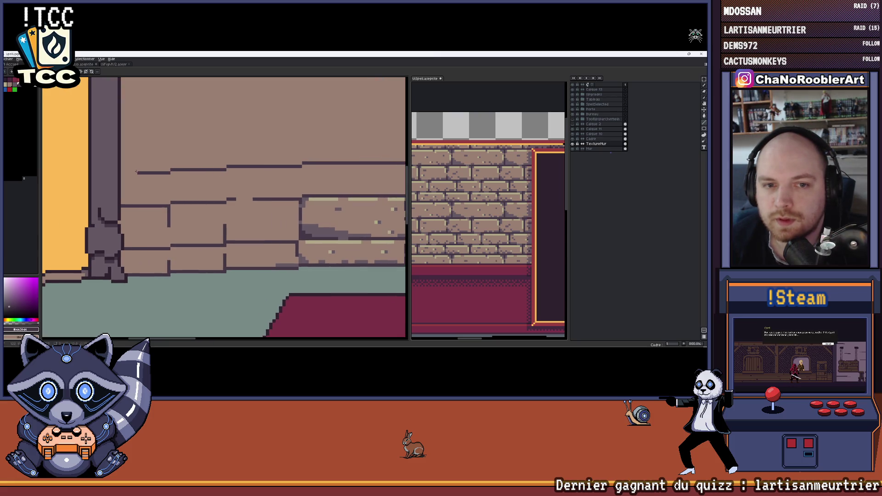
scroll(122, 173, "down", 2)
scroll(305, 183, "up", 2)
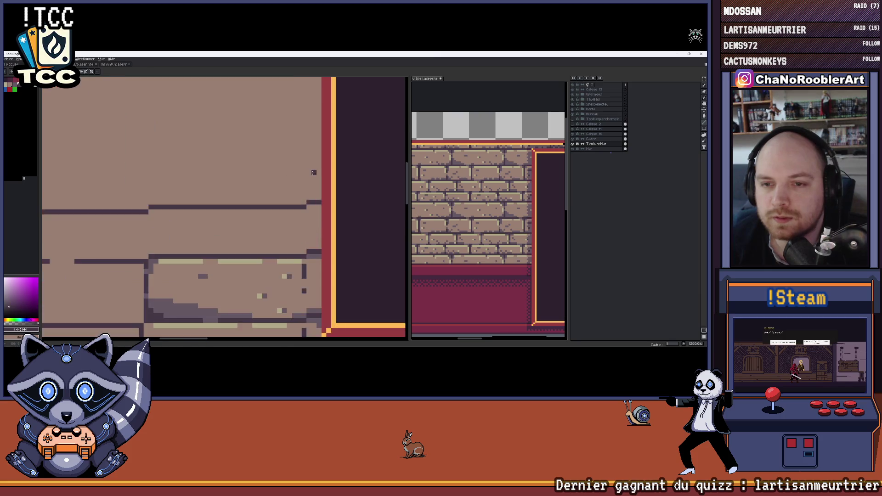
scroll(304, 182, "up", 2)
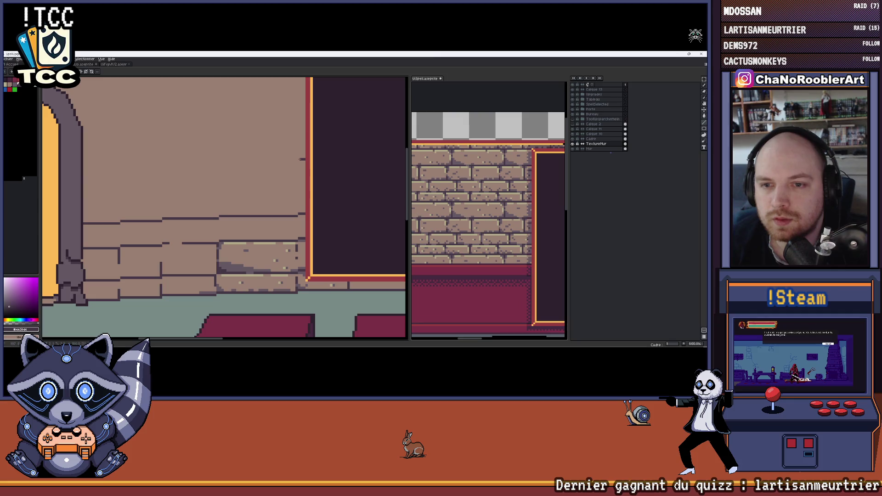
mouse_move(295, 162)
left_mouse_down()
mouse_move(163, 163)
mouse_move(217, 176)
mouse_move(174, 180)
left_mouse_up()
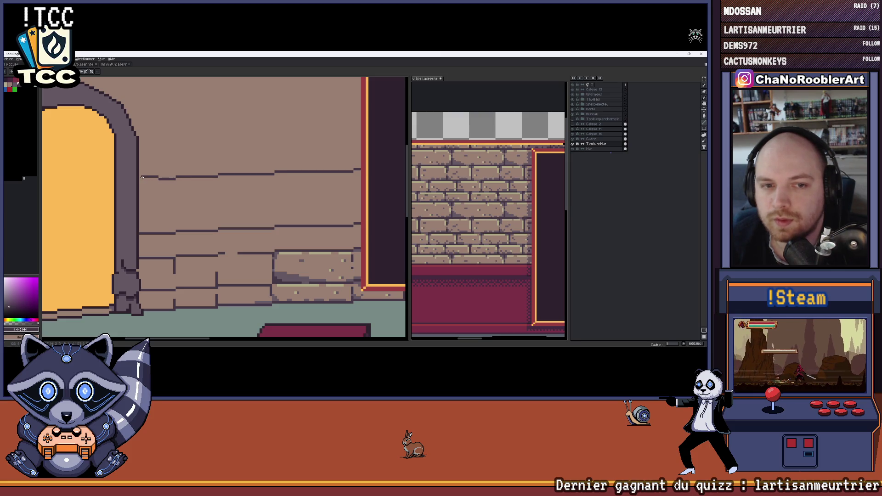
scroll(139, 178, "down", 1)
scroll(242, 155, "down", 1)
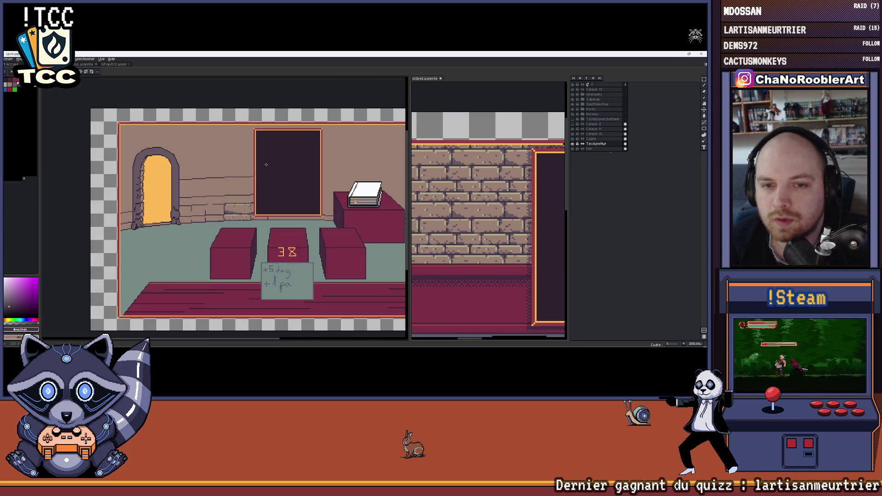
scroll(252, 166, "up", 2)
scroll(283, 182, "up", 1)
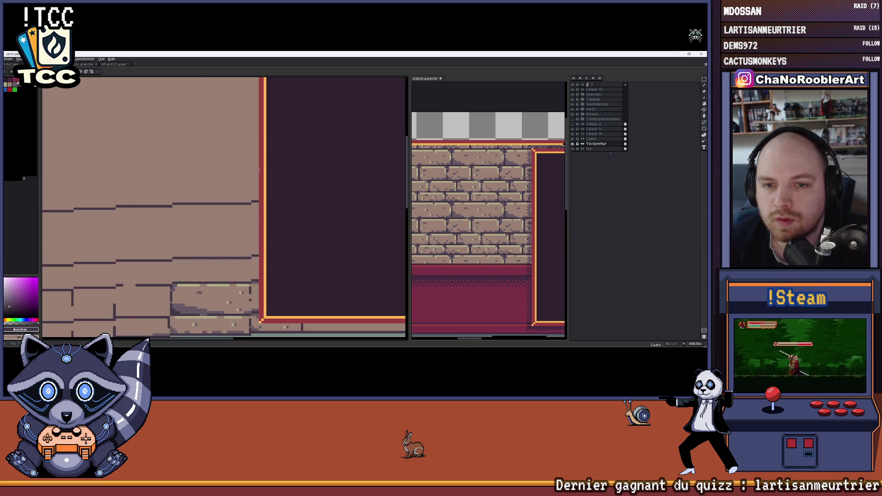
scroll(283, 183, "up", 1)
- Draw two horizontal brick course lines across the wall, redoing one at a better height
mouse_move(282, 183)
left_mouse_down()
mouse_move(301, 176)
mouse_move(198, 186)
mouse_move(197, 234)
left_mouse_up()
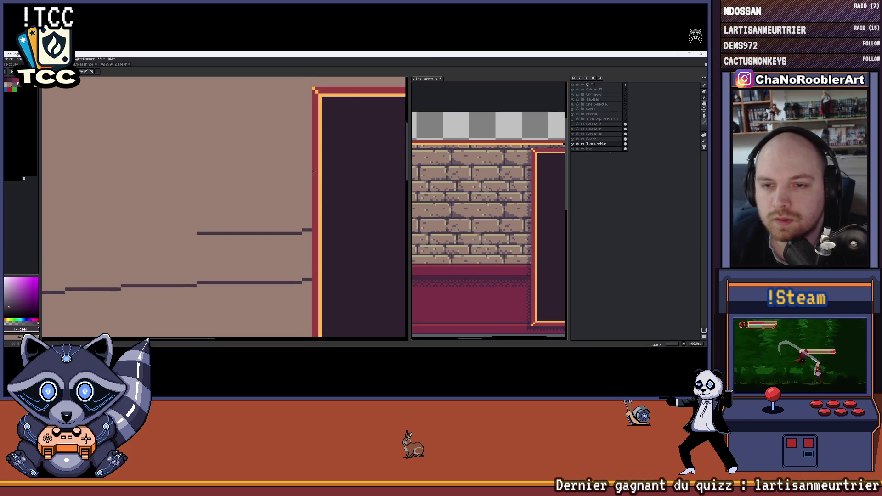
left_click_drag(301, 143, 201, 144)
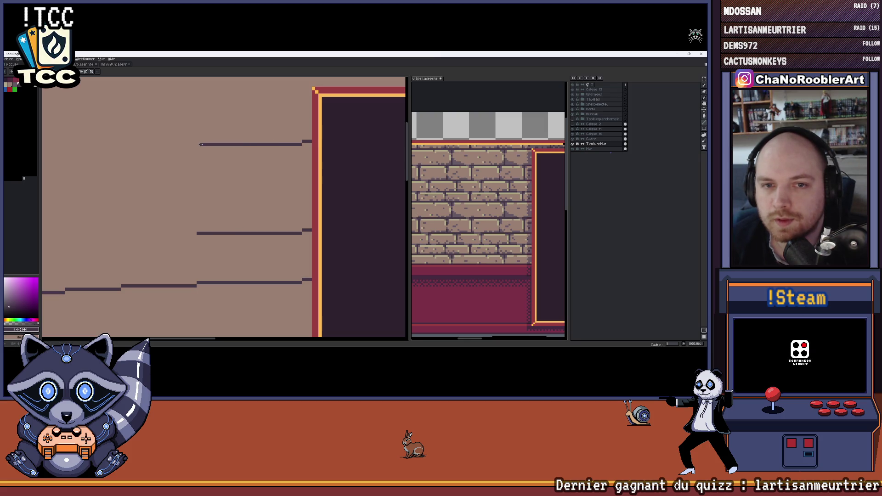
scroll(200, 144, "down", 3)
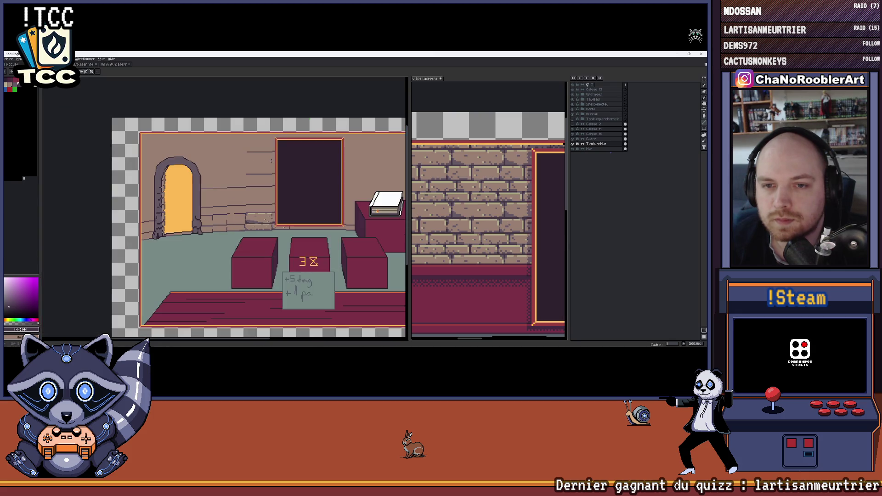
scroll(271, 160, "up", 2)
scroll(303, 166, "up", 2)
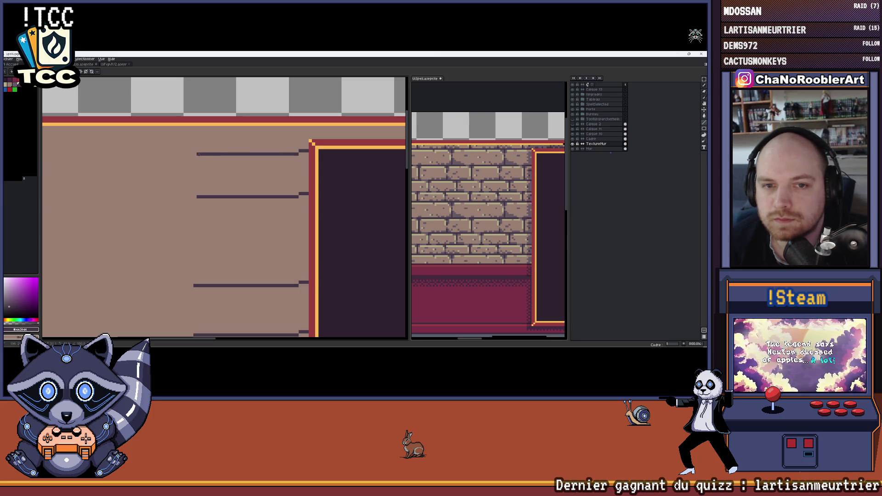
scroll(294, 198, "down", 2)
scroll(294, 198, "down", 1)
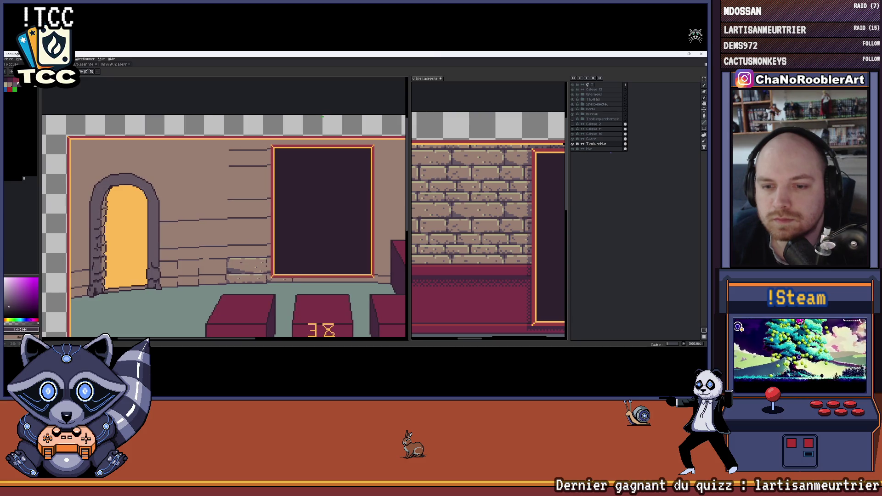
scroll(294, 144, "up", 1)
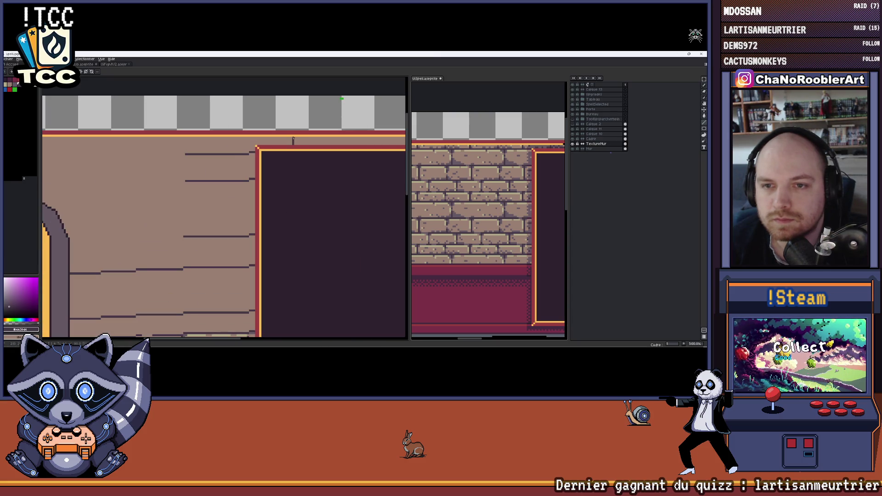
scroll(293, 140, "down", 1)
scroll(293, 139, "down", 1)
scroll(298, 179, "up", 1)
scroll(298, 179, "up", 1)
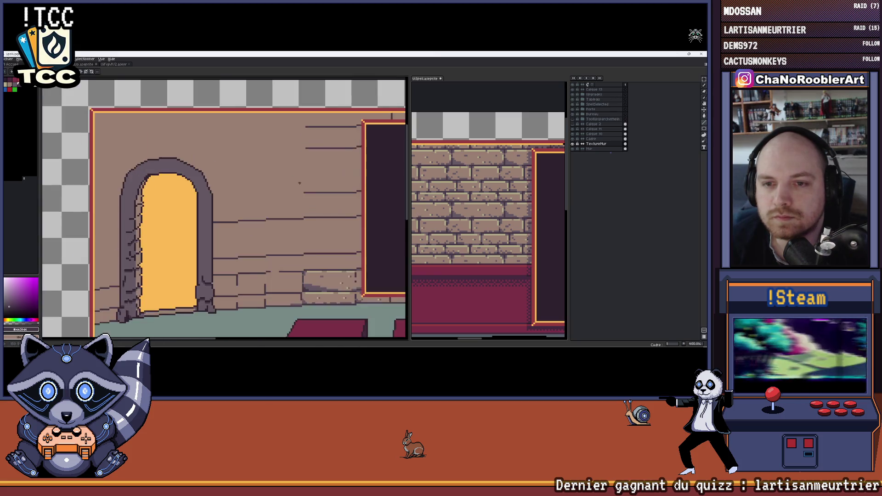
scroll(298, 179, "up", 1)
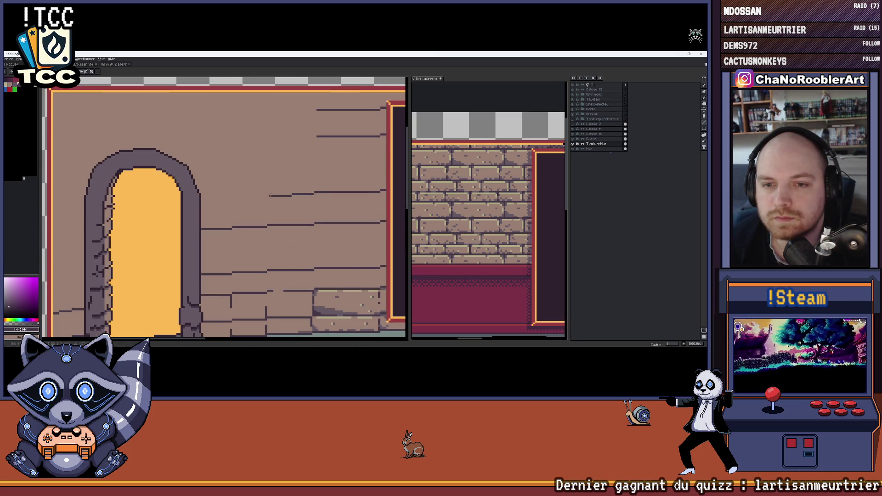
scroll(268, 196, "up", 1)
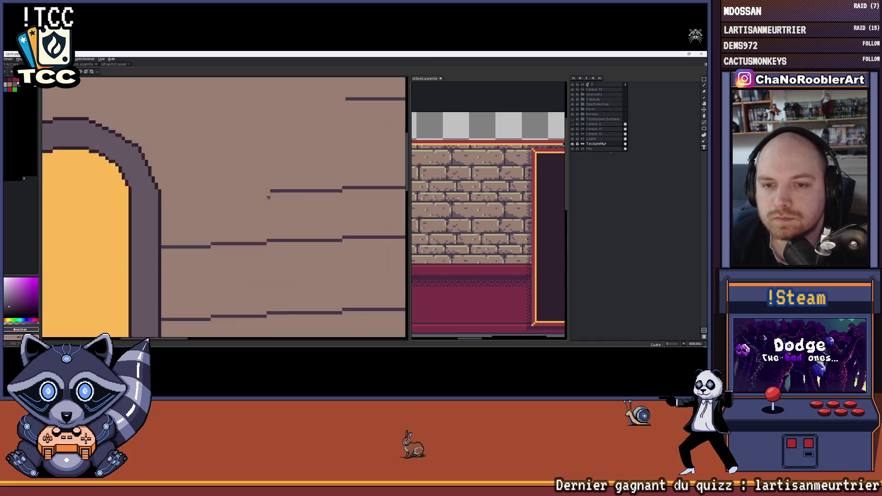
scroll(269, 260, "up", 1)
mouse_move(268, 197)
left_mouse_down()
mouse_move(181, 194)
mouse_move(244, 204)
mouse_move(184, 204)
left_mouse_up()
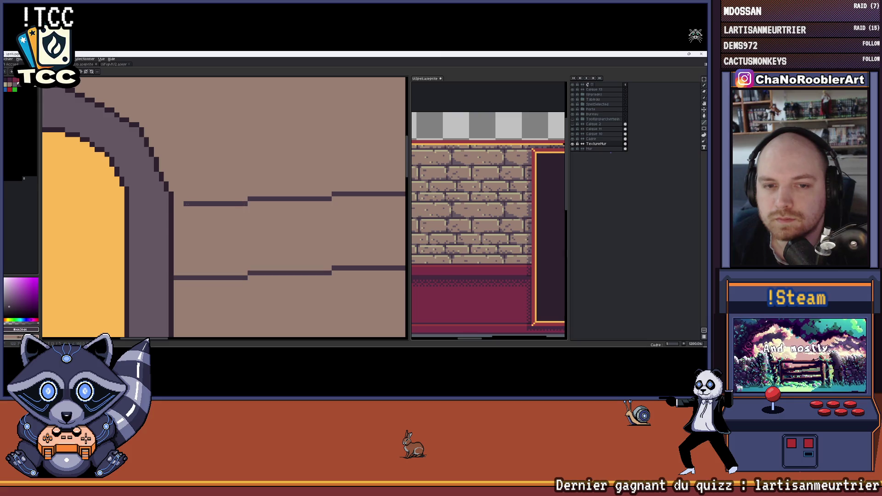
scroll(177, 203, "down", 3)
scroll(265, 188, "up", 2)
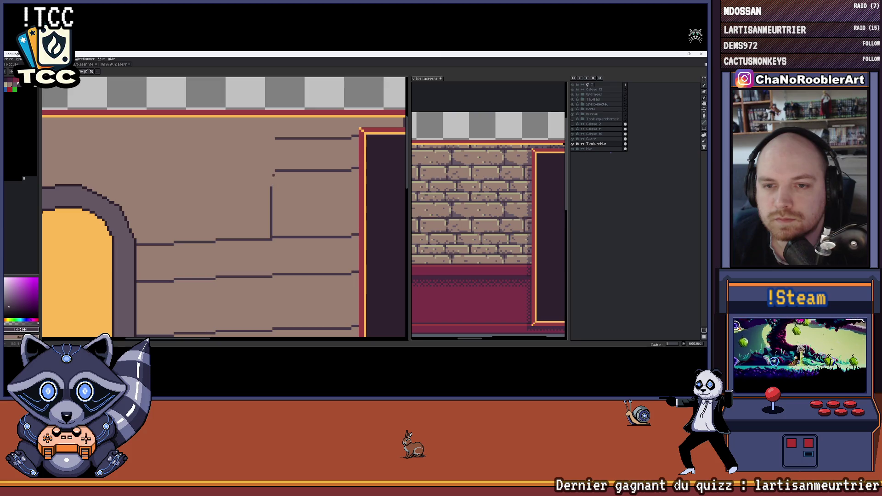
key("ctrl+z")
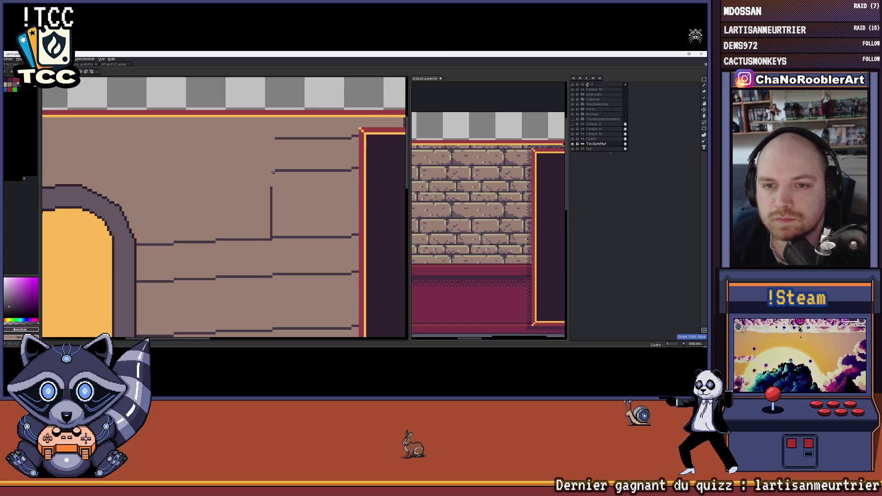
left_click_drag(271, 173, 213, 173)
- Sample the dark line colour and extend the course line leftward with a step, undoing a stray pixel
key("alt")
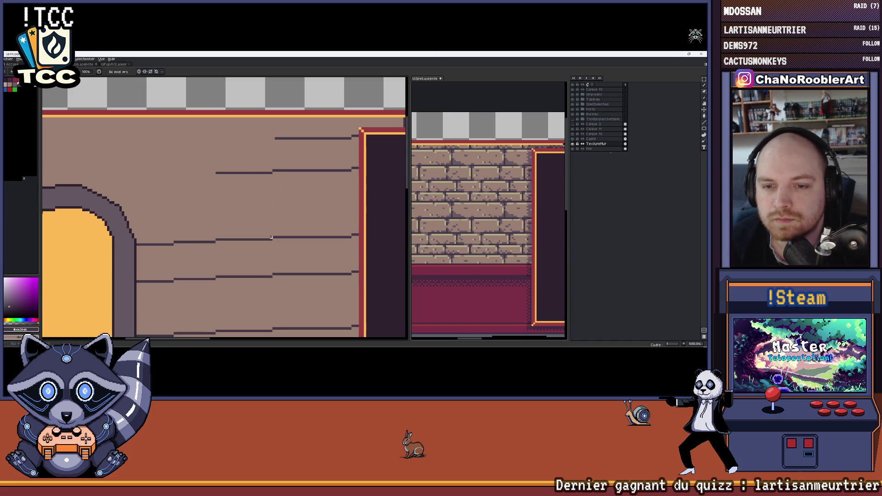
scroll(271, 238, "left", 2)
left_click(325, 197, "alt")
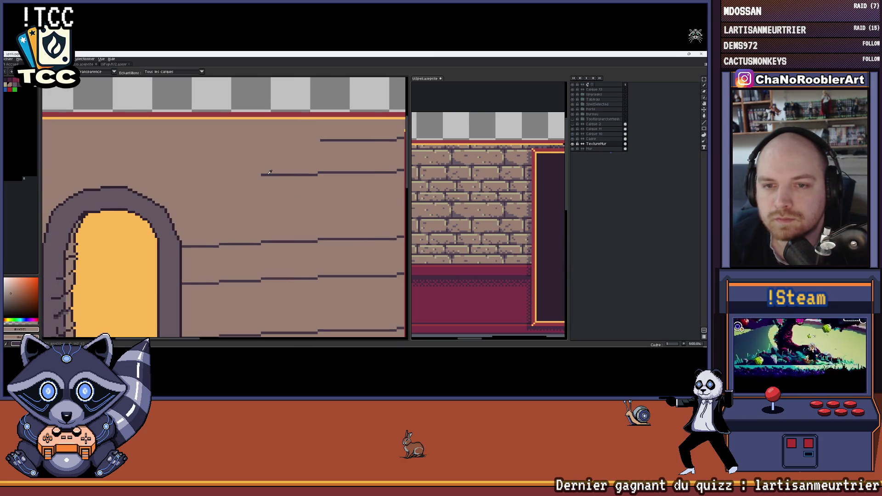
left_click(269, 173, "alt")
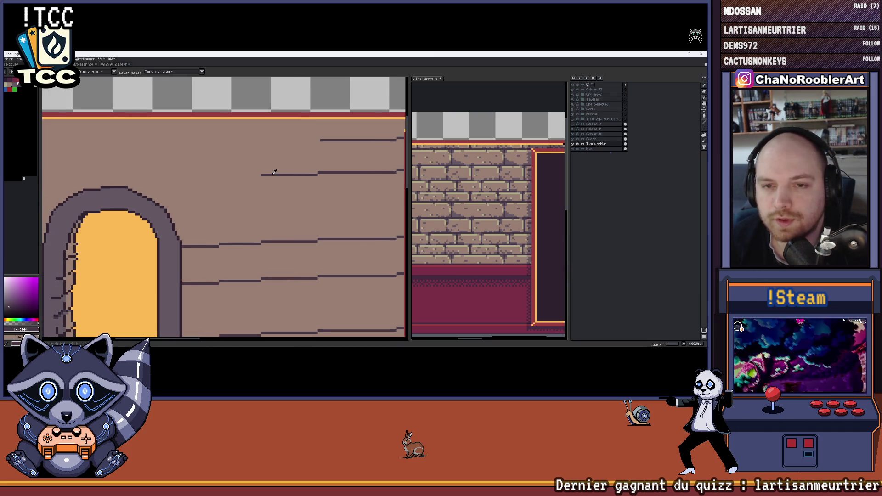
left_click_drag(262, 173, 221, 179)
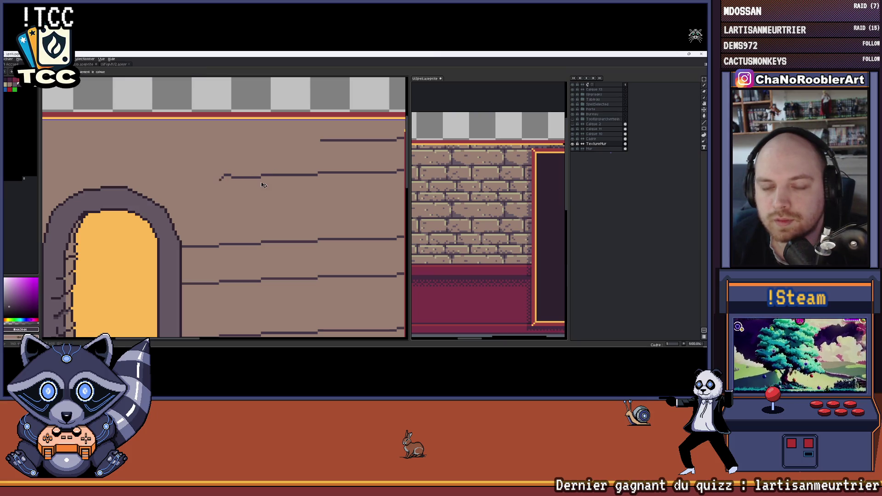
scroll(262, 185, "left", 2)
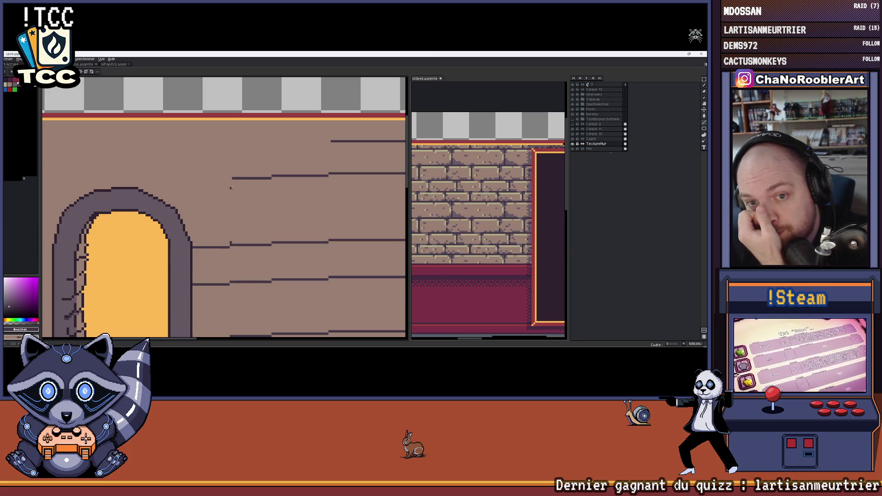
key("ctrl+z")
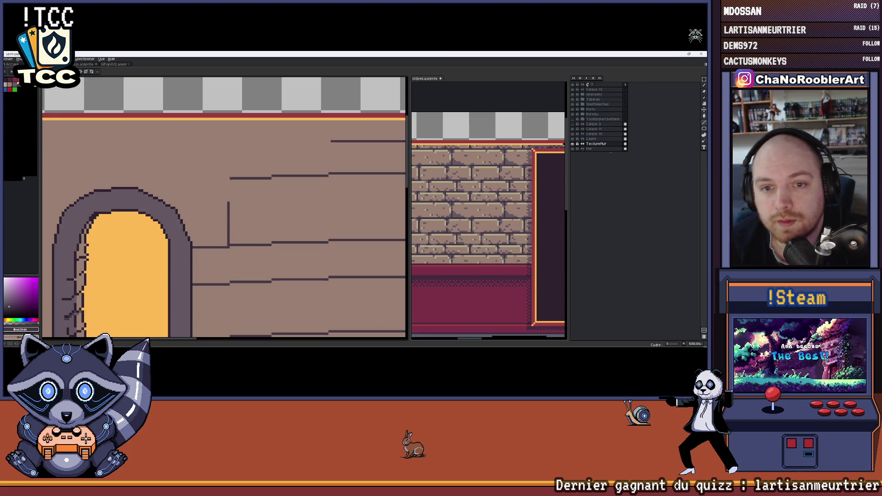
left_click_drag(255, 197, 267, 199)
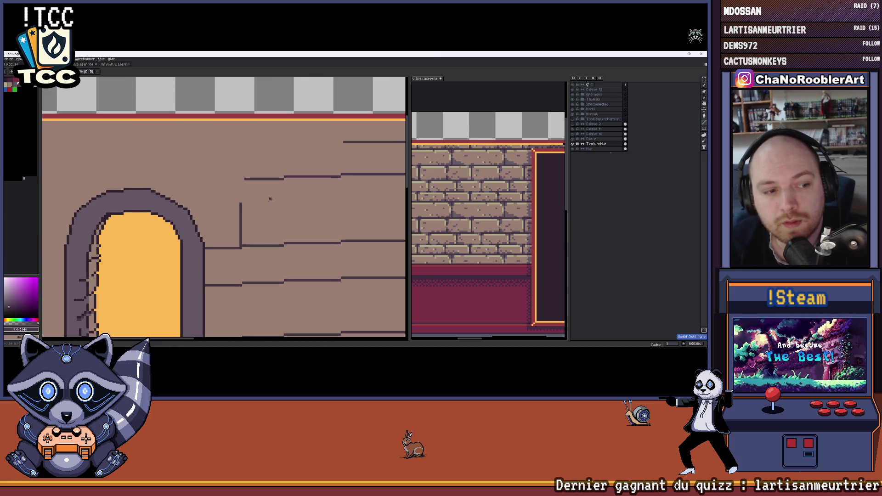
scroll(270, 198, "up", 1)
scroll(250, 233, "up", 1)
- Draw a vertical brick joint up to the upper course, undoing stray marks along the way
key("ctrl+z")
left_click_drag(256, 259, 257, 182)
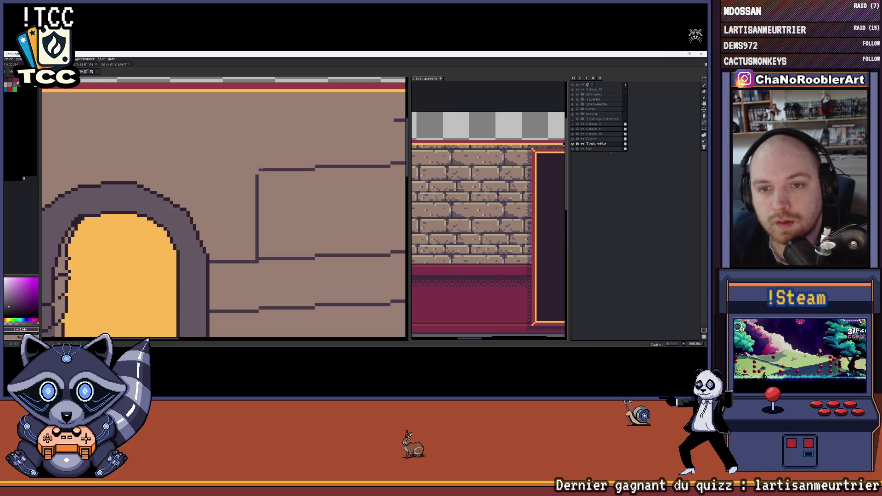
key("ctrl+z")
left_click_drag(259, 258, 260, 172)
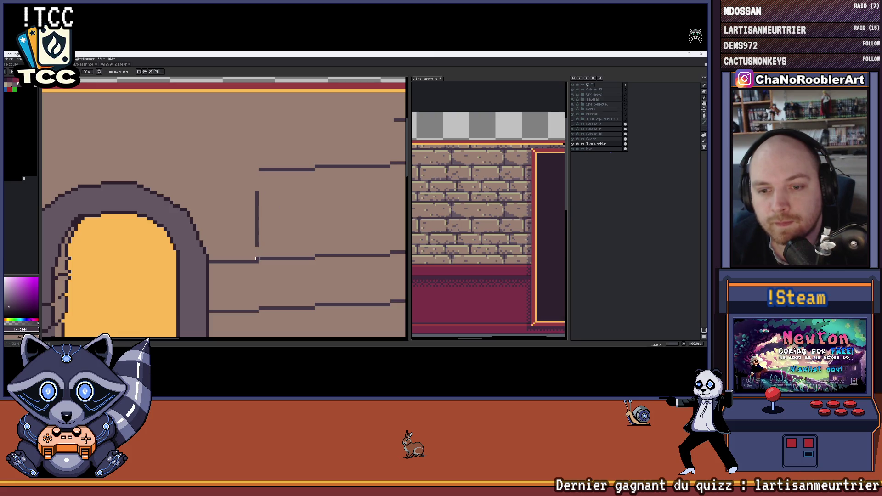
- Eyedrop the dark line colour and draw a long course line from the joint toward the arch
key("i")
left_click(257, 253)
key("b")
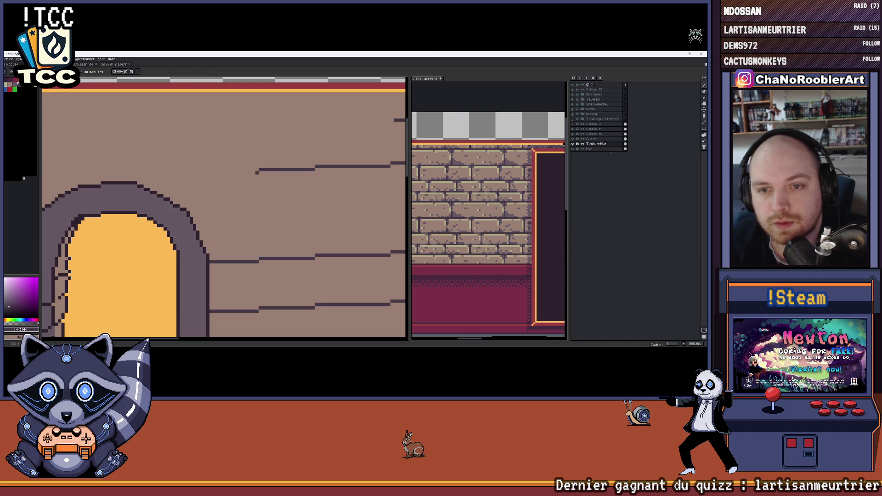
left_click_drag(256, 172, 182, 172)
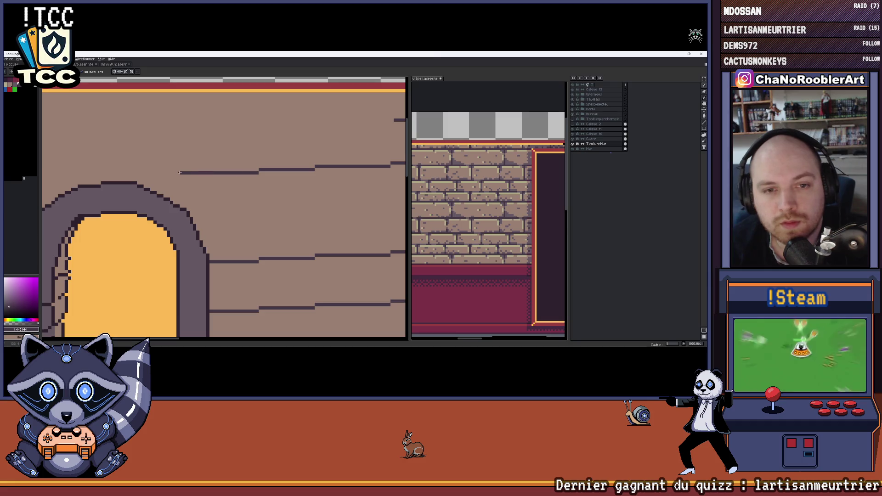
scroll(223, 207, "down", 4)
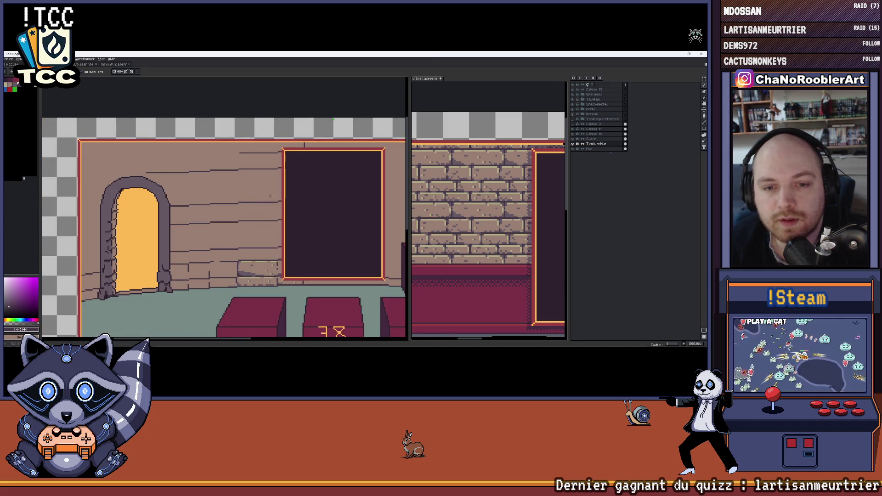
scroll(224, 206, "up", 1)
scroll(221, 180, "up", 1)
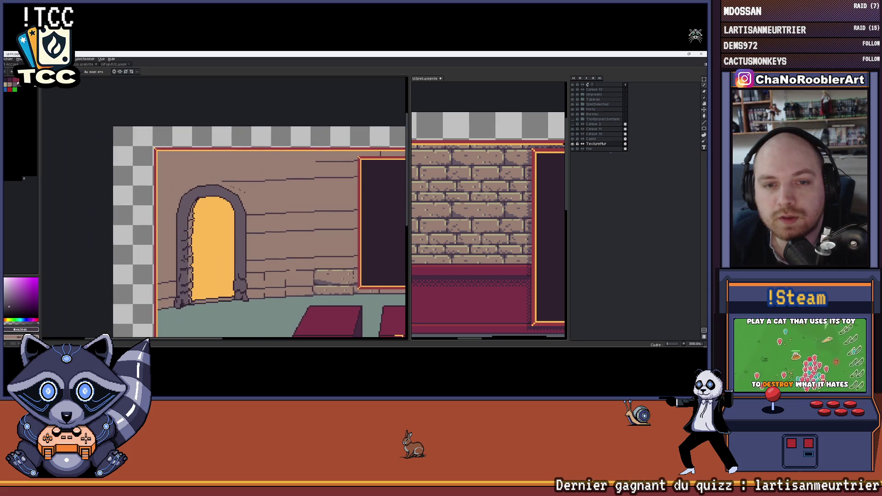
scroll(221, 179, "up", 1)
scroll(228, 182, "down", 2)
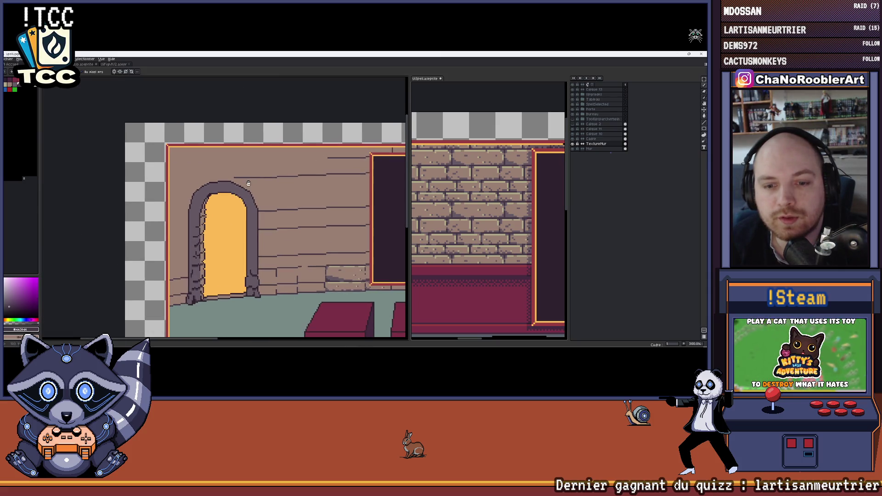
scroll(245, 252, "up", 1)
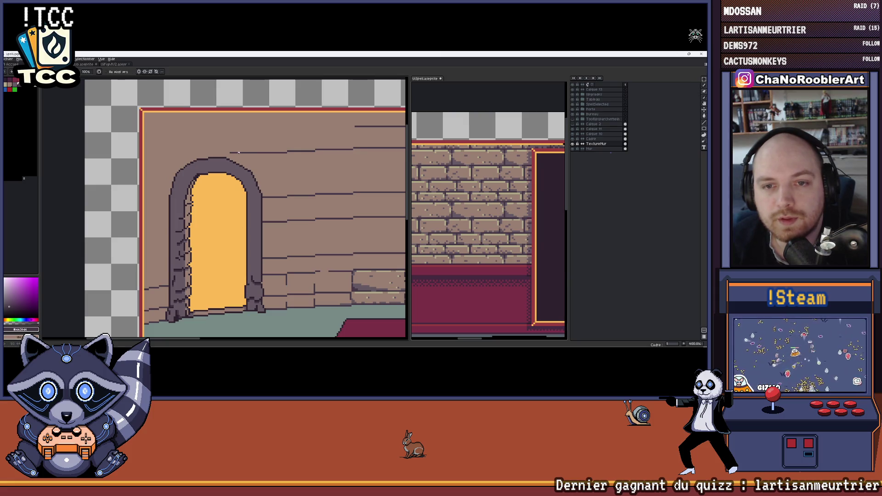
- Cycle between eyedropper, zoom and pencil while inspecting the arch top
key("i")
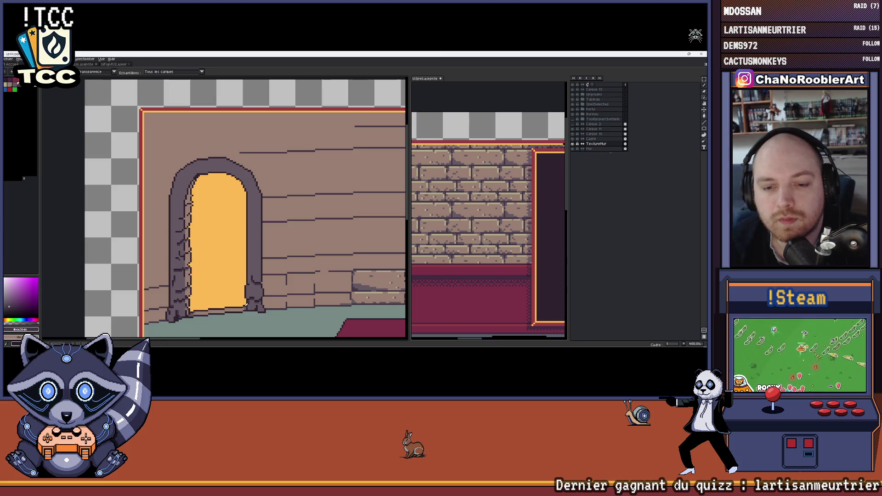
key("z")
key("b")
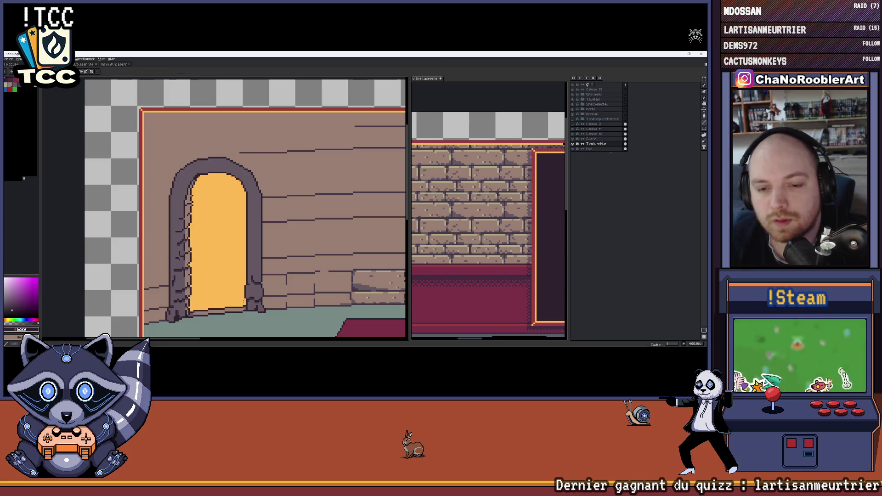
scroll(238, 144, "up", 2)
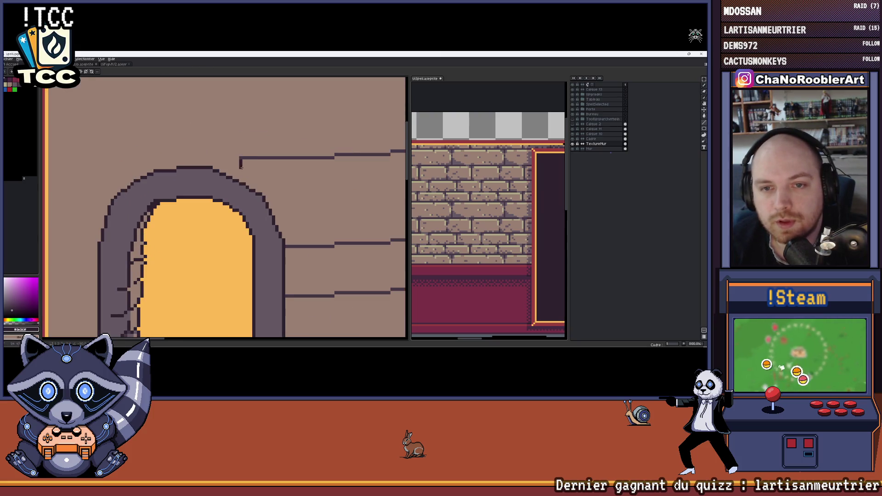
scroll(246, 170, "down", 3)
scroll(268, 301, "down", 2)
scroll(268, 302, "up", 1)
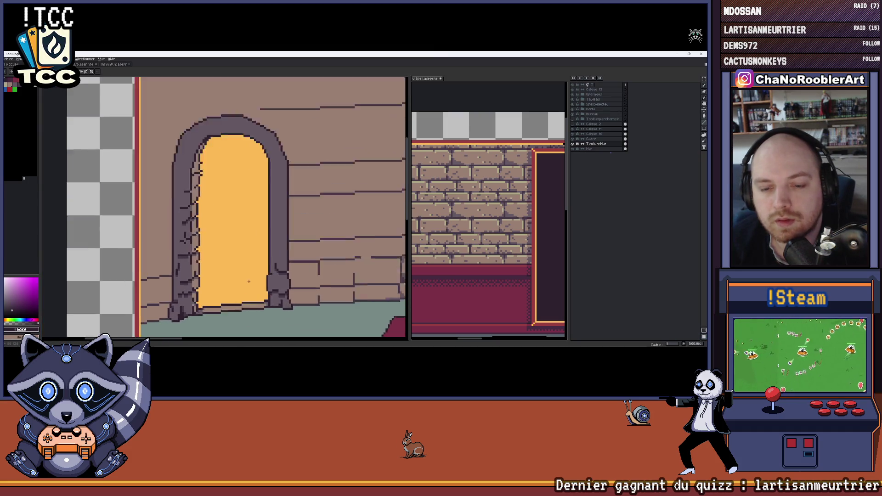
scroll(268, 301, "up", 1)
key("i")
key("b")
scroll(272, 262, "up", 1)
scroll(275, 220, "up", 1)
scroll(282, 185, "down", 2)
scroll(282, 185, "down", 2)
key("i")
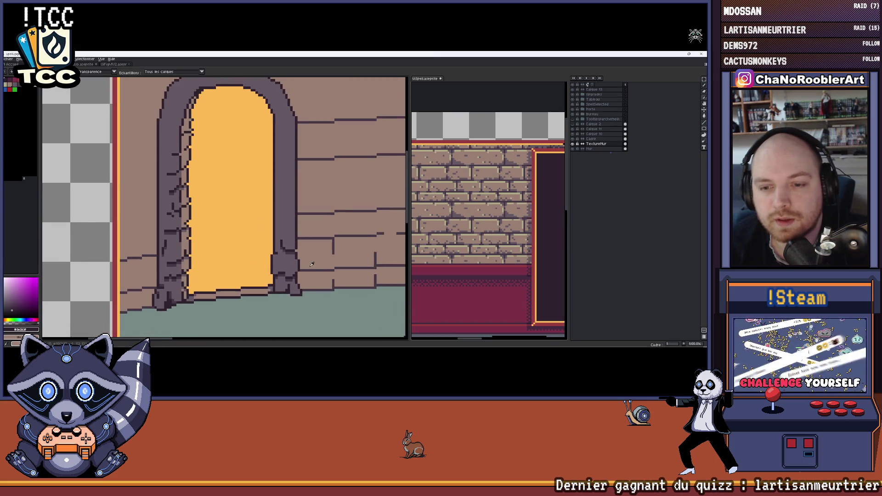
key("b")
scroll(303, 261, "up", 1)
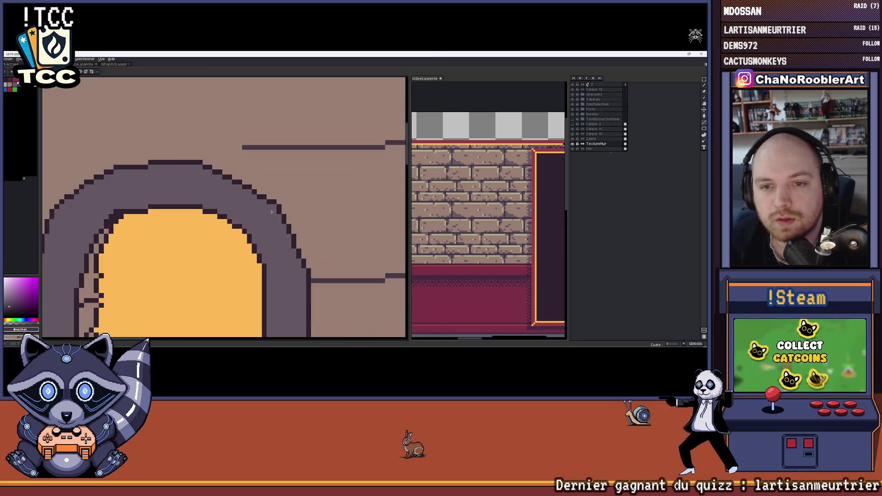
scroll(290, 254, "down", 2)
scroll(273, 250, "up", 1)
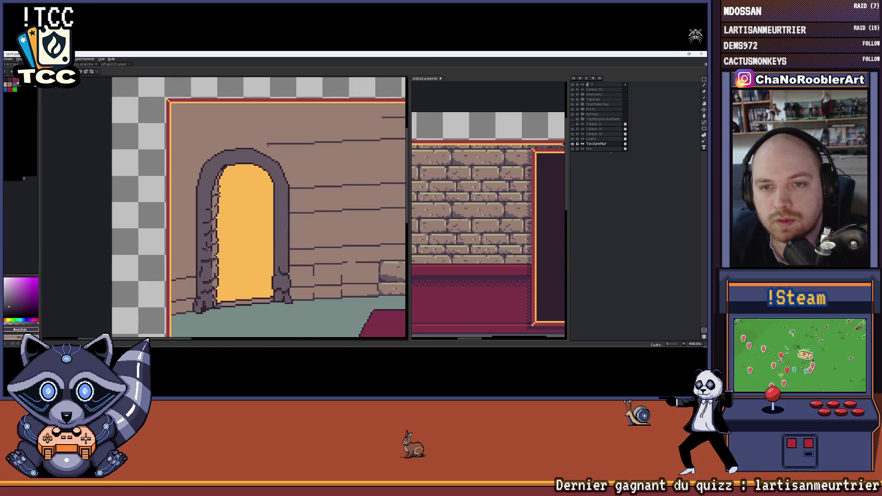
scroll(268, 144, "up", 1)
scroll(268, 143, "up", 1)
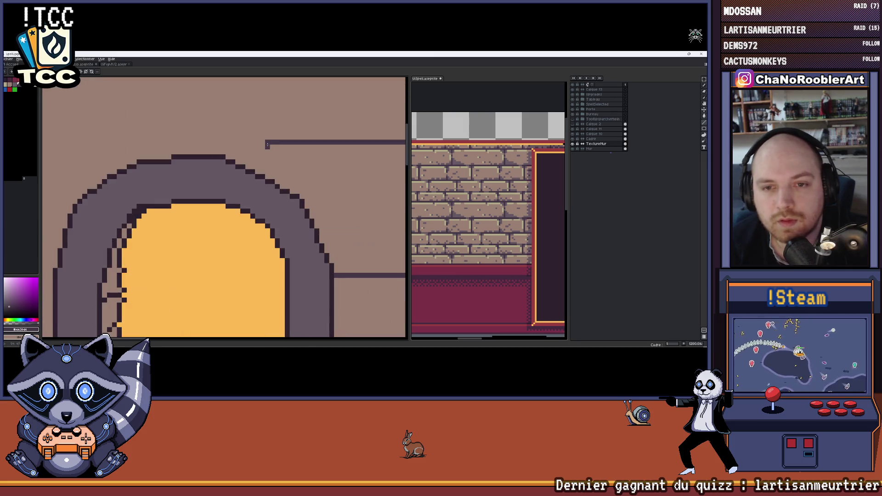
scroll(273, 269, "down", 2)
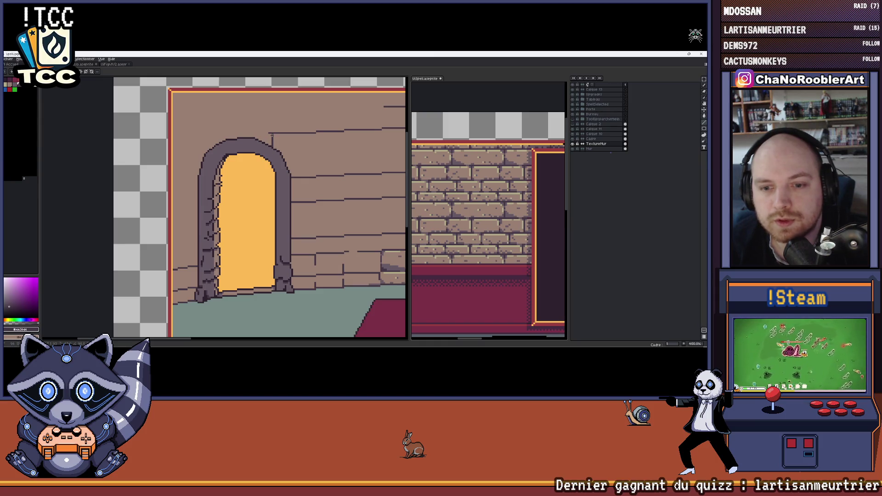
scroll(271, 134, "up", 1)
scroll(266, 147, "up", 1)
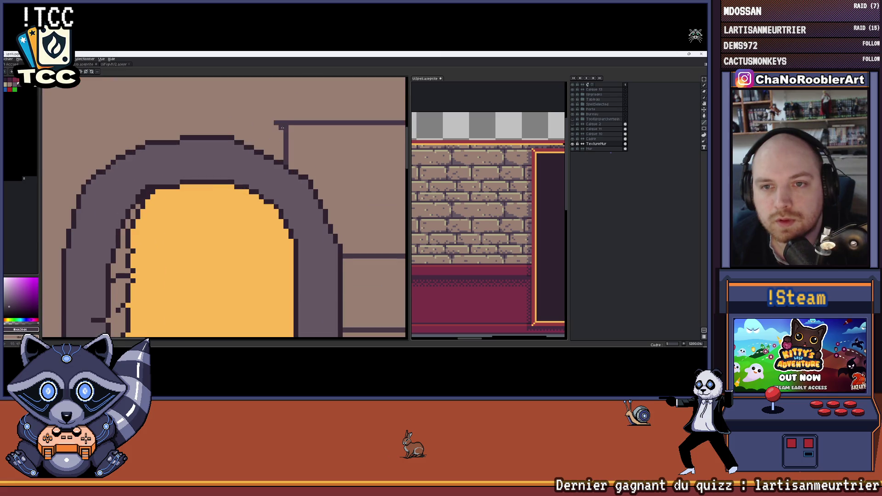
scroll(271, 158, "down", 2)
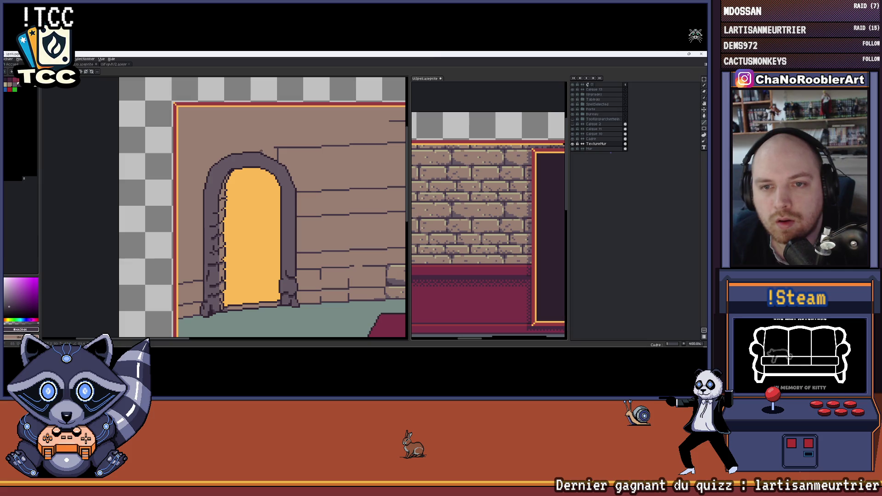
scroll(267, 144, "up", 2)
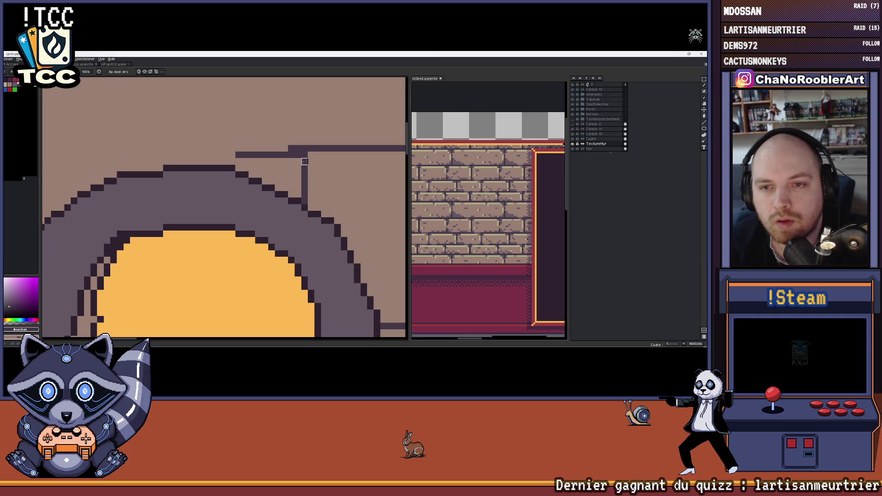
- Erase the stray vertical line under the arch ledge and pan up across the wall
left_click_drag(304, 162, 304, 187)
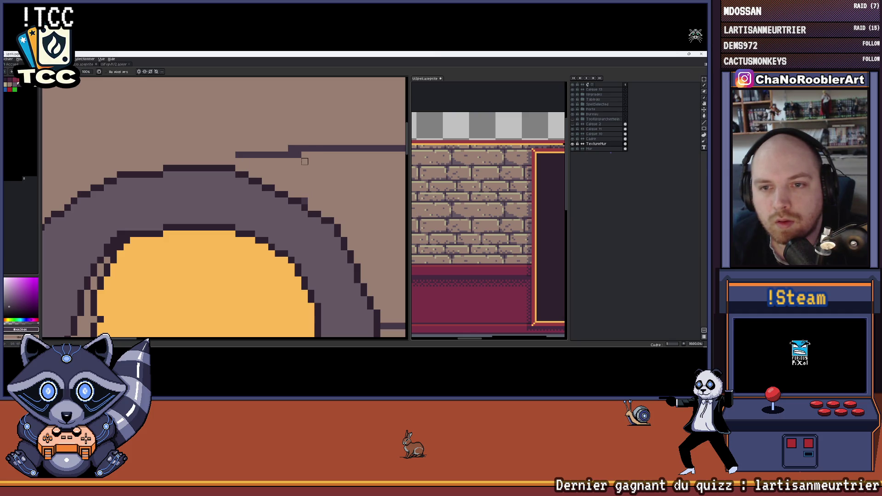
scroll(298, 162, "down", 2)
left_click_drag(297, 162, 299, 126)
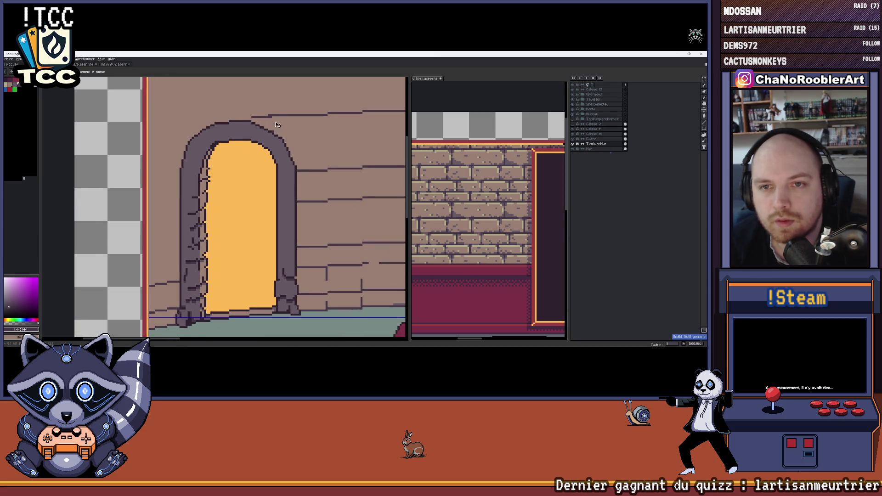
scroll(264, 113, "up", 2)
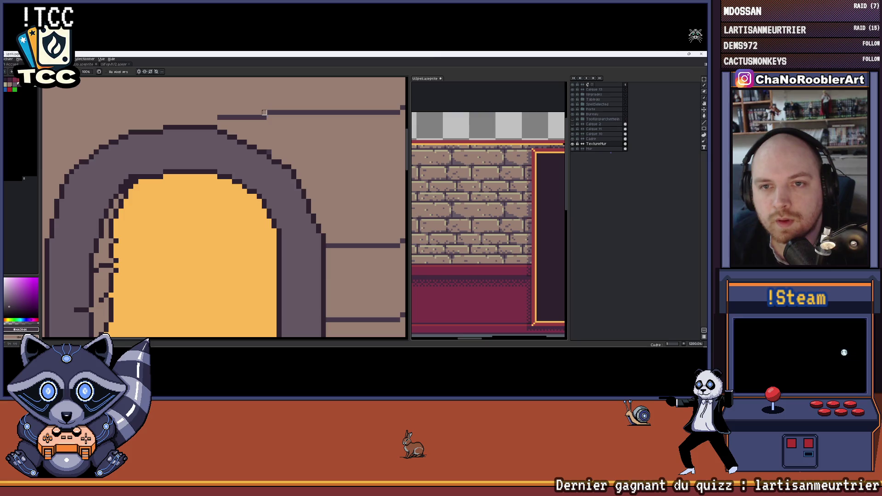
scroll(264, 112, "down", 2)
scroll(263, 124, "down", 2)
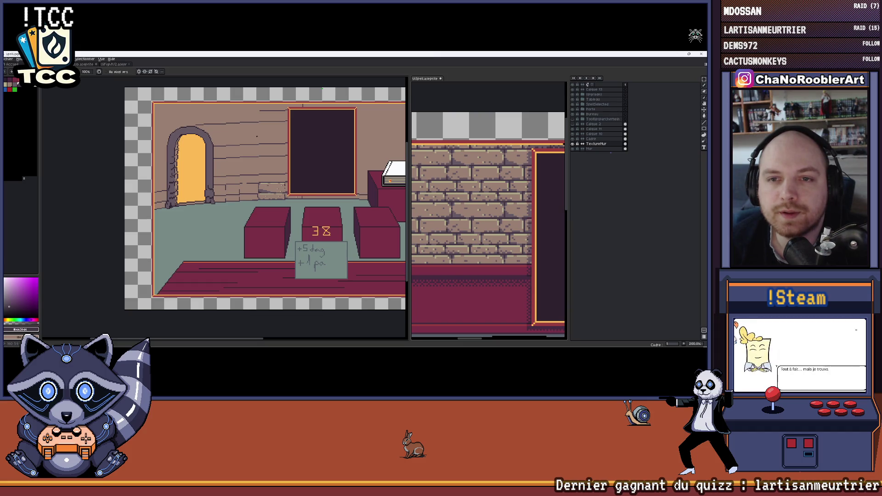
scroll(189, 131, "up", 2)
scroll(190, 131, "down", 2)
scroll(189, 131, "up", 1)
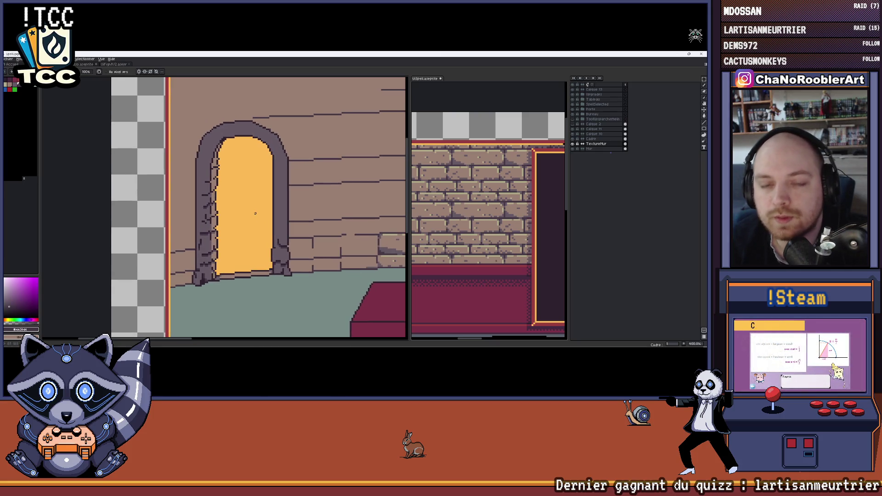
scroll(254, 261, "up", 1)
scroll(255, 276, "up", 1)
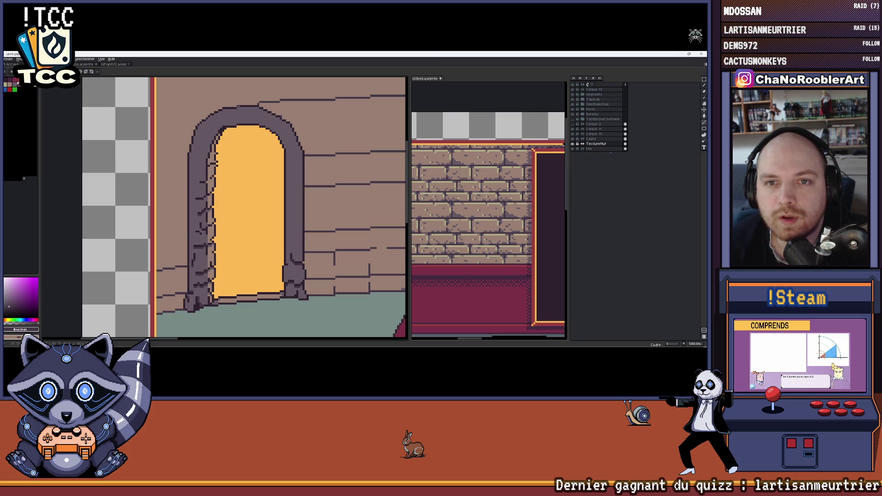
scroll(238, 104, "up", 2)
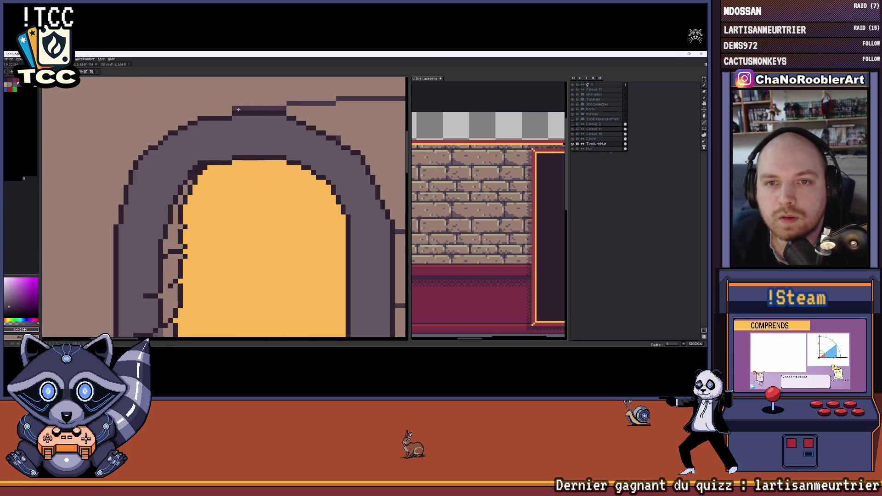
scroll(239, 110, "down", 2)
scroll(258, 131, "down", 1)
scroll(278, 151, "down", 1)
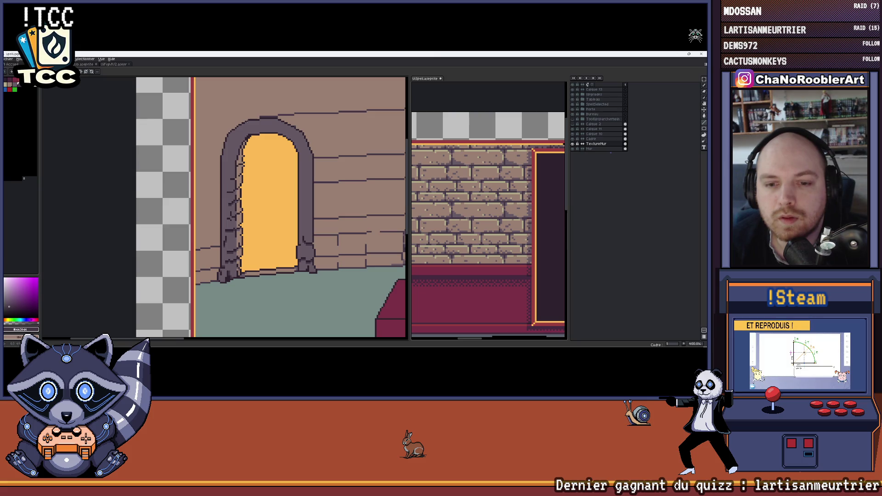
scroll(208, 147, "down", 2)
scroll(221, 158, "up", 2)
scroll(237, 172, "up", 1)
scroll(252, 183, "up", 1)
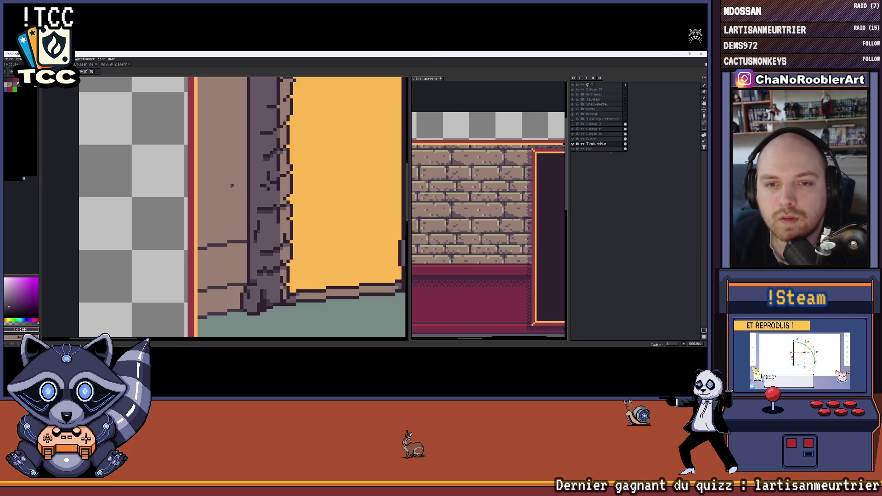
scroll(231, 186, "down", 3)
scroll(309, 198, "up", 1)
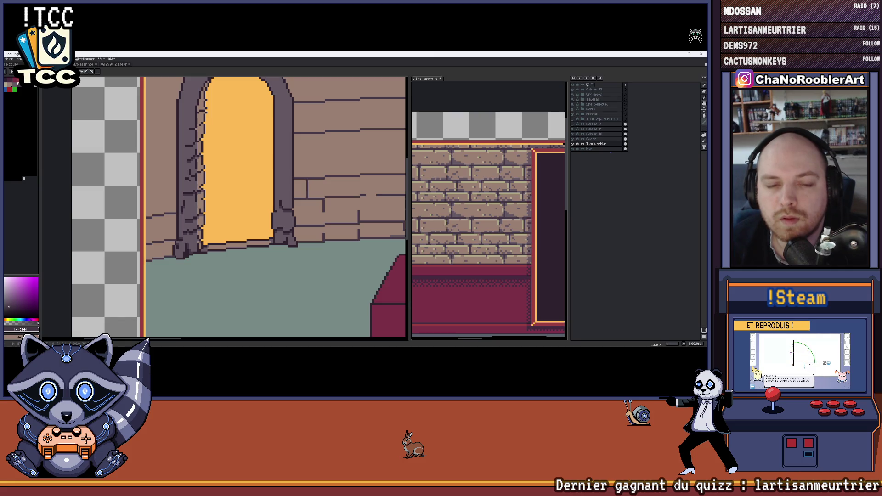
scroll(307, 179, "up", 1)
scroll(275, 186, "up", 1)
scroll(248, 196, "up", 1)
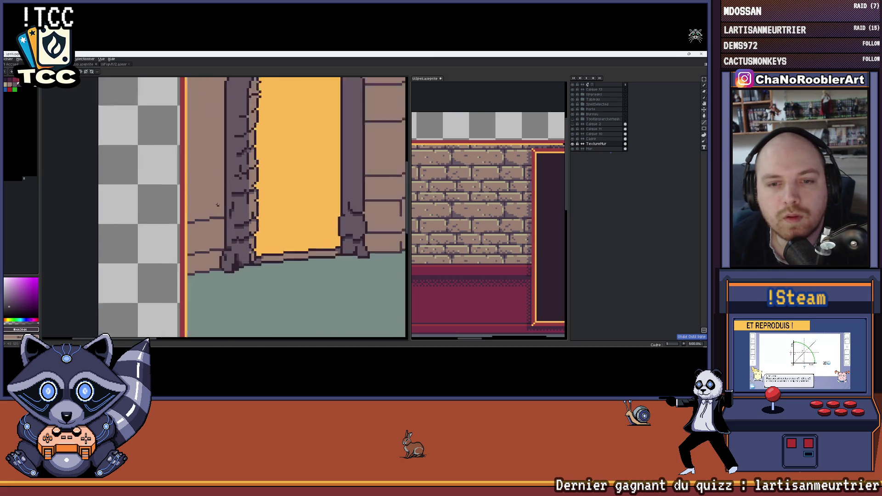
scroll(221, 204, "up", 2)
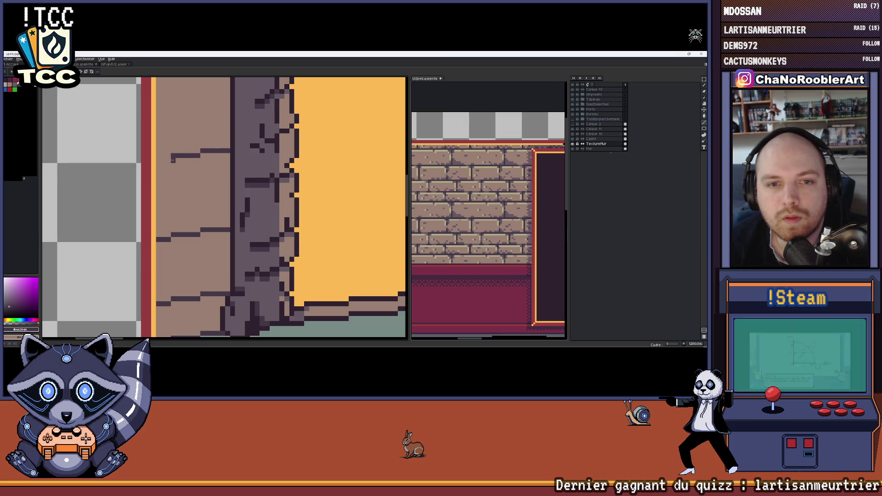
scroll(175, 153, "down", 2)
scroll(177, 148, "down", 1)
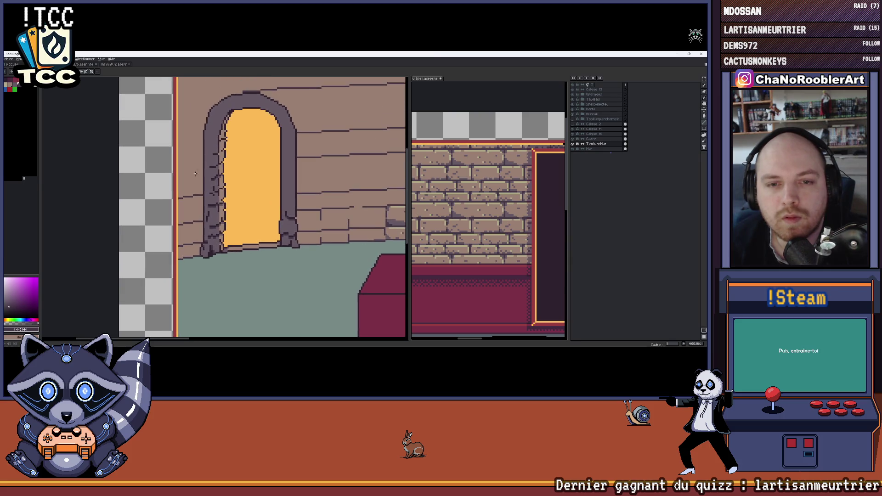
scroll(200, 163, "down", 1)
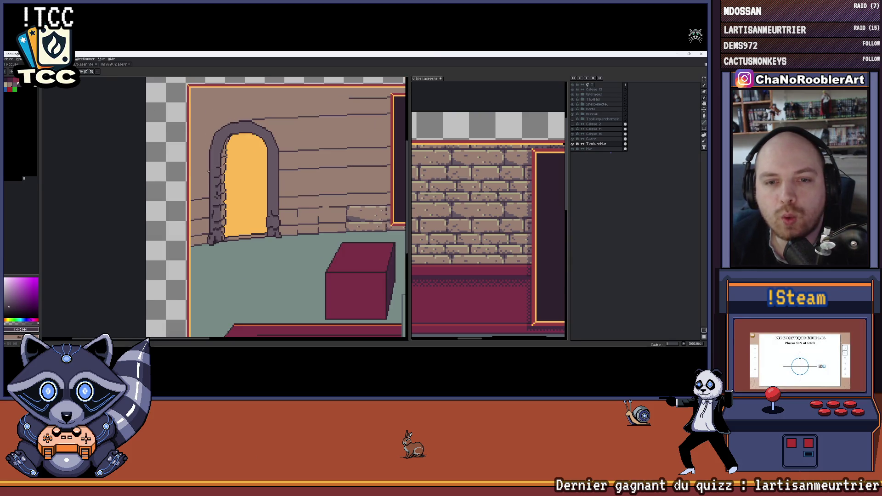
scroll(203, 155, "up", 1)
scroll(202, 149, "up", 1)
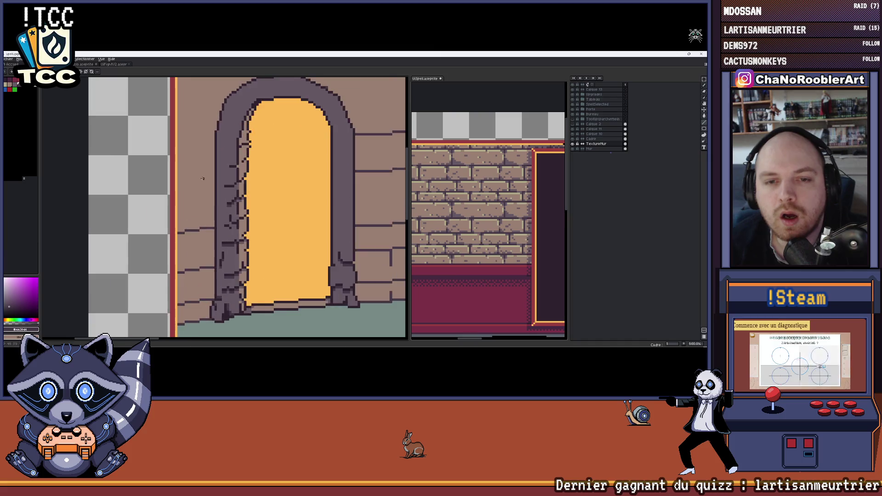
scroll(202, 166, "up", 1)
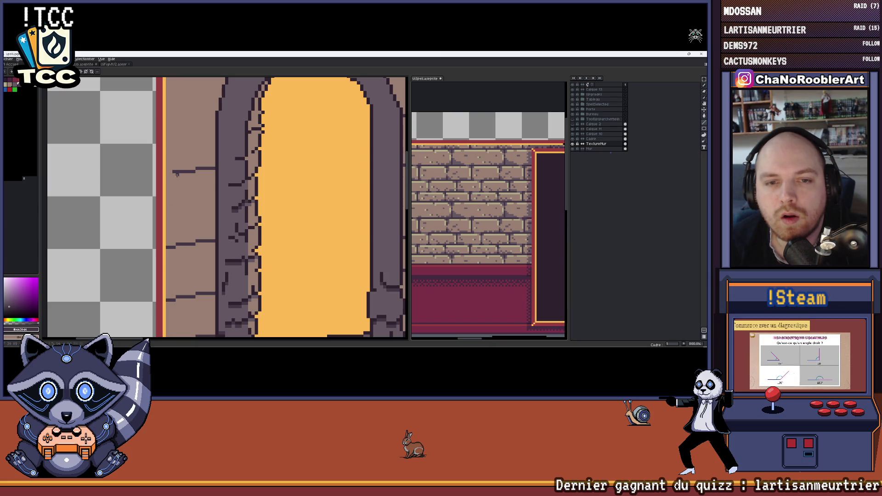
key("m")
scroll(190, 175, "down", 2)
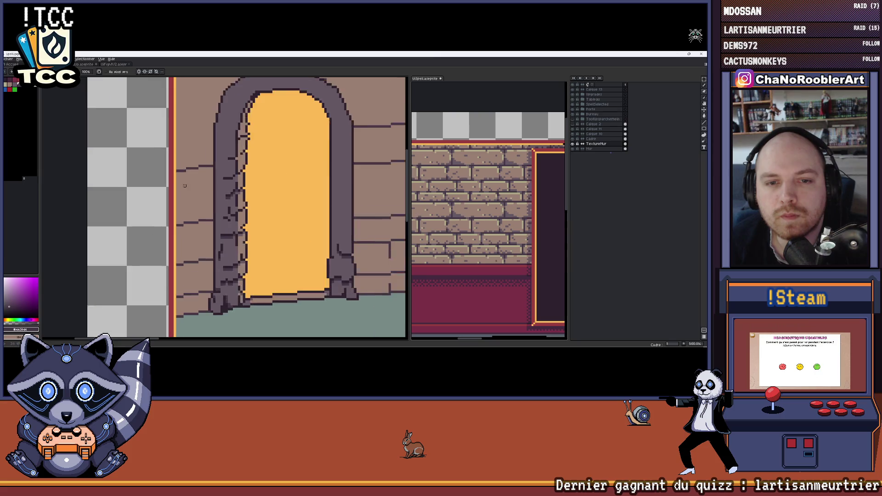
scroll(181, 177, "up", 2)
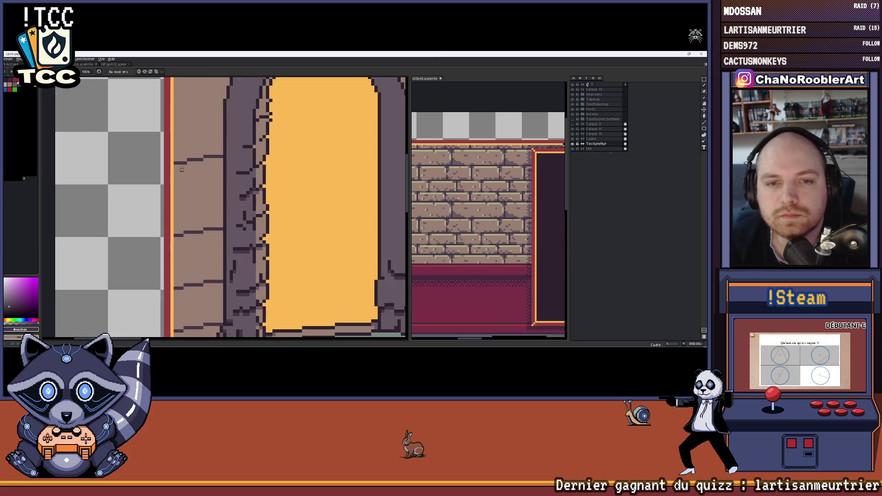
scroll(199, 169, "up", 1)
key("ctrl+z")
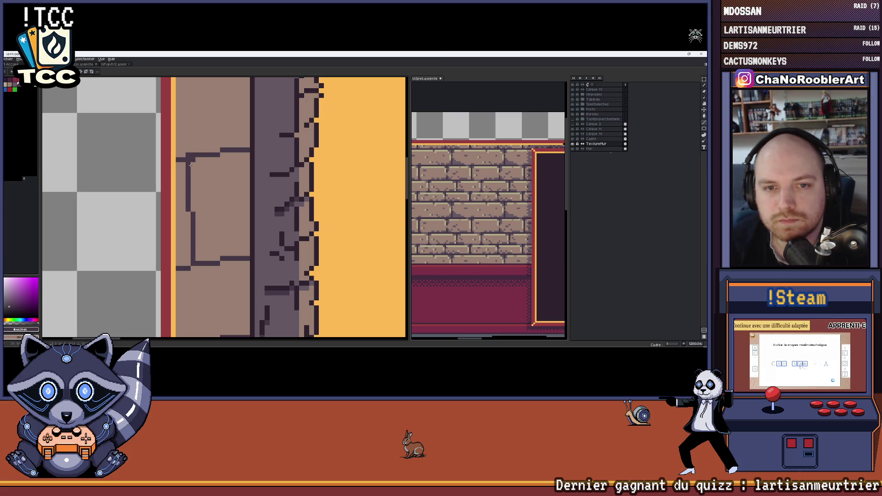
key("ctrl+z")
scroll(188, 154, "down", 2)
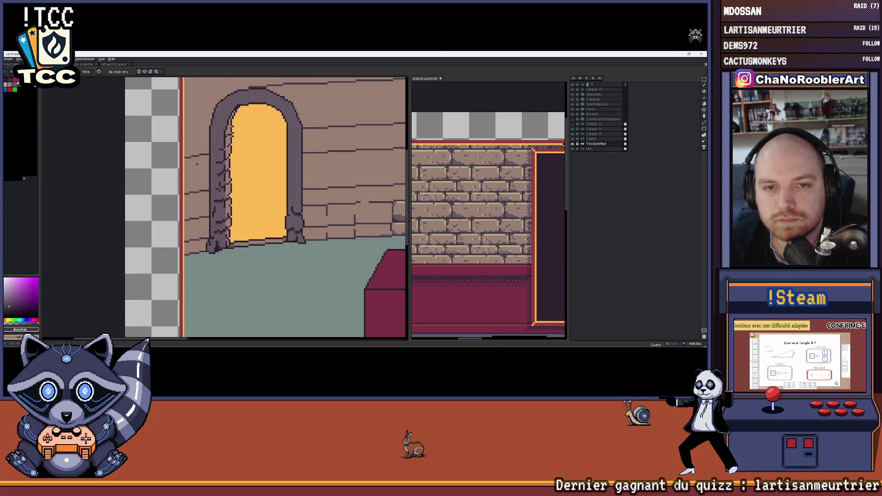
scroll(204, 173, "down", 1)
scroll(204, 173, "down", 1)
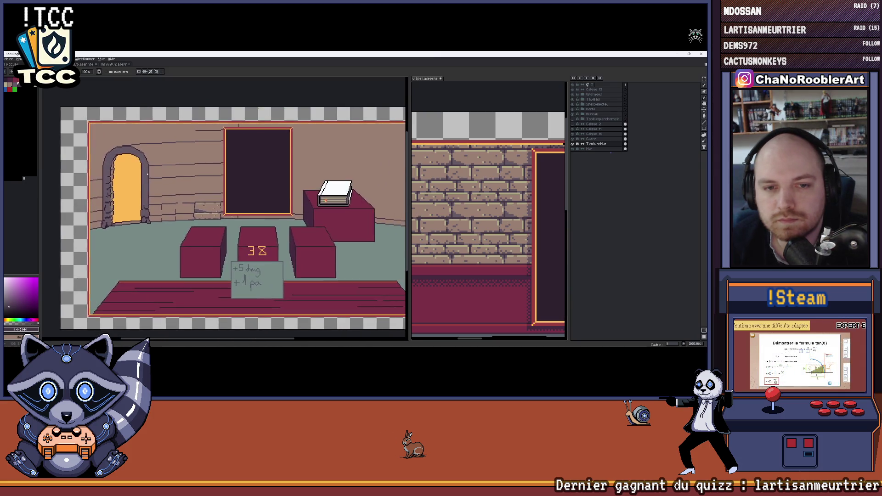
scroll(204, 173, "down", 1)
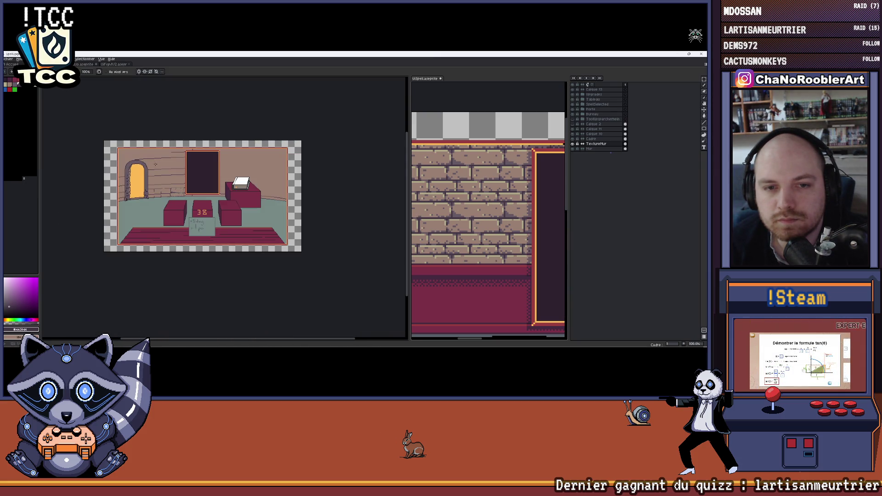
- Extend the brick line one pixel left beside the arch, then hide the arched doorway layer
left_click_drag(124, 163, 178, 171)
scroll(179, 170, "up", 3)
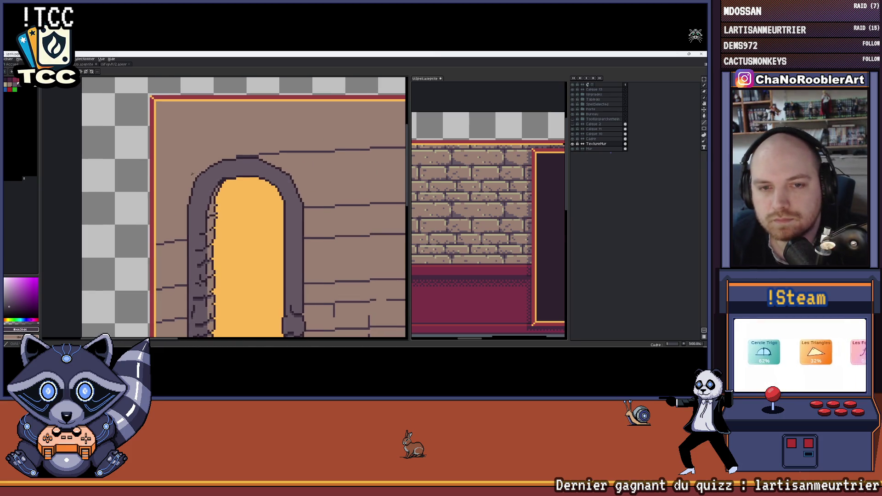
scroll(186, 207, "up", 1)
scroll(186, 207, "down", 1)
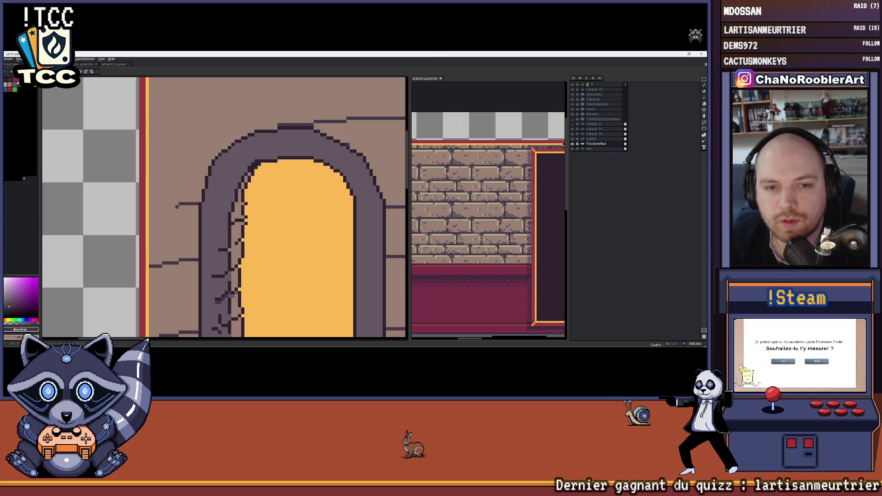
left_click(166, 206, "shift")
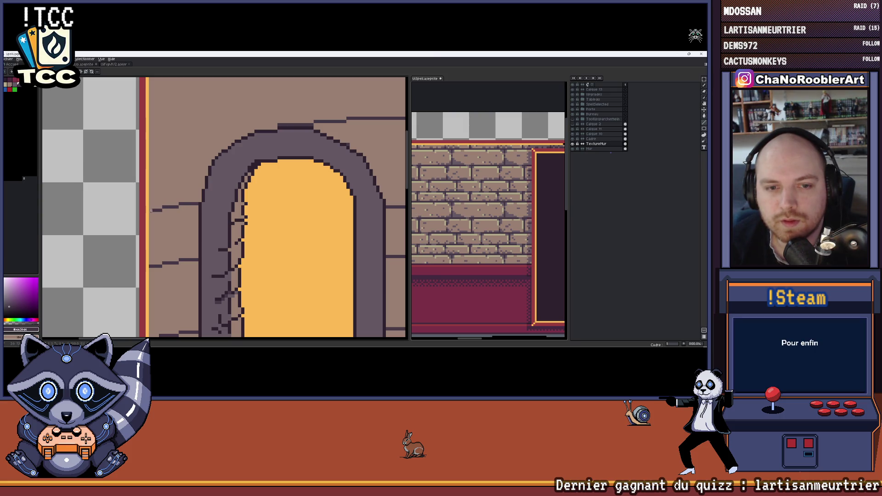
scroll(148, 210, "up", 2)
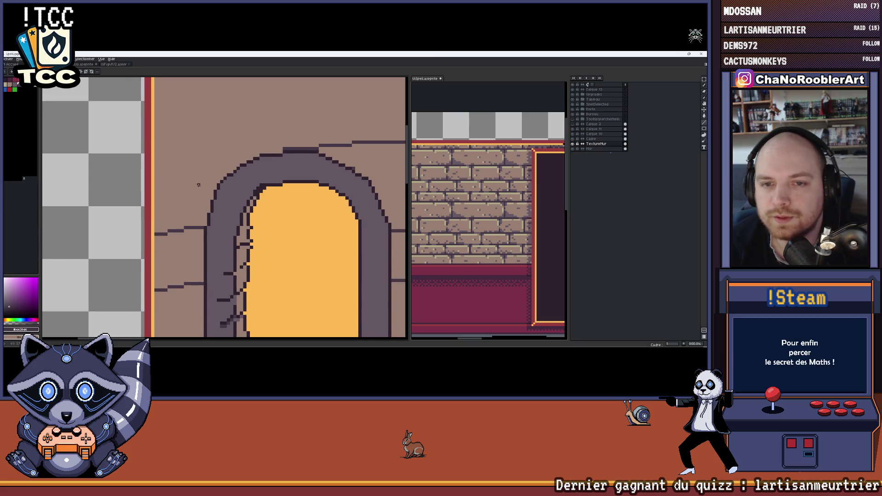
scroll(254, 169, "down", 2)
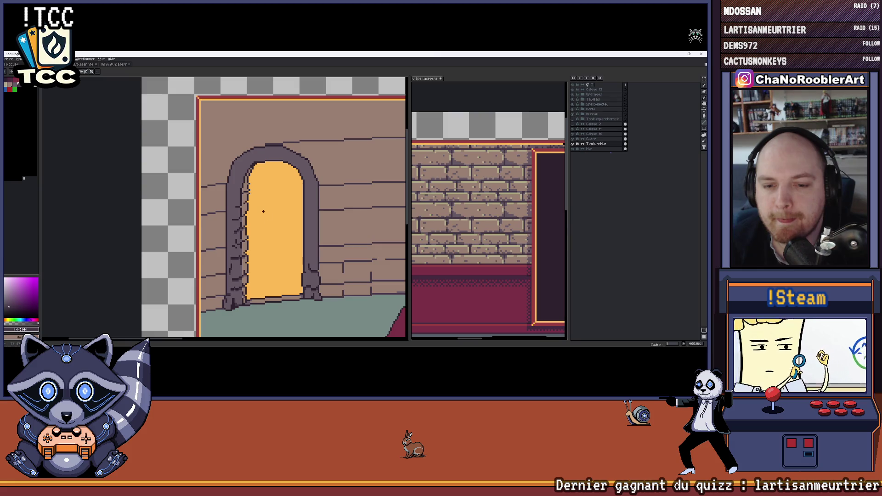
left_click(573, 110)
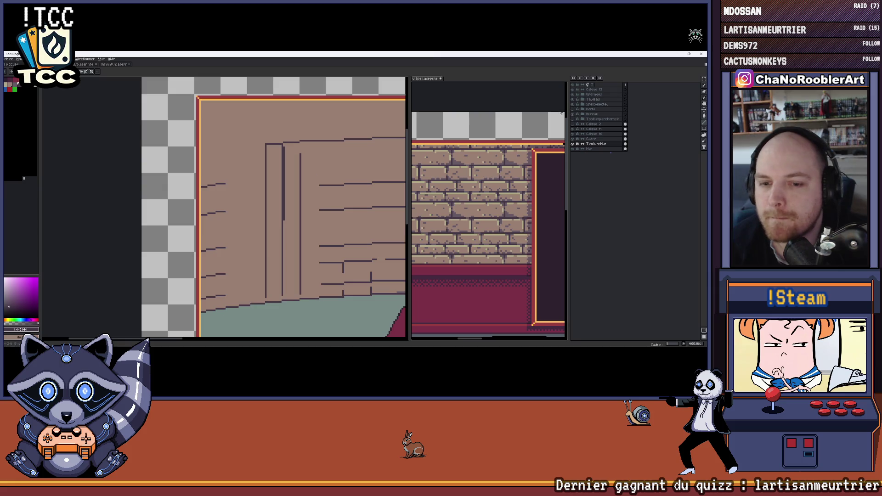
- Extend the stepped top brick line leftward across the wall to its left end
left_click_drag(277, 196, 297, 182)
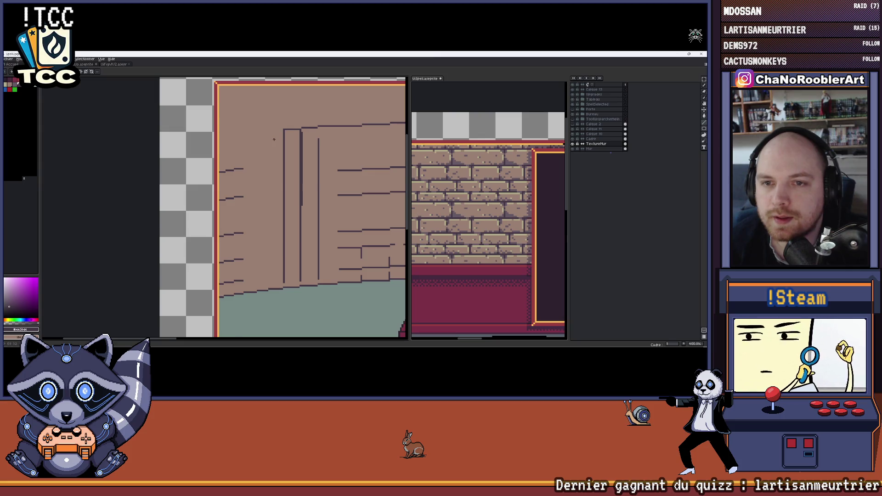
left_click_drag(267, 266, 288, 243)
scroll(277, 285, "up", 1)
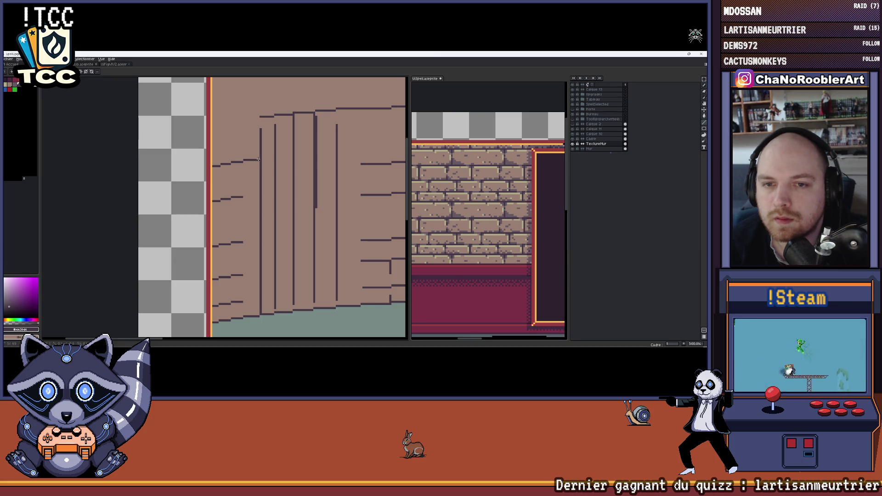
scroll(259, 159, "up", 1)
scroll(276, 139, "up", 1)
scroll(301, 113, "up", 1)
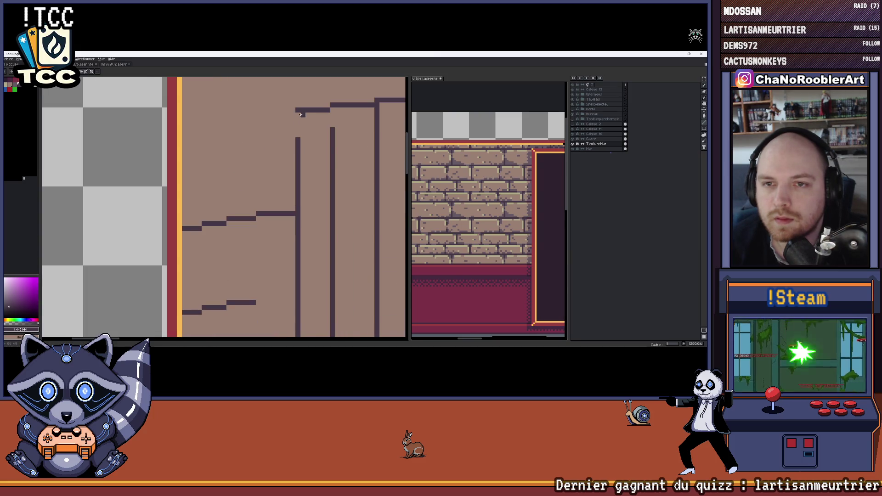
left_click_drag(294, 114, 261, 115)
left_click(258, 114)
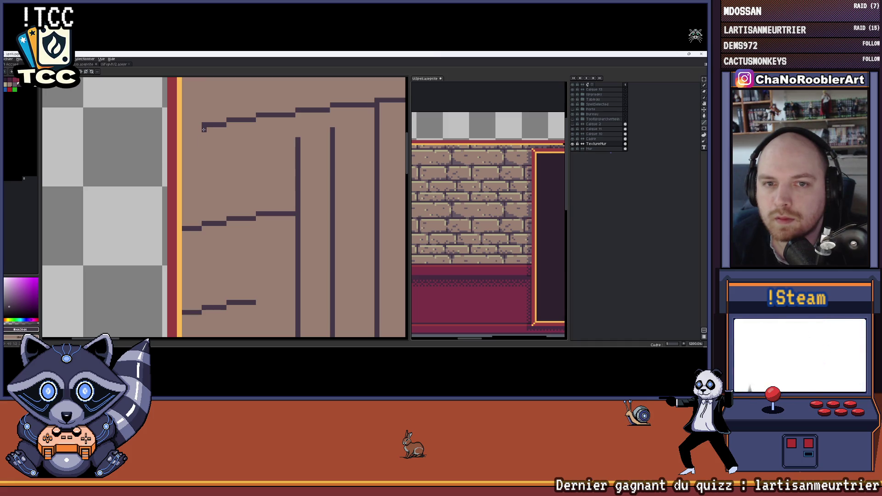
scroll(190, 131, "down", 2)
scroll(190, 131, "down", 2)
scroll(191, 131, "down", 1)
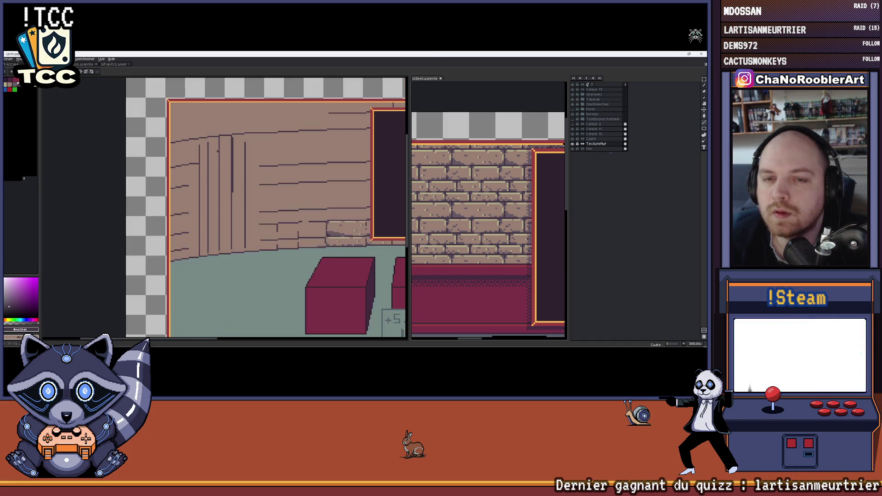
- Reveal the arched doorway layer and start a short course line left of the wall line above the arch
left_click(574, 113)
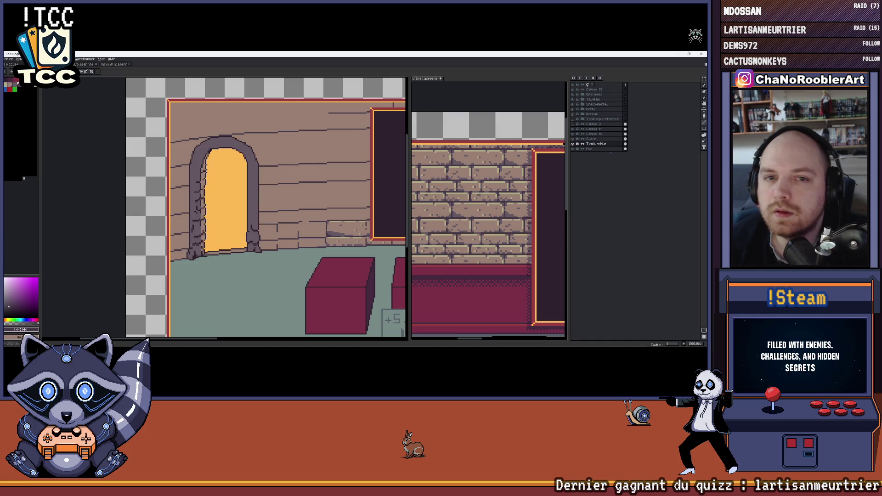
scroll(271, 139, "down", 1)
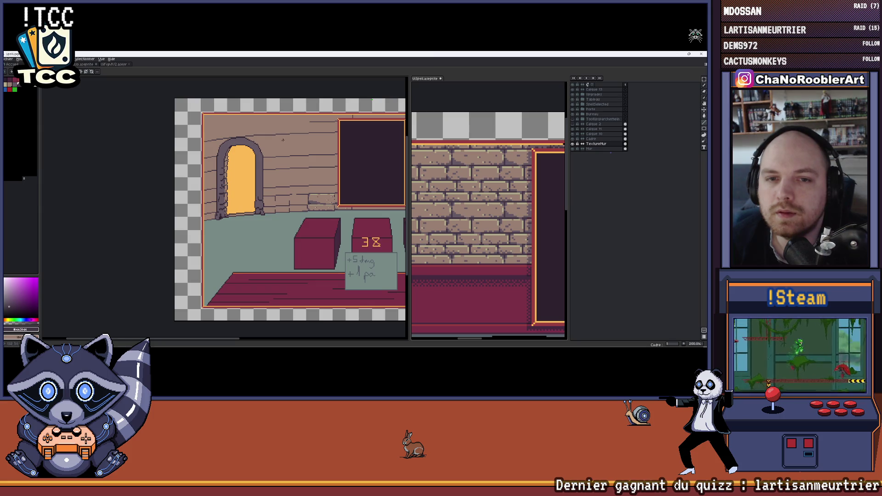
left_click_drag(282, 140, 160, 162)
scroll(160, 162, "up", 1)
scroll(261, 183, "down", 1)
scroll(261, 183, "up", 1)
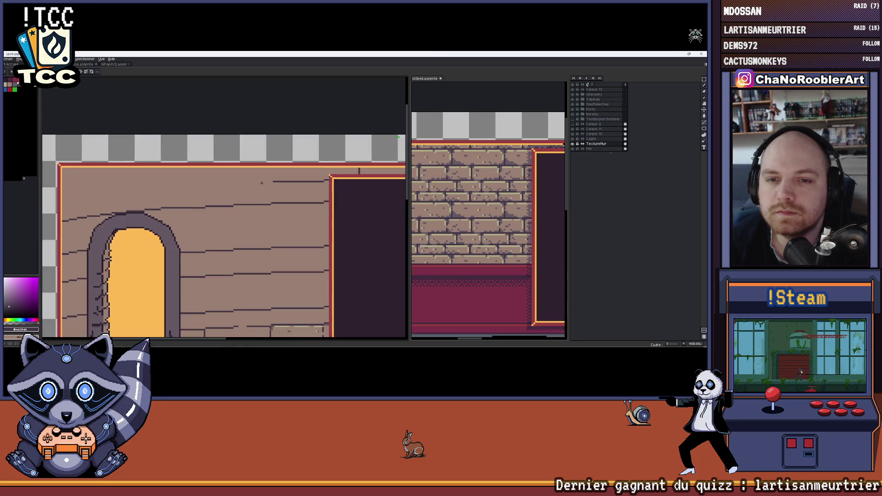
scroll(261, 183, "up", 1)
scroll(282, 185, "up", 1)
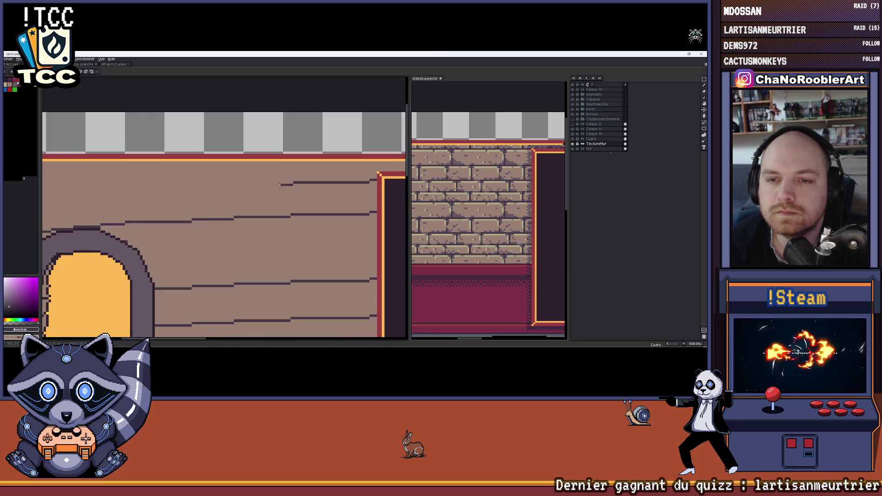
mouse_move(236, 184)
left_mouse_down()
mouse_move(298, 202)
mouse_move(270, 188)
mouse_move(291, 188)
left_mouse_up()
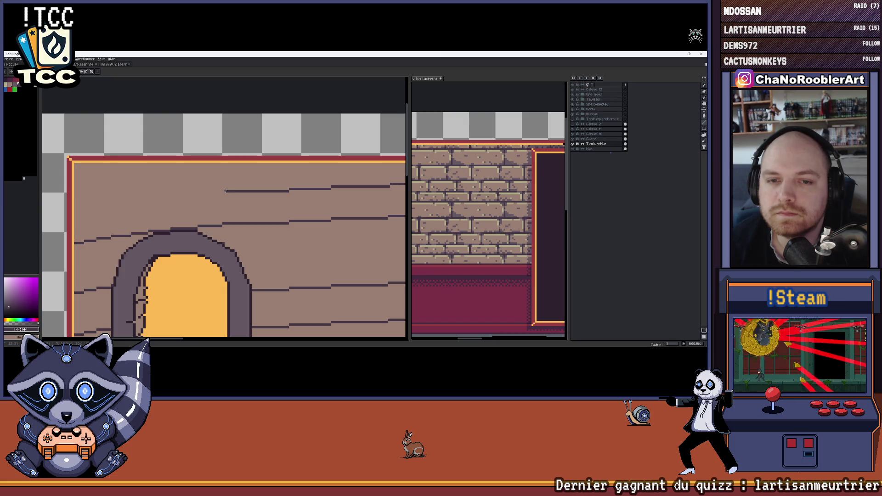
left_click_drag(224, 191, 263, 196)
left_click_drag(262, 197, 241, 197)
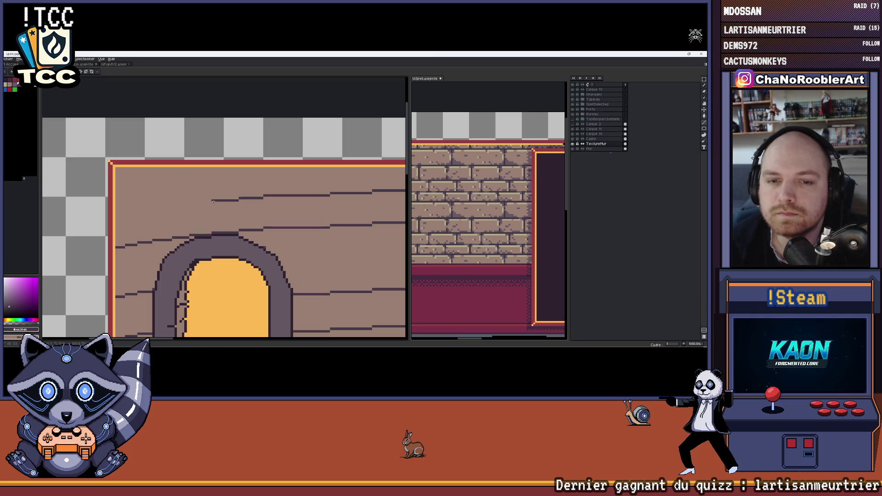
- Carry the top brick line above the arch left to the wall's edge
left_click_drag(224, 227, 286, 224)
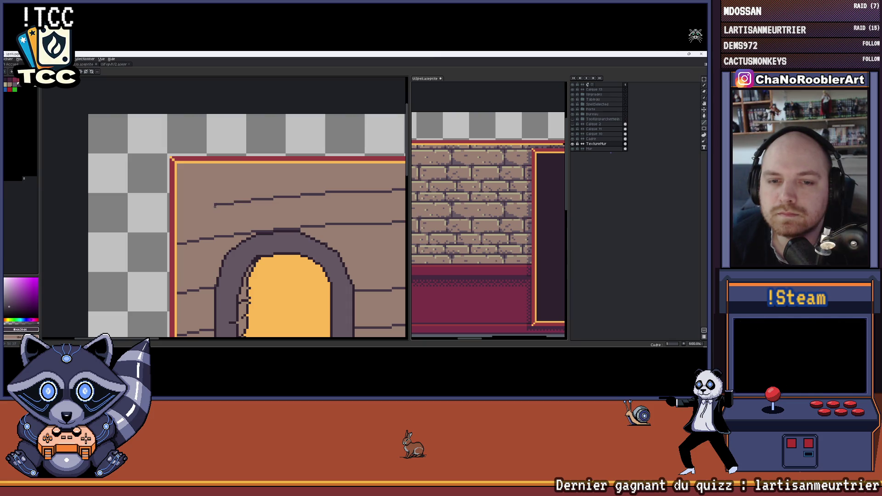
left_click_drag(212, 205, 201, 205)
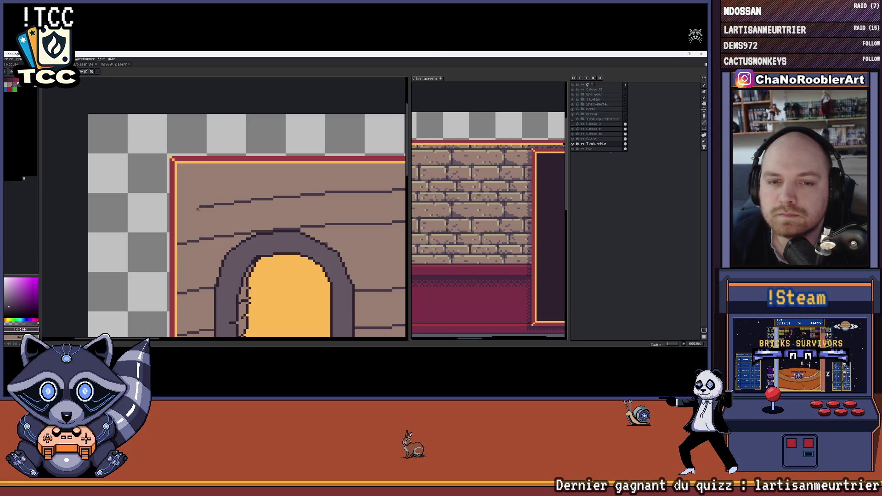
left_click_drag(187, 209, 177, 210)
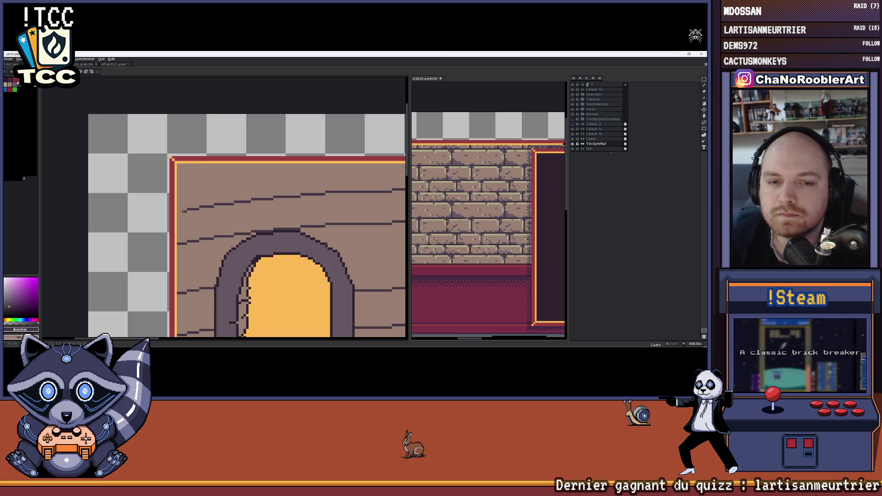
scroll(182, 214, "down", 1)
scroll(207, 206, "down", 1)
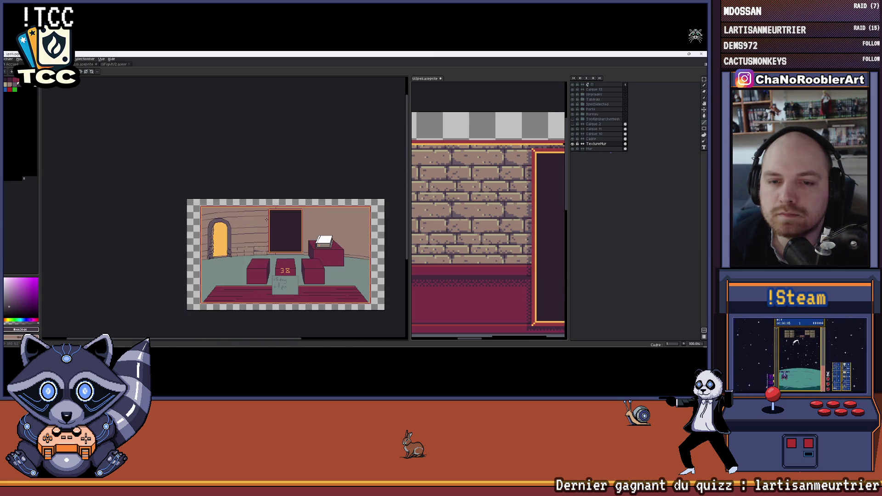
scroll(276, 196, "up", 1)
scroll(288, 191, "up", 1)
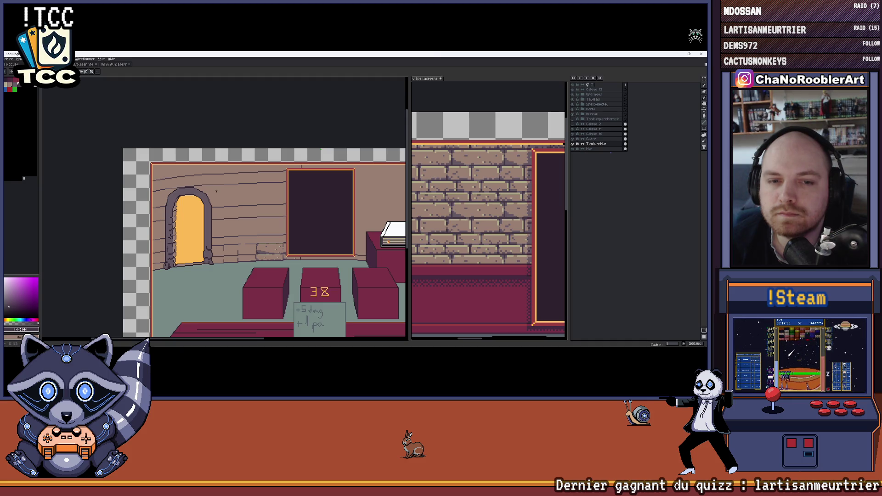
scroll(206, 193, "up", 2)
scroll(228, 196, "up", 1)
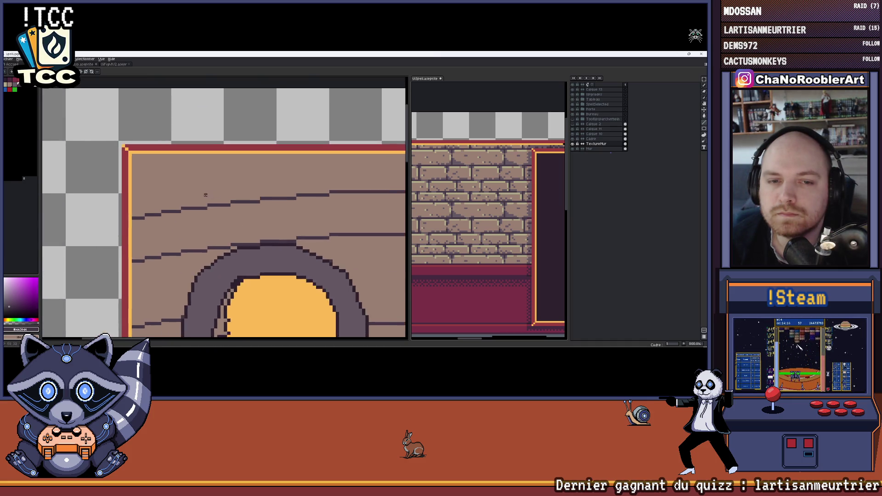
scroll(239, 200, "up", 1)
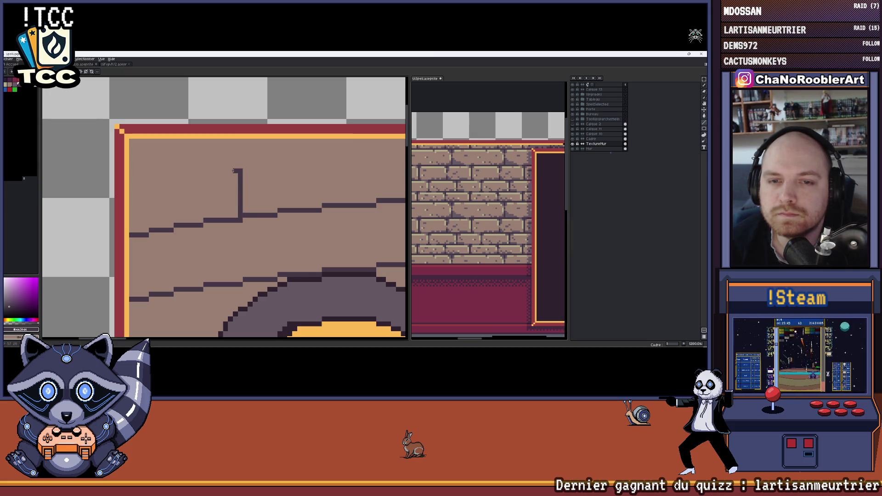
- Trim the upper stroke into a vertical joint, extend a brick line left from it, and add a new course line
left_click_drag(201, 171, 233, 172)
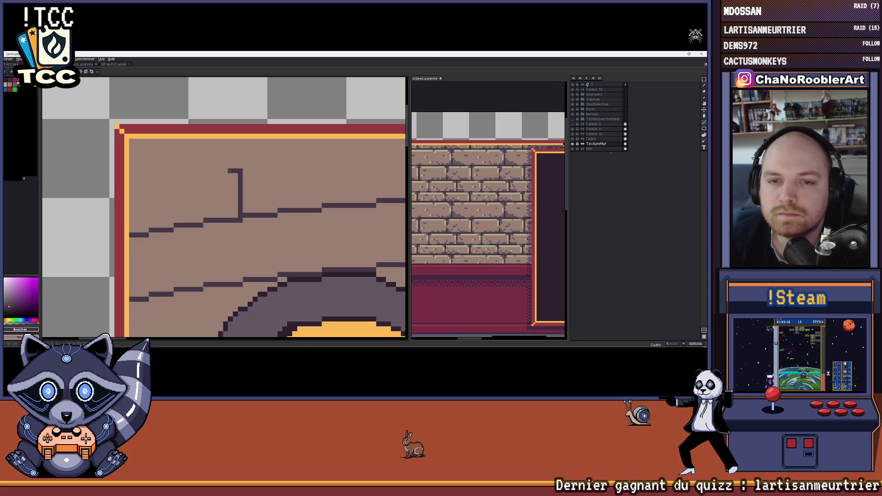
left_click_drag(170, 180, 150, 184)
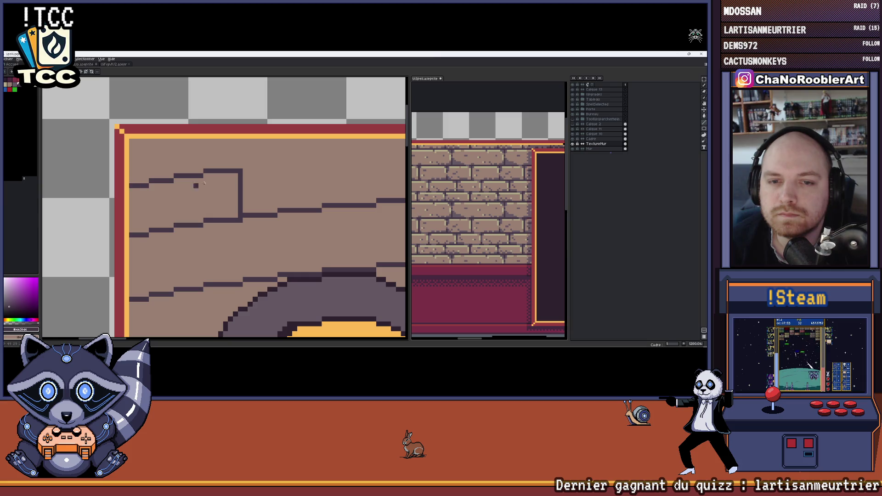
scroll(207, 183, "right", 2)
scroll(248, 176, "down", 1)
scroll(255, 178, "up", 1)
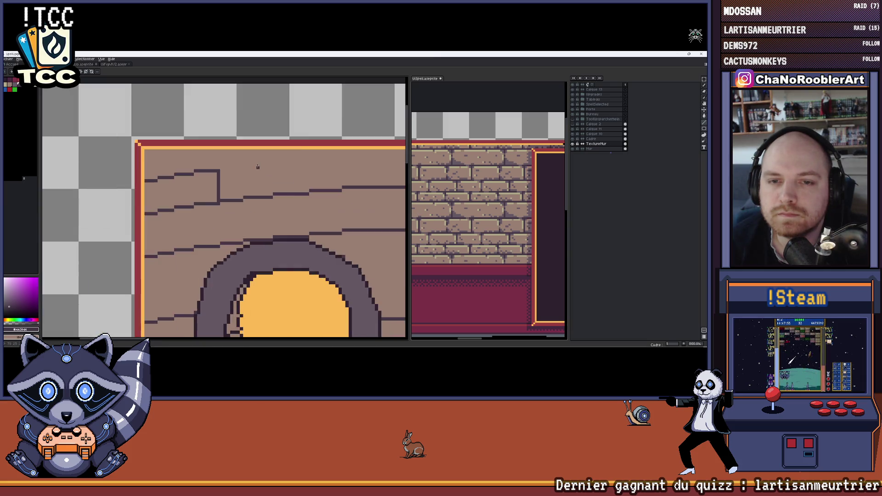
scroll(266, 179, "up", 2)
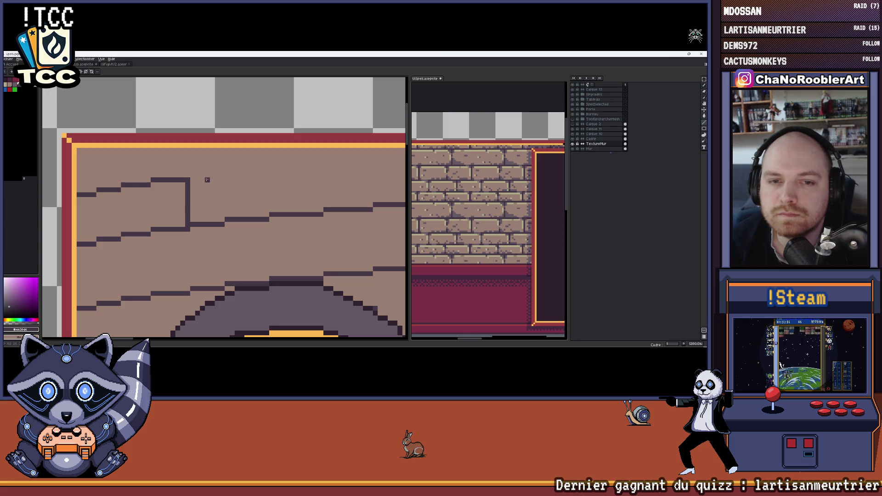
left_click_drag(192, 175, 223, 174)
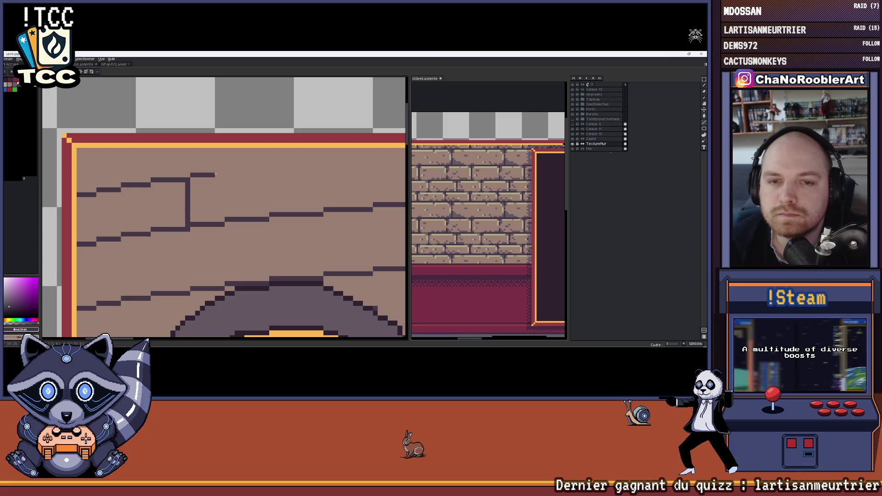
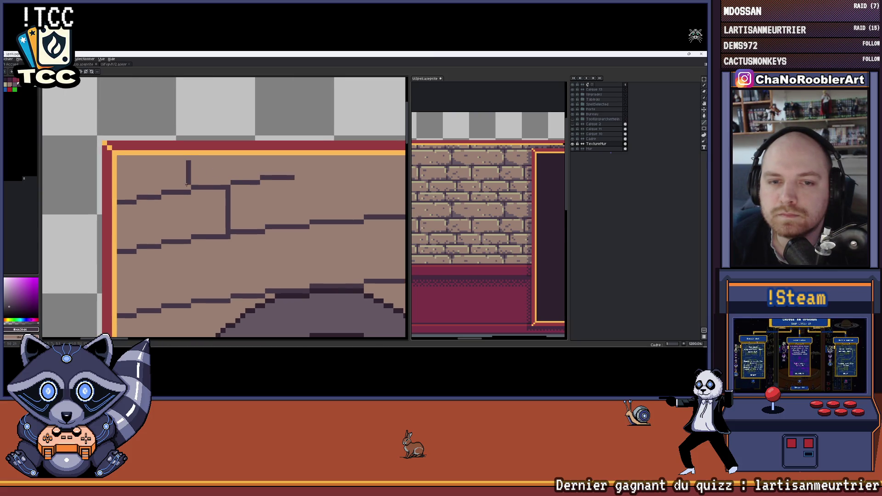
scroll(186, 187, "down", 2)
scroll(186, 187, "down", 2)
scroll(186, 187, "down", 1)
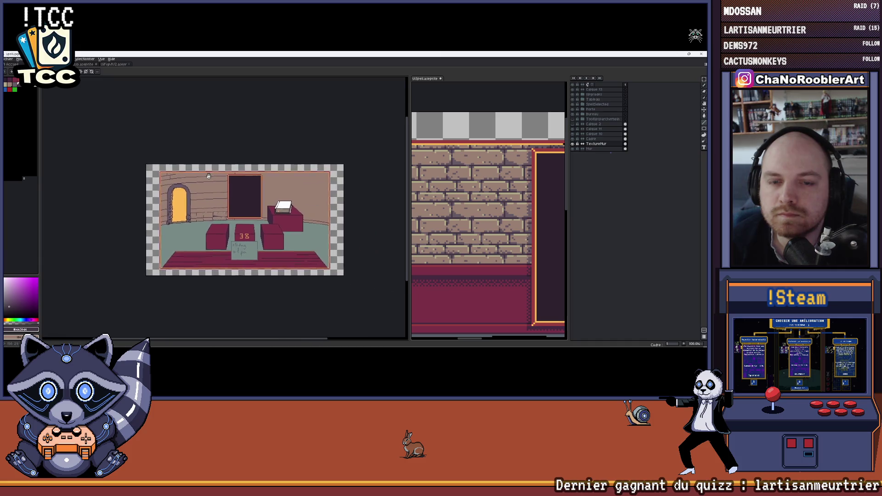
scroll(201, 181, "up", 2)
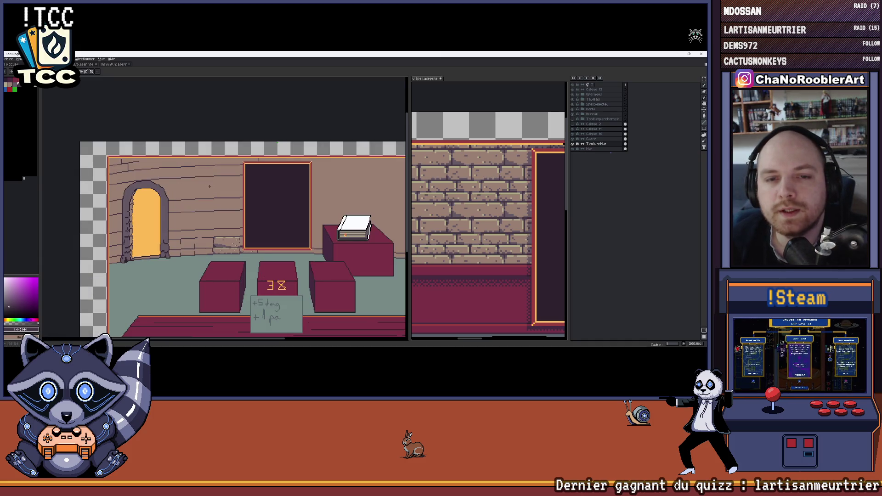
- Draw new horizontal mortar lines and a short vertical brick joint across the upper wall
left_click_drag(226, 184, 241, 179)
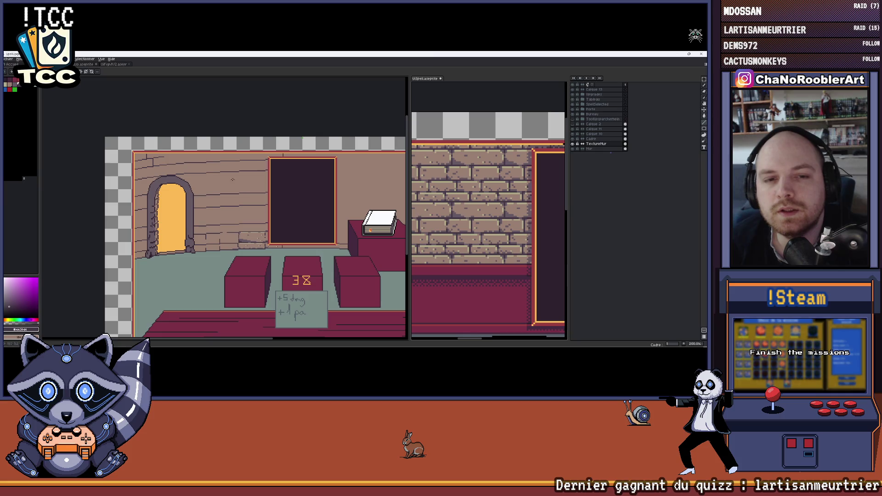
scroll(204, 174, "up", 1)
scroll(205, 175, "up", 1)
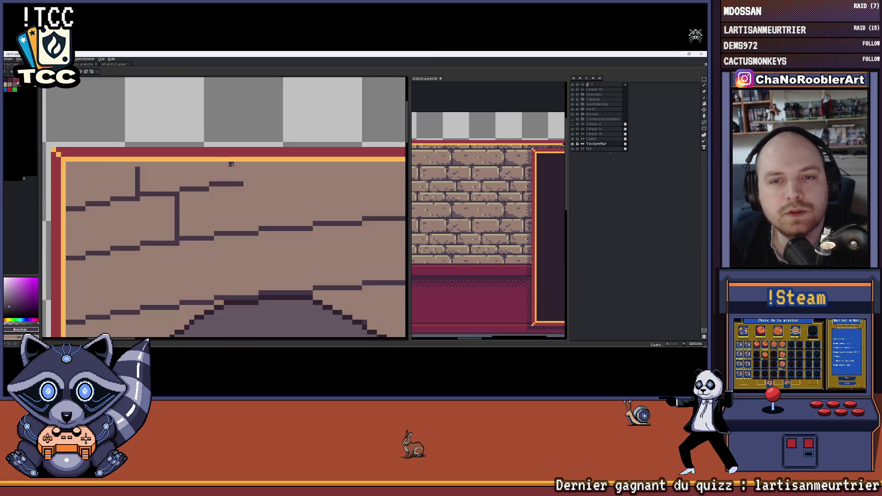
scroll(205, 174, "up", 1)
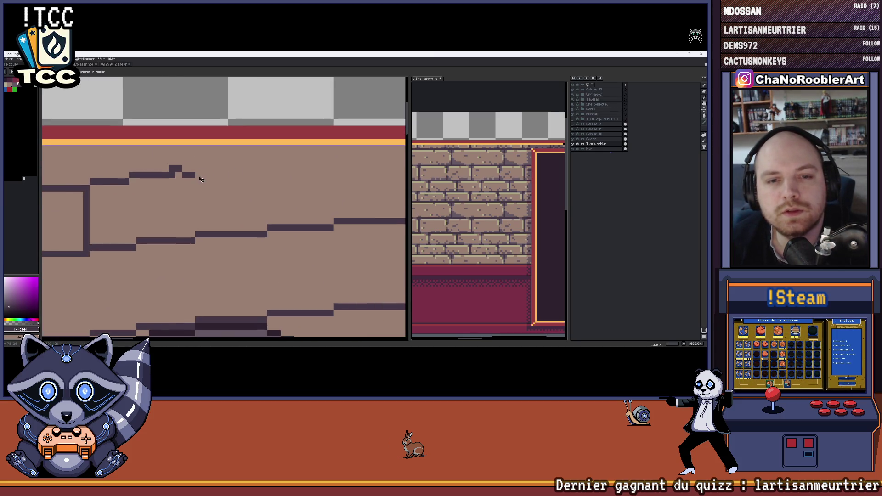
scroll(200, 172, "right", 2)
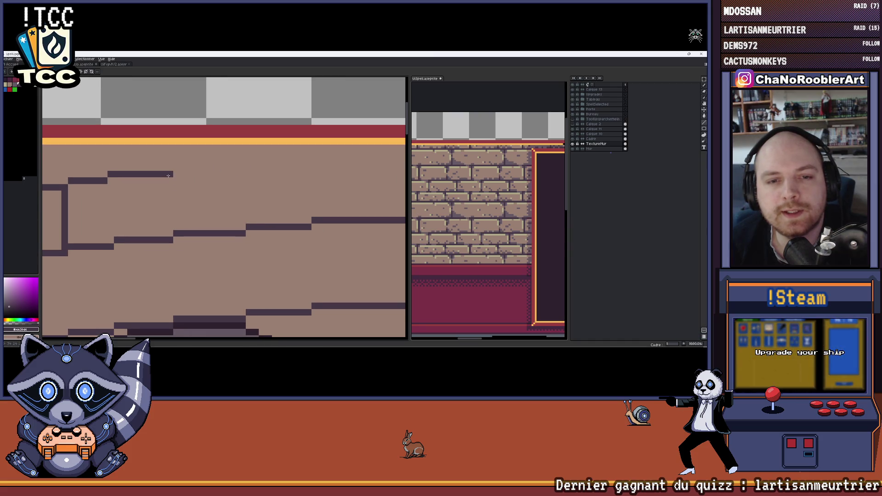
mouse_move(175, 168)
left_mouse_down()
mouse_move(241, 174)
mouse_move(241, 230)
left_mouse_up()
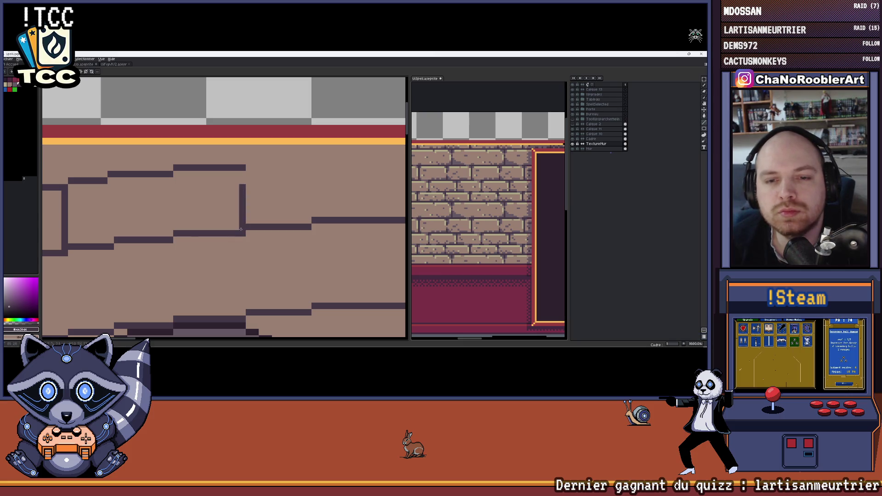
scroll(241, 229, "down", 2)
scroll(269, 200, "up", 1)
scroll(269, 200, "up", 1)
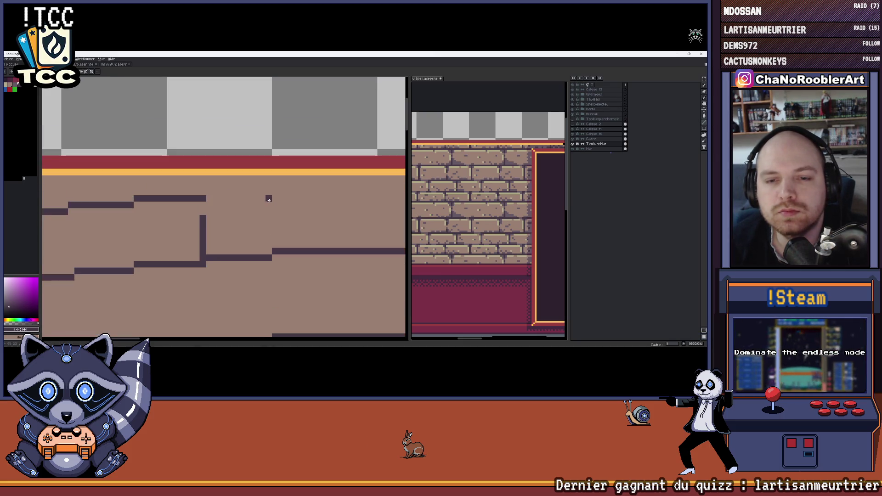
left_click_drag(206, 192, 262, 191)
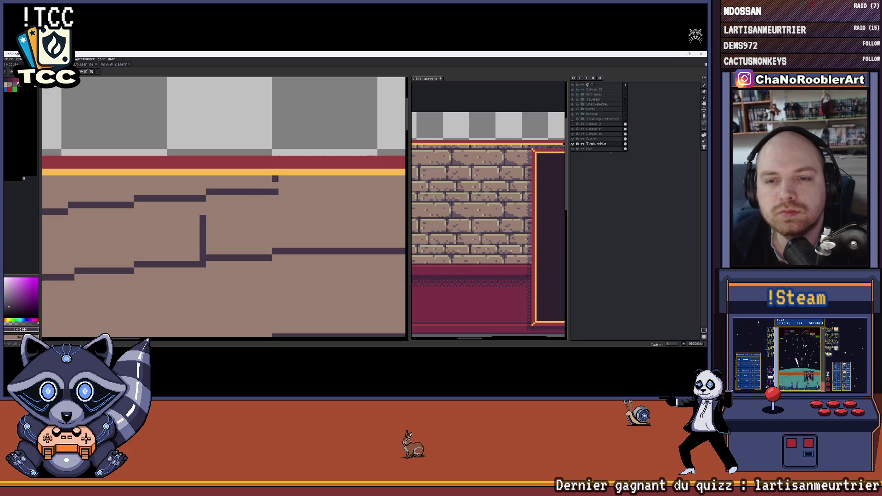
scroll(275, 179, "down", 2)
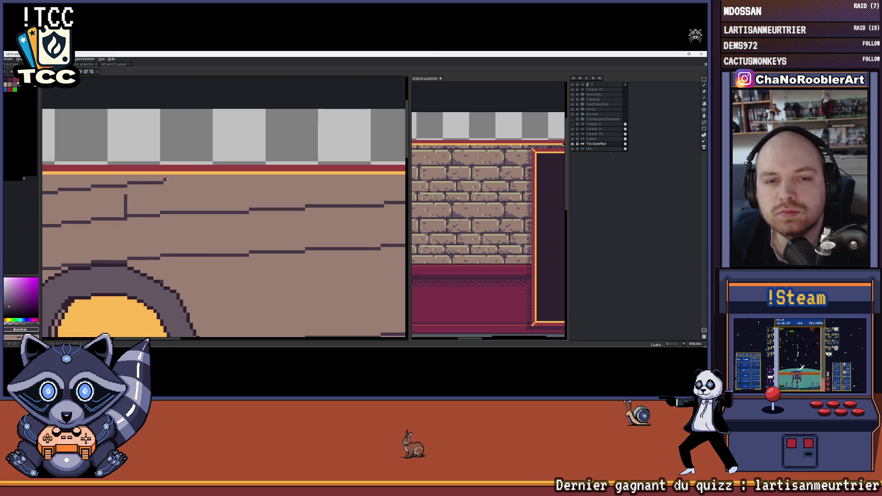
left_click_drag(238, 182, 245, 180)
scroll(246, 180, "up", 1)
scroll(248, 183, "down", 1)
scroll(252, 188, "down", 2)
scroll(255, 192, "up", 2)
scroll(255, 192, "up", 2)
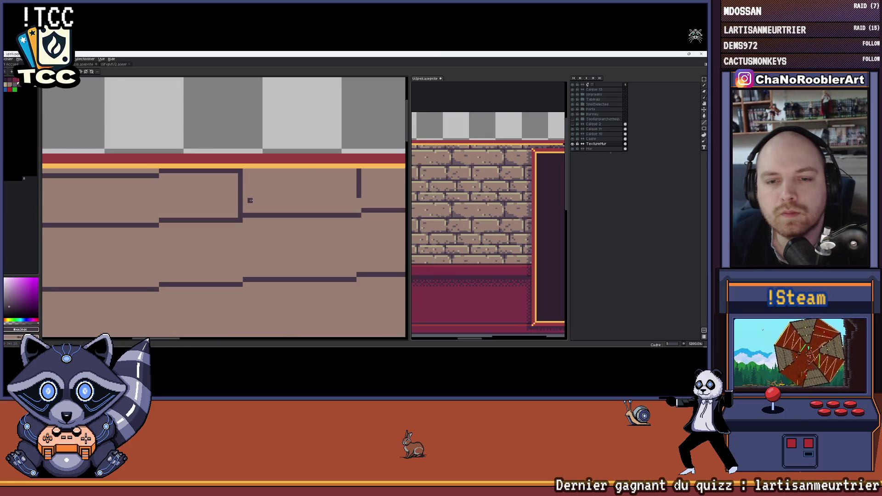
scroll(245, 216, "down", 2)
scroll(251, 215, "up", 2)
scroll(262, 212, "down", 2)
scroll(269, 210, "up", 1)
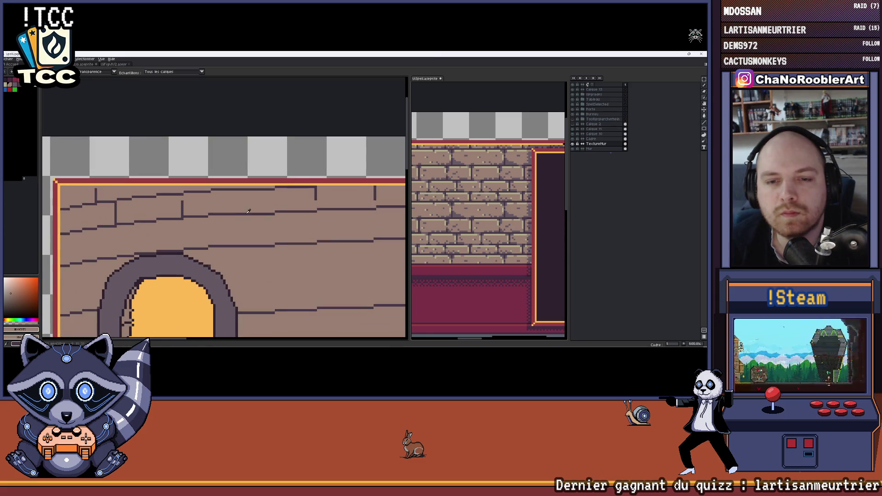
scroll(267, 207, "up", 3)
left_click_drag(294, 181, 294, 214)
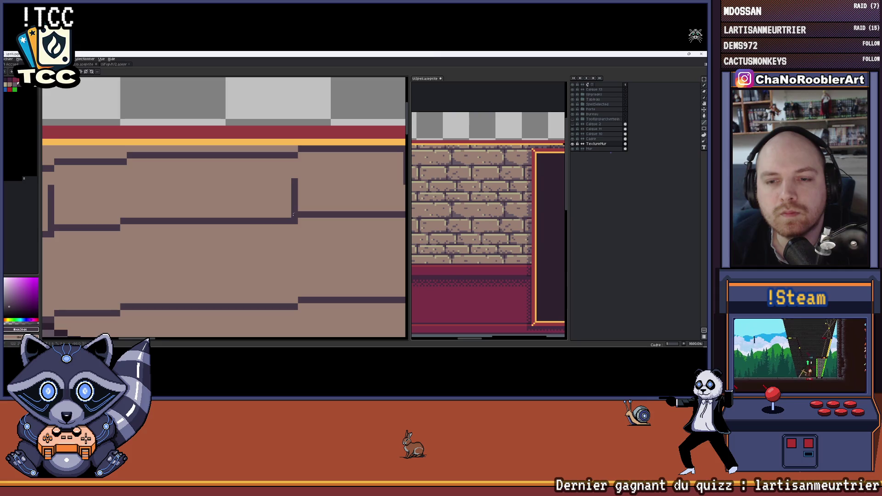
scroll(210, 214, "down", 2)
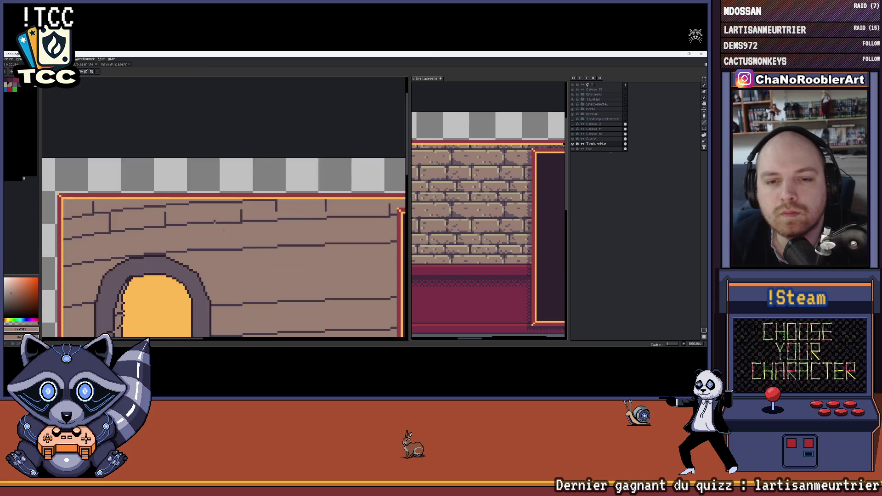
scroll(209, 203, "down", 2)
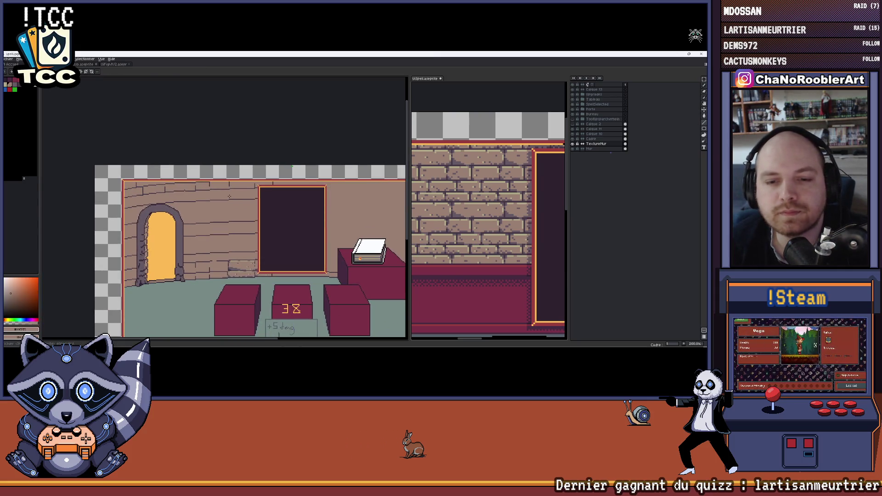
scroll(209, 194, "up", 4)
scroll(213, 194, "up", 1)
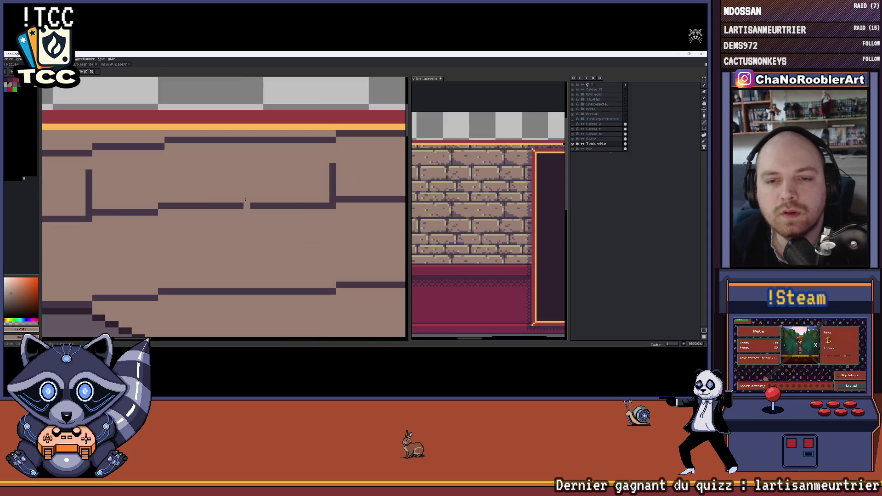
scroll(242, 205, "down", 3)
scroll(227, 186, "down", 1)
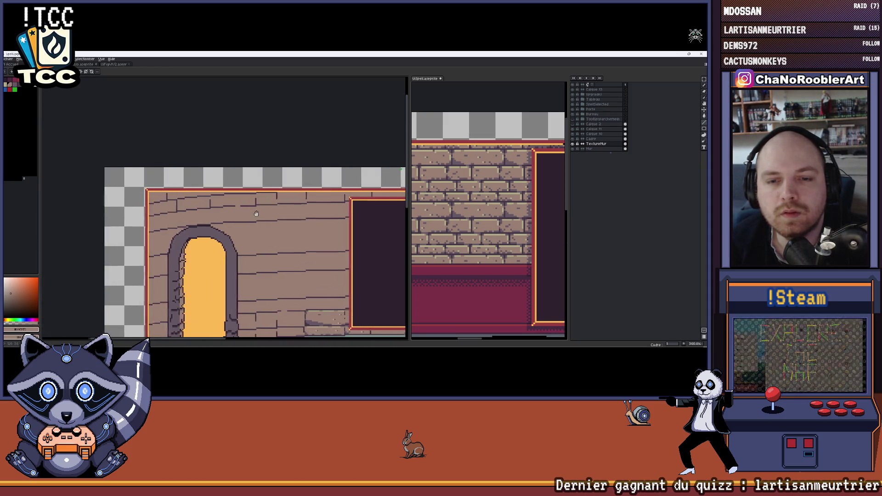
scroll(206, 171, "down", 1)
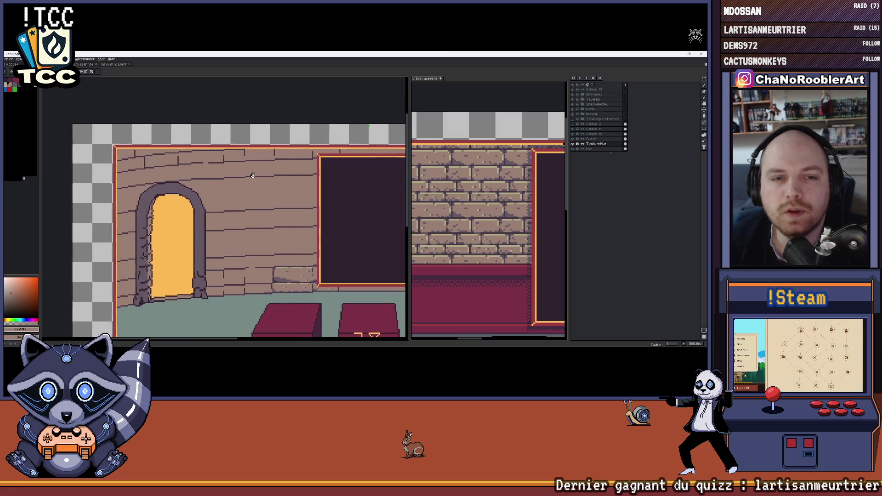
scroll(184, 175, "down", 1)
scroll(184, 175, "down", 1)
scroll(216, 186, "down", 1)
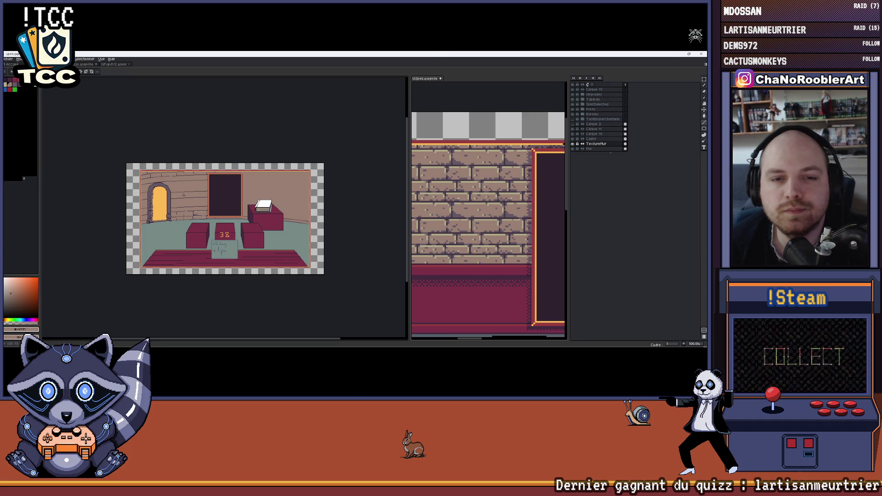
scroll(185, 207, "up", 1)
scroll(184, 206, "up", 1)
scroll(185, 207, "up", 2)
left_click_drag(226, 195, 198, 159)
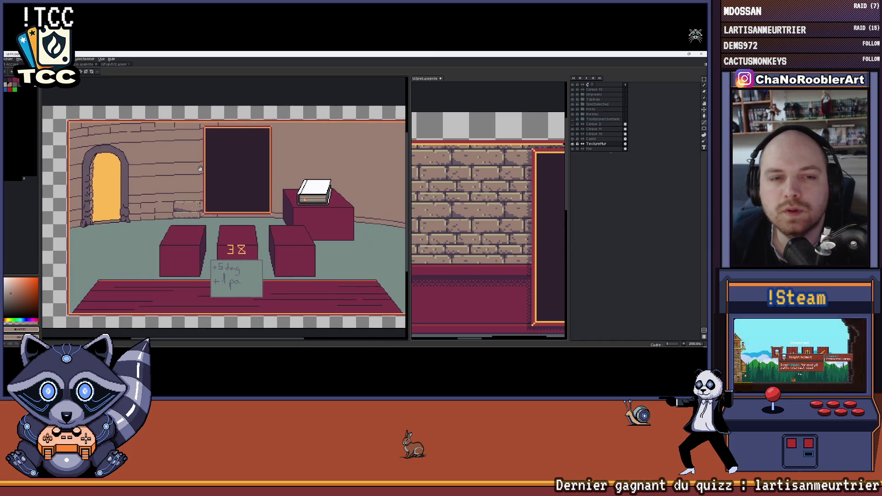
scroll(199, 161, "down", 2)
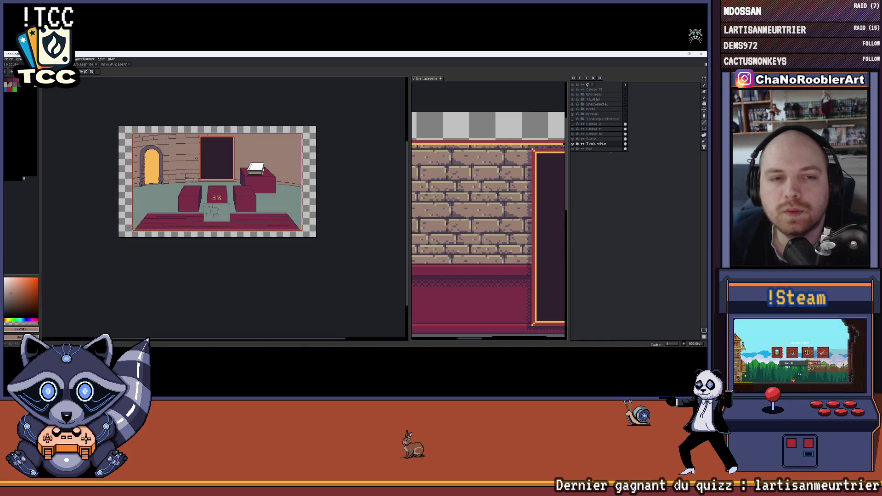
scroll(217, 104, "up", 2)
scroll(217, 103, "up", 2)
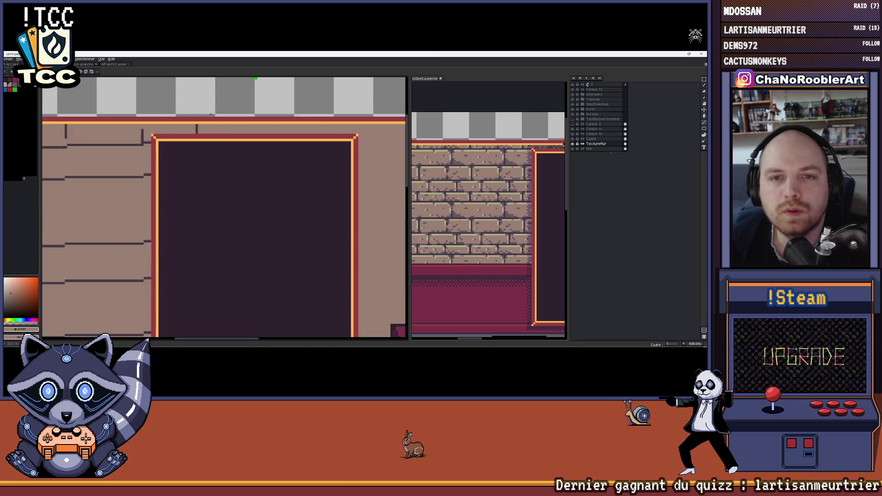
scroll(277, 127, "up", 1)
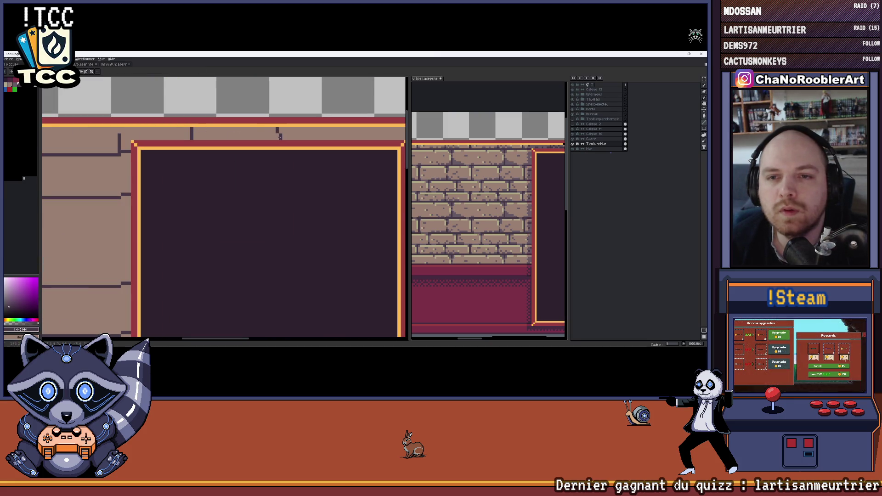
scroll(277, 128, "down", 1)
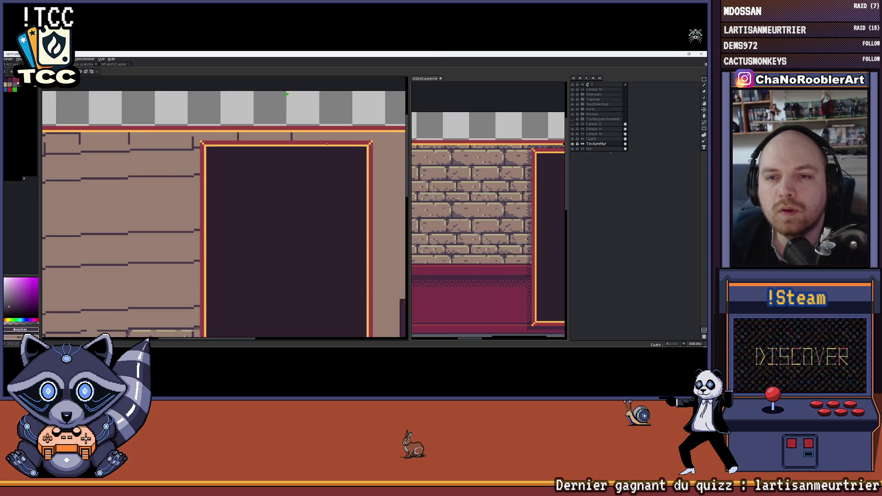
left_click_drag(278, 128, 198, 82)
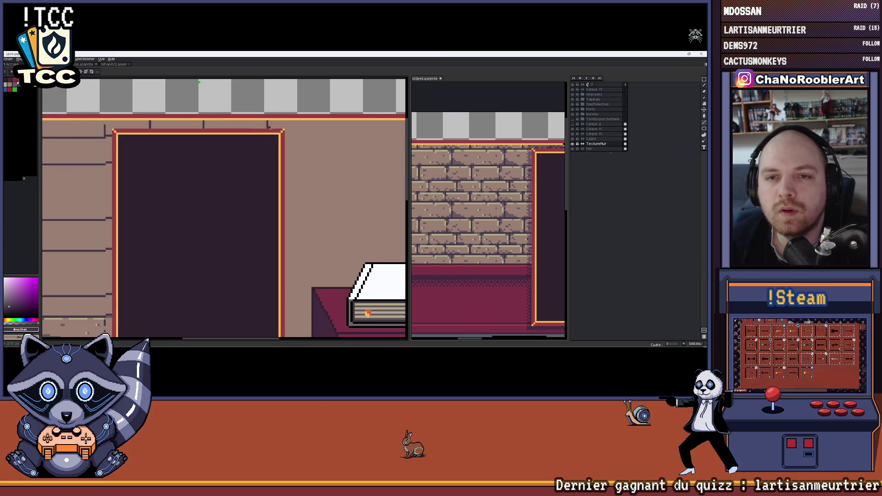
scroll(272, 138, "down", 3)
scroll(276, 152, "up", 1)
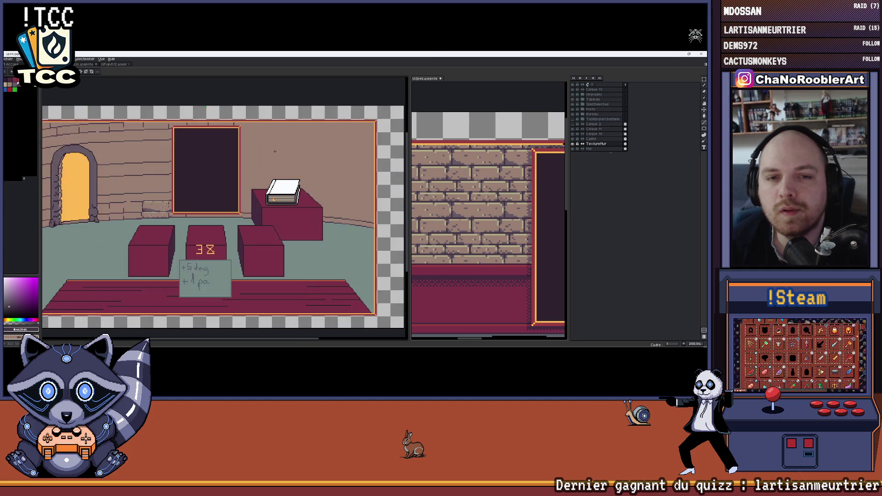
left_click_drag(276, 152, 322, 137)
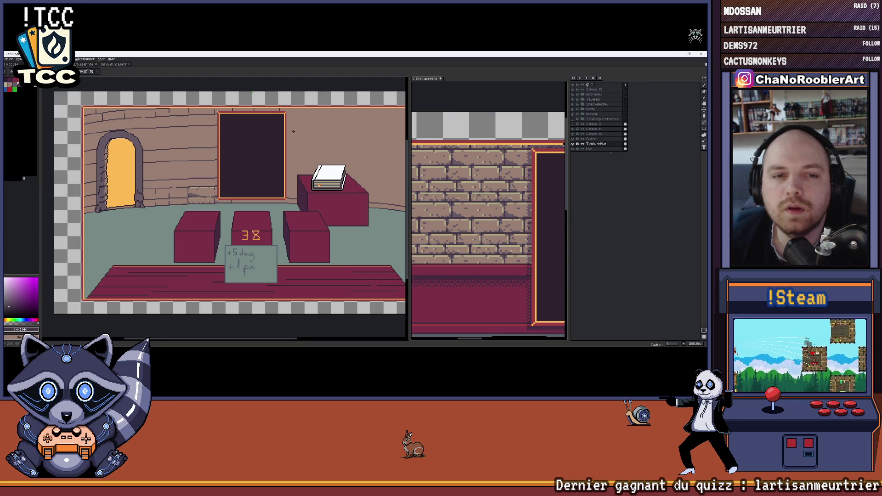
left_click_drag(132, 148, 162, 152)
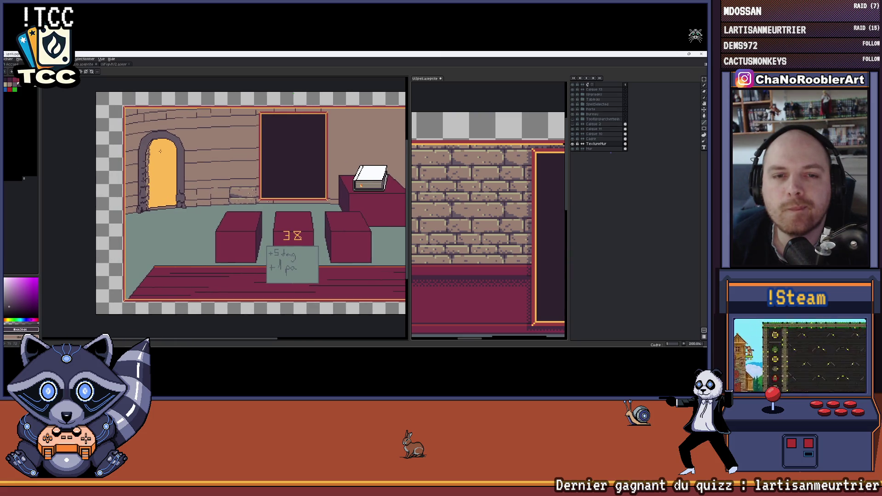
scroll(252, 203, "down", 2)
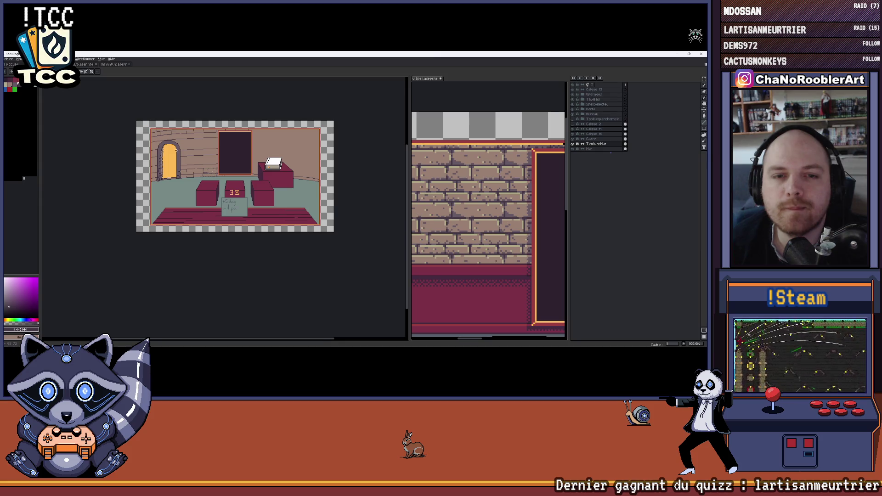
scroll(251, 203, "up", 2)
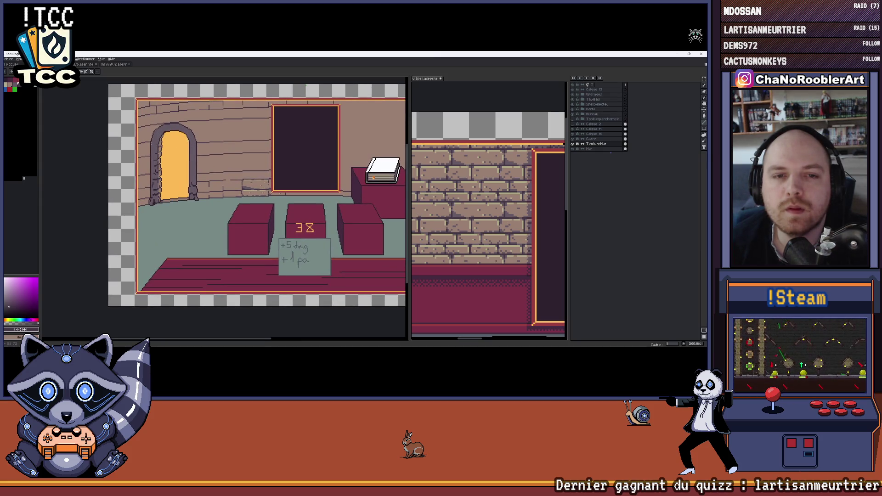
scroll(318, 156, "up", 1)
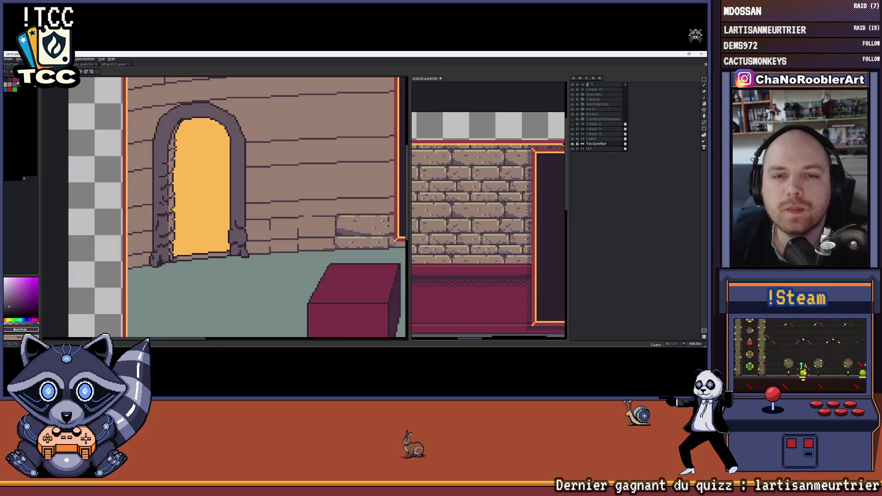
scroll(317, 155, "up", 1)
scroll(317, 155, "up", 1)
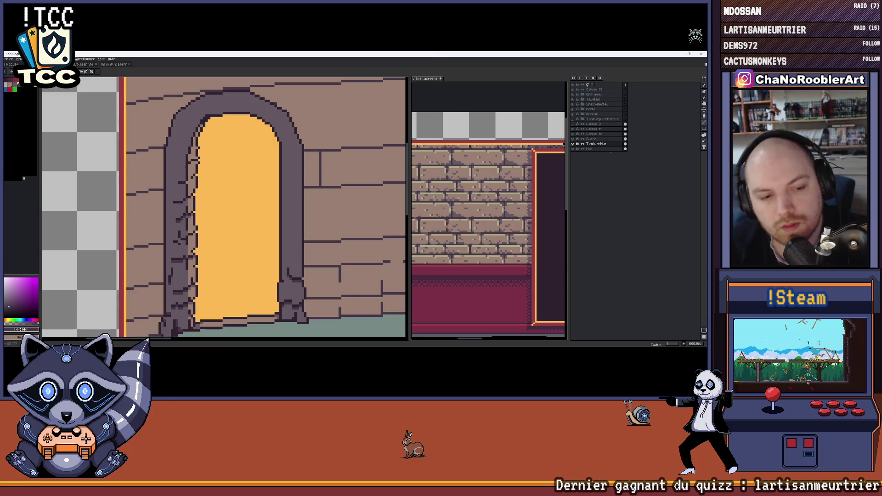
- Draw a vertical brick joint and a dark mortar row on the left bricks, sampling the wall brown
left_click_drag(327, 152, 327, 178)
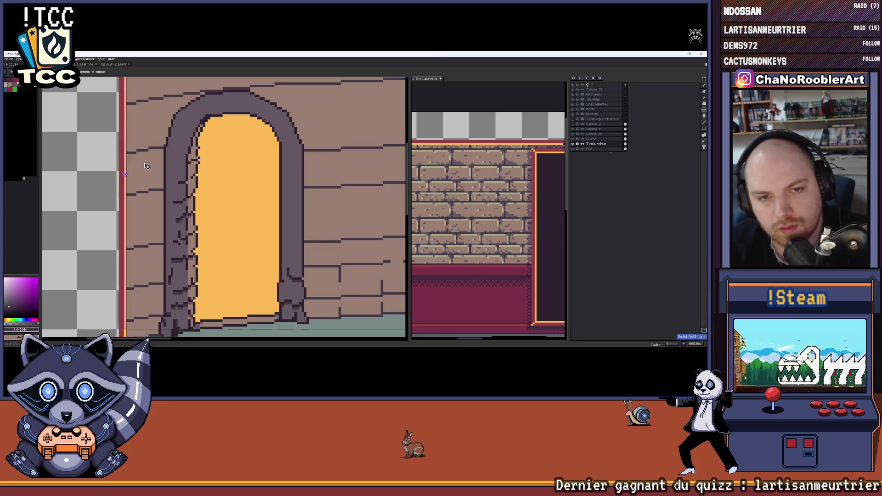
scroll(187, 232, "up", 2)
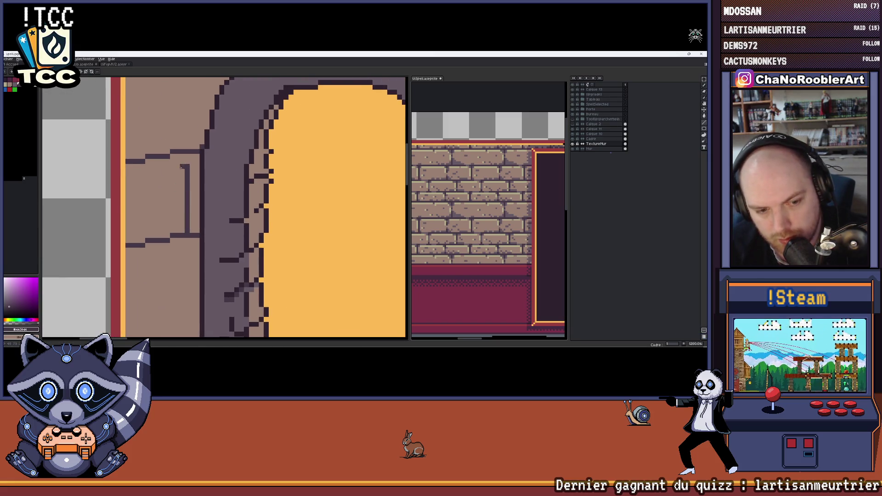
scroll(238, 179, "up", 1)
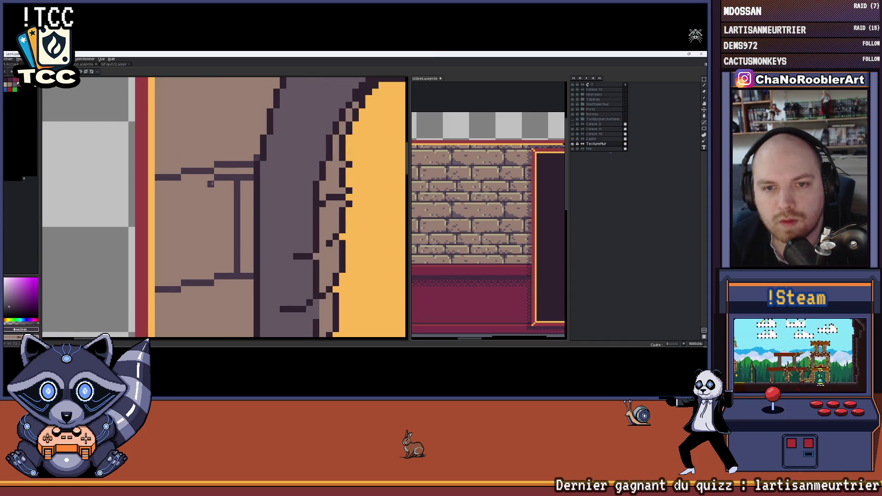
scroll(190, 189, "up", 1)
mouse_move(138, 195)
left_mouse_down()
mouse_move(168, 194)
mouse_move(160, 174)
mouse_move(285, 155)
left_mouse_up()
left_click(172, 147, "alt")
scroll(299, 161, "down", 3)
scroll(299, 161, "up", 1)
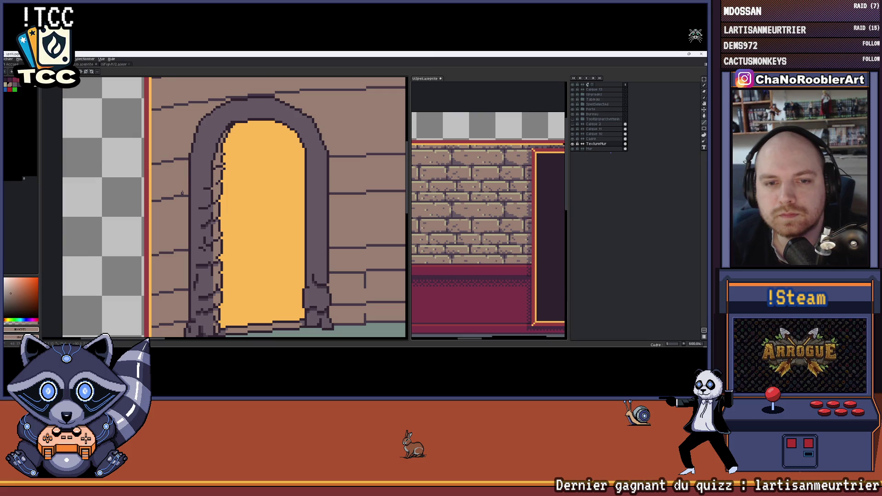
scroll(182, 192, "down", 2)
left_click_drag(257, 174, 192, 168)
scroll(186, 170, "down", 1)
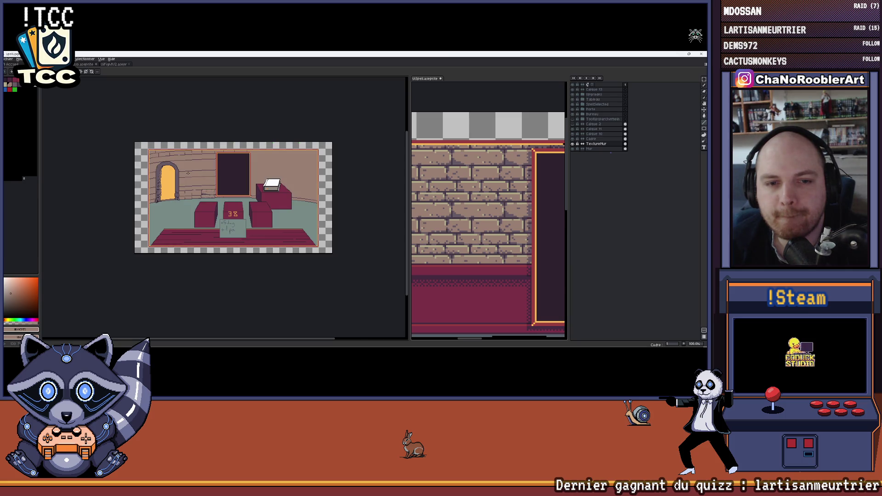
scroll(188, 172, "up", 1)
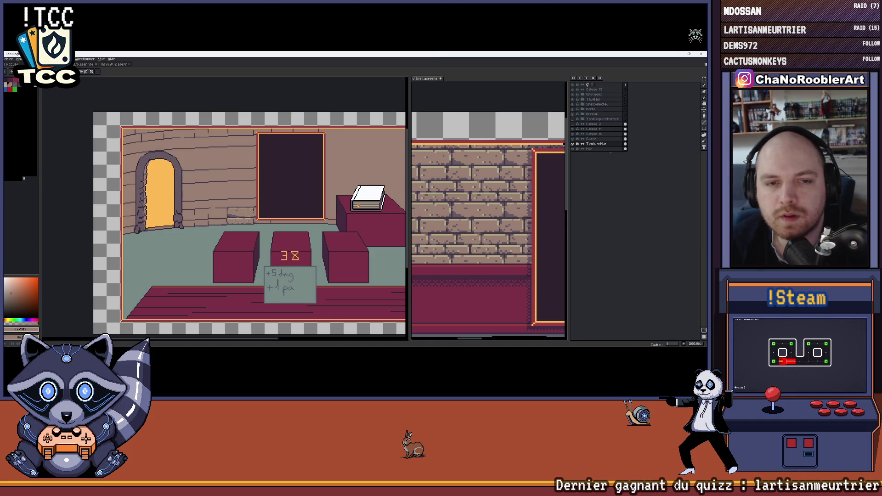
mouse_move(160, 148)
left_mouse_down()
mouse_move(198, 148)
mouse_move(176, 147)
left_mouse_up()
scroll(185, 148, "up", 2)
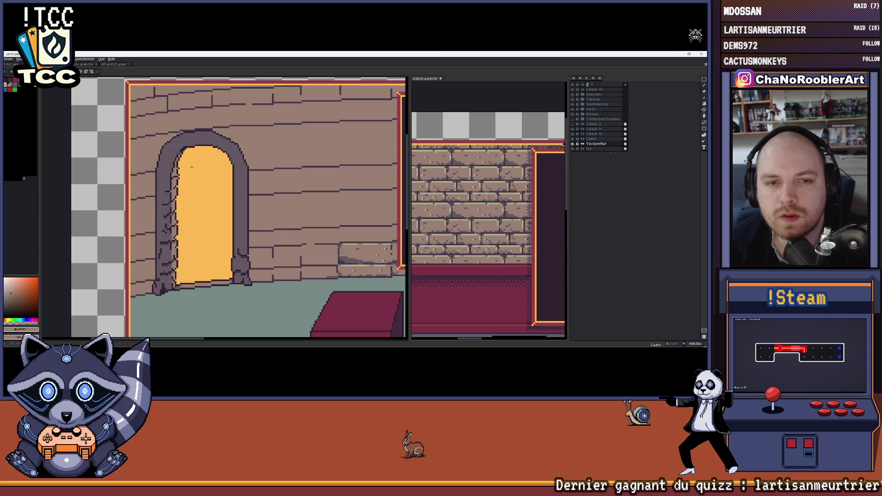
scroll(189, 167, "down", 3)
scroll(189, 167, "down", 1)
- Review the doorway close-up, undo one line stroke and add a grey crack stroke left of the arch
left_click_drag(257, 160, 196, 163)
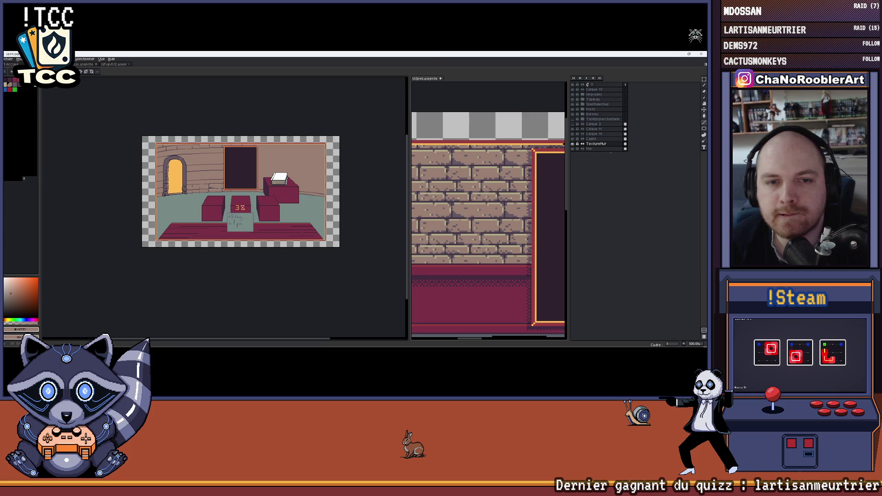
scroll(181, 158, "up", 3)
scroll(250, 163, "up", 1)
mouse_move(251, 161)
left_mouse_down()
mouse_move(234, 160)
mouse_move(247, 141)
left_mouse_up()
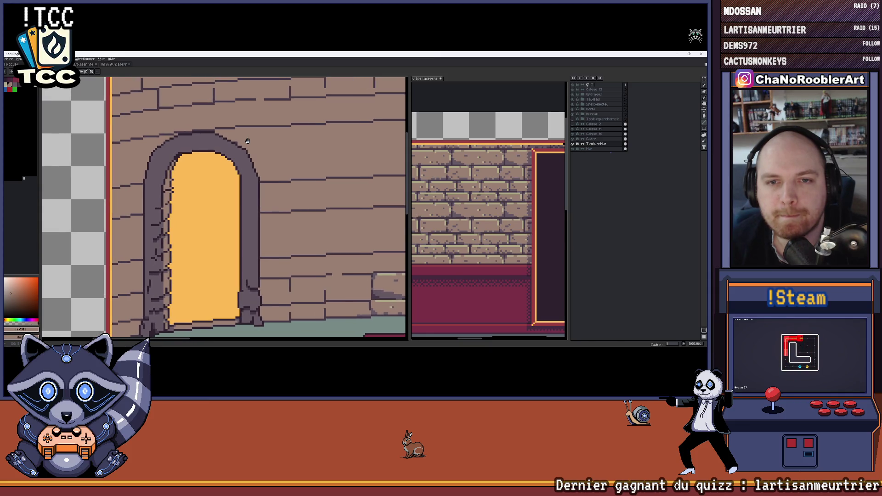
scroll(247, 141, "down", 3)
scroll(243, 144, "down", 1)
scroll(240, 147, "down", 1)
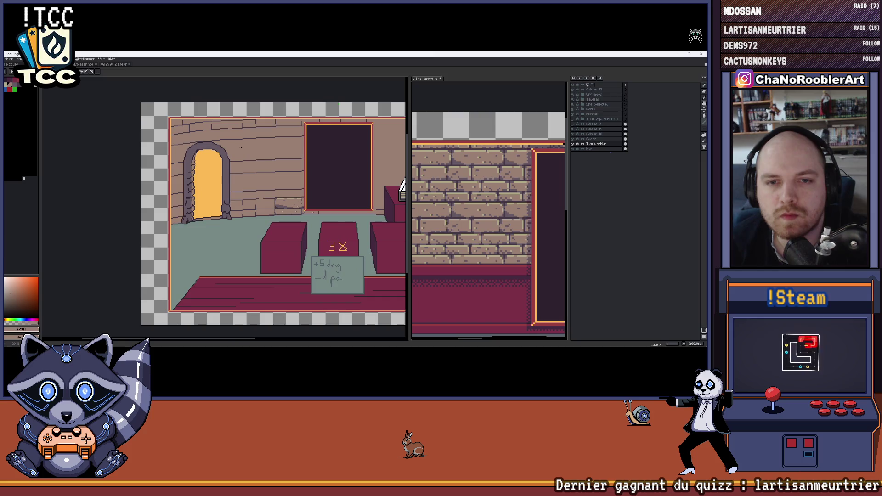
scroll(240, 148, "down", 1)
scroll(202, 155, "down", 1)
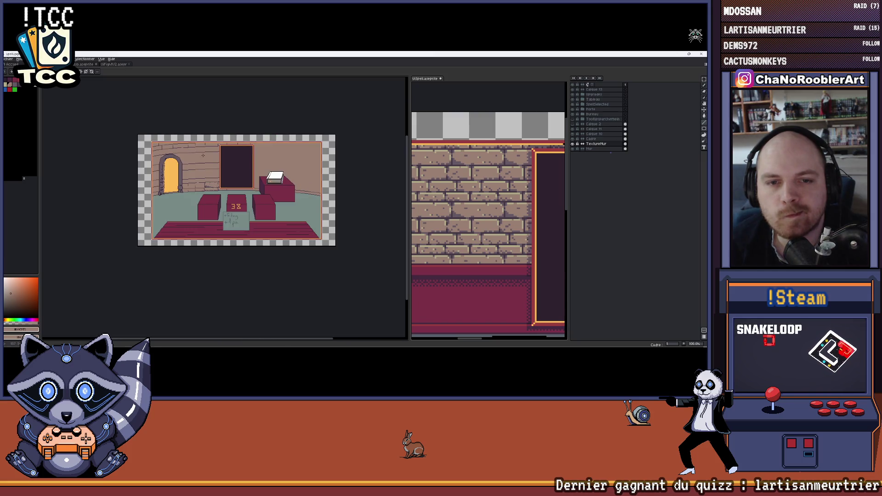
scroll(201, 156, "up", 1)
scroll(193, 145, "up", 1)
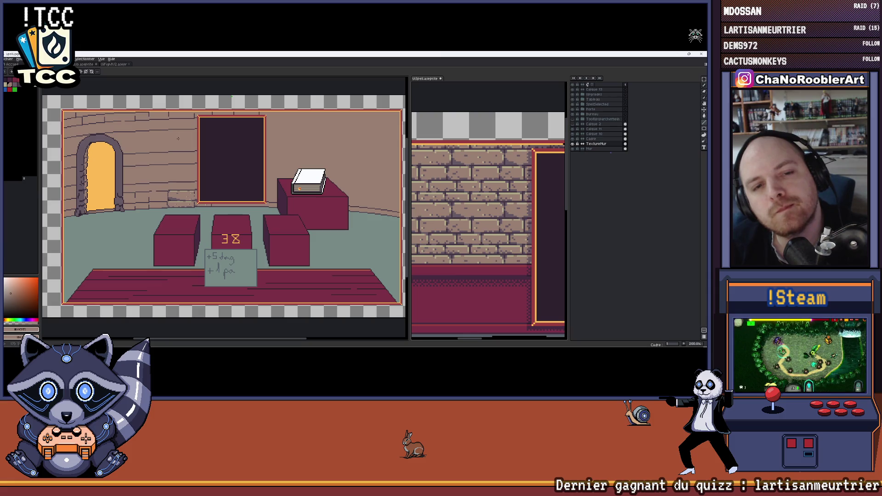
mouse_move(178, 139)
left_mouse_down()
mouse_move(244, 141)
mouse_move(196, 155)
left_mouse_up()
scroll(230, 152, "down", 2)
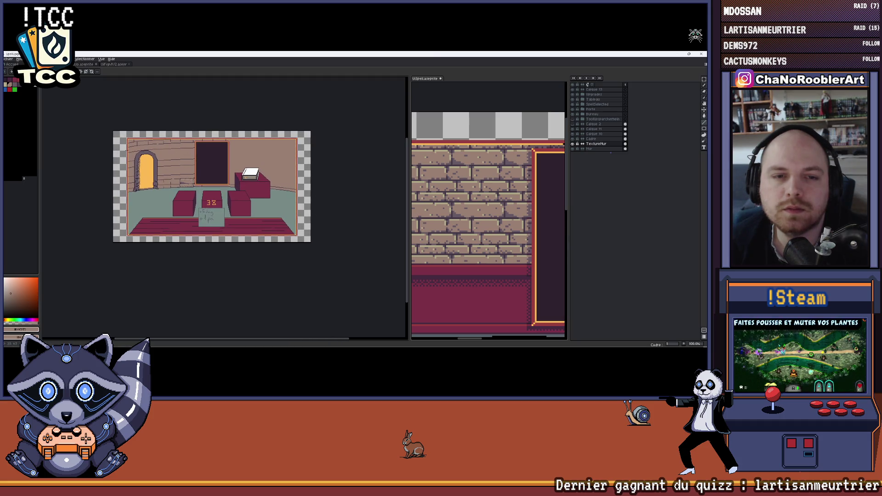
scroll(135, 148, "up", 1)
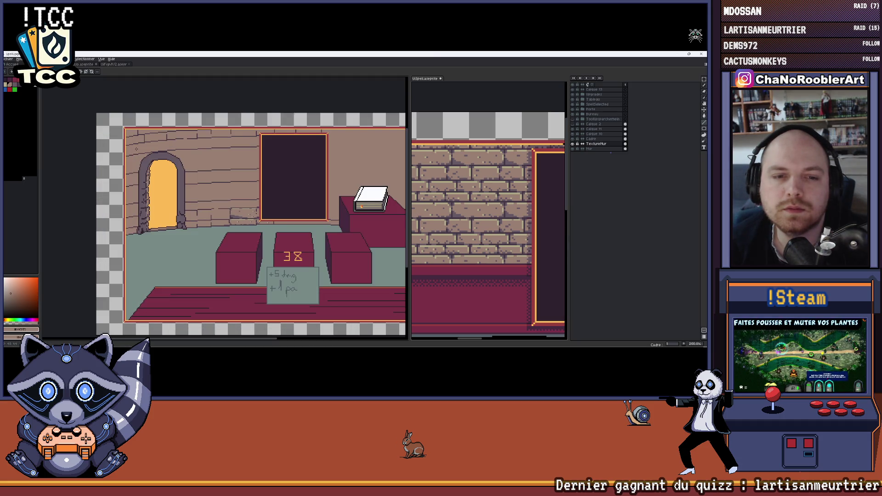
scroll(136, 148, "up", 1)
scroll(145, 186, "up", 1)
scroll(153, 227, "up", 1)
scroll(162, 264, "up", 1)
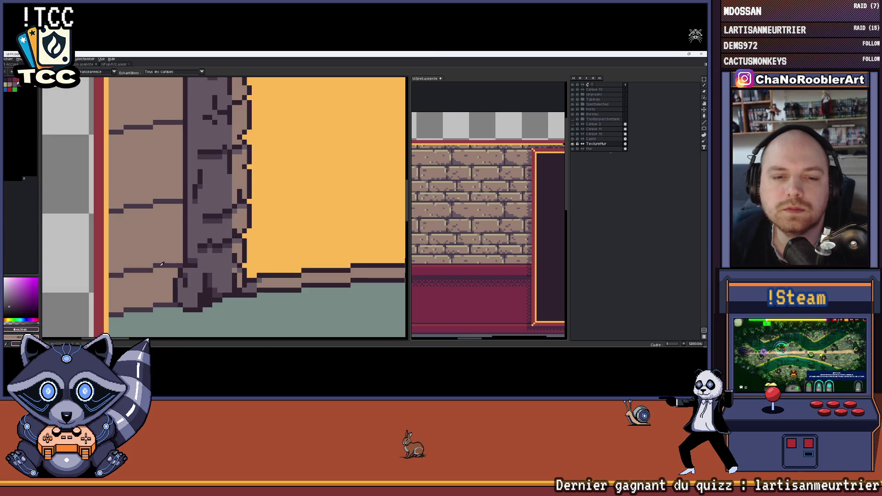
left_click_drag(161, 264, 168, 269)
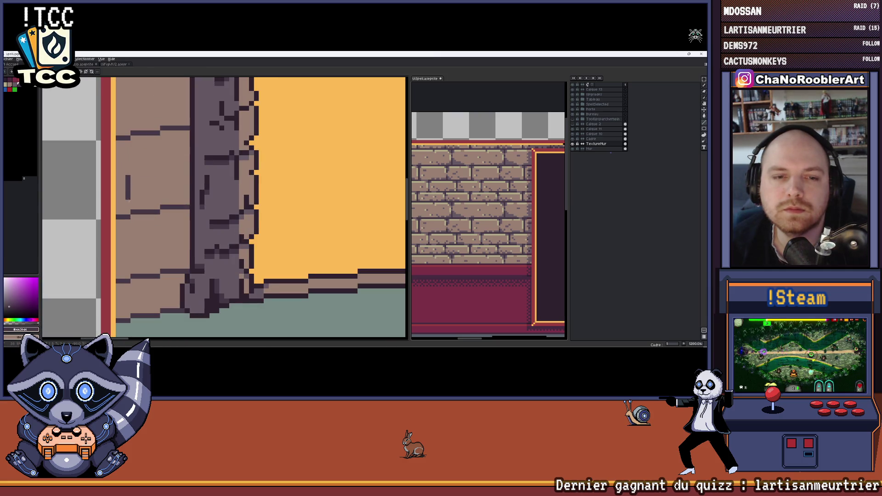
scroll(129, 200, "down", 1)
scroll(138, 207, "down", 1)
scroll(157, 225, "up", 1)
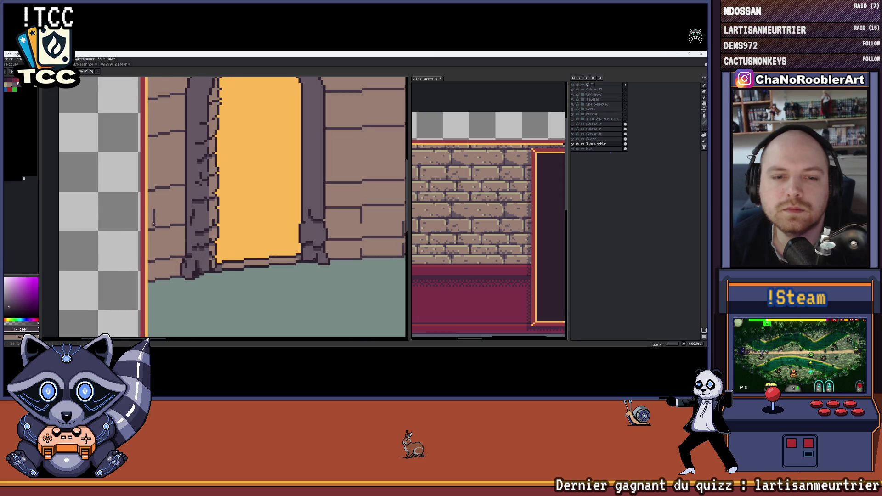
scroll(153, 224, "down", 1)
scroll(162, 234, "down", 1)
scroll(173, 250, "up", 2)
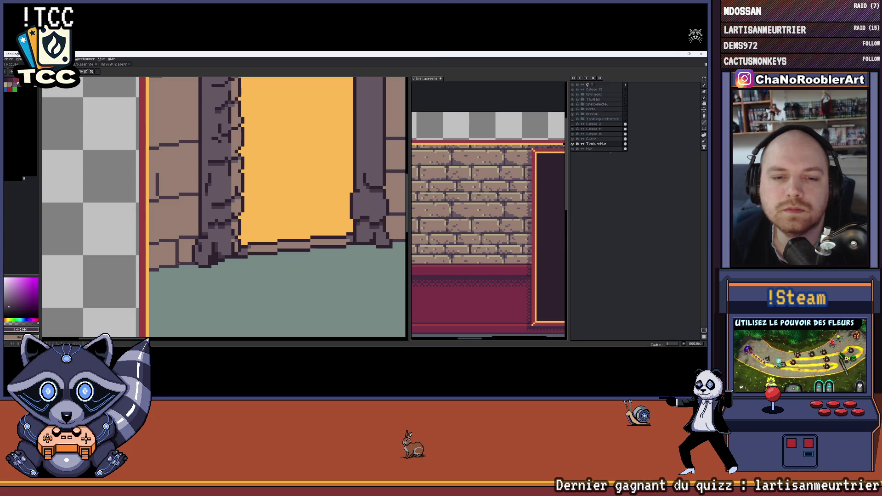
key("ctrl+z")
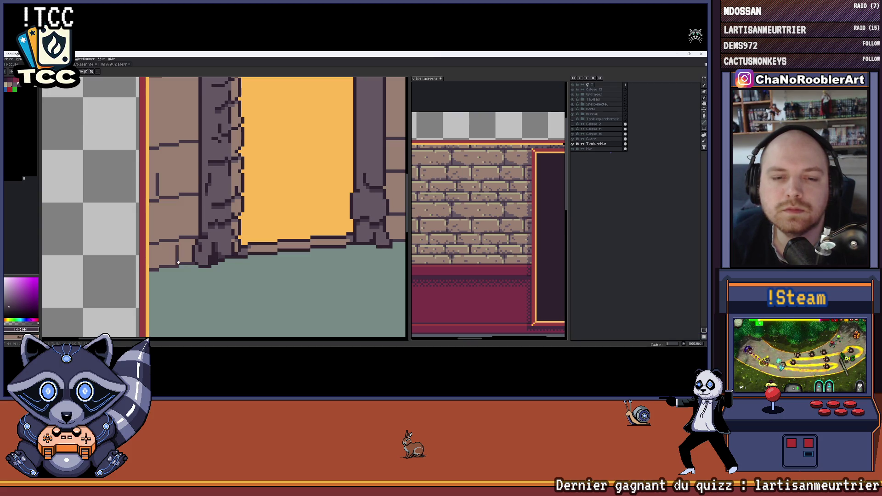
scroll(178, 263, "down", 1)
scroll(162, 235, "down", 1)
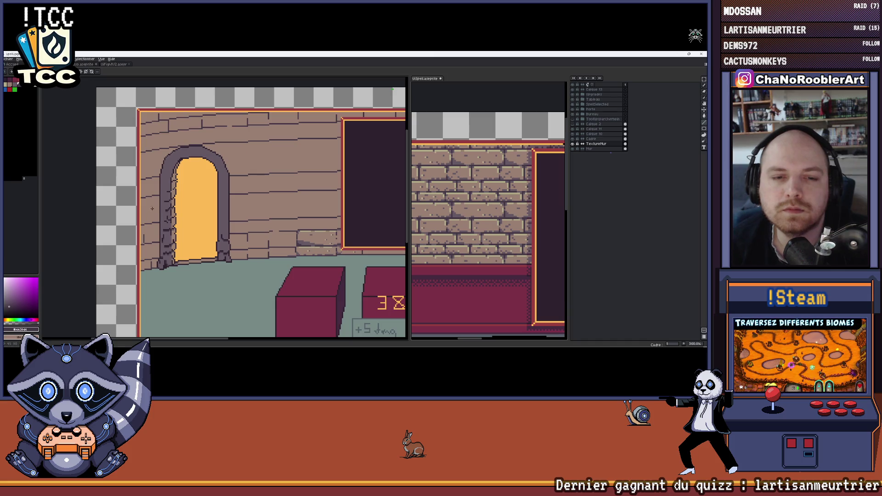
scroll(154, 205, "down", 2)
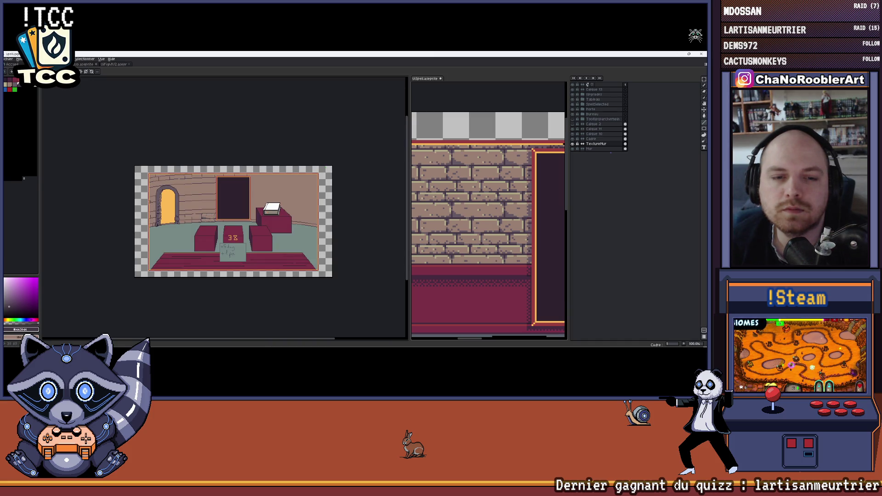
scroll(153, 200, "up", 2)
scroll(154, 200, "up", 1)
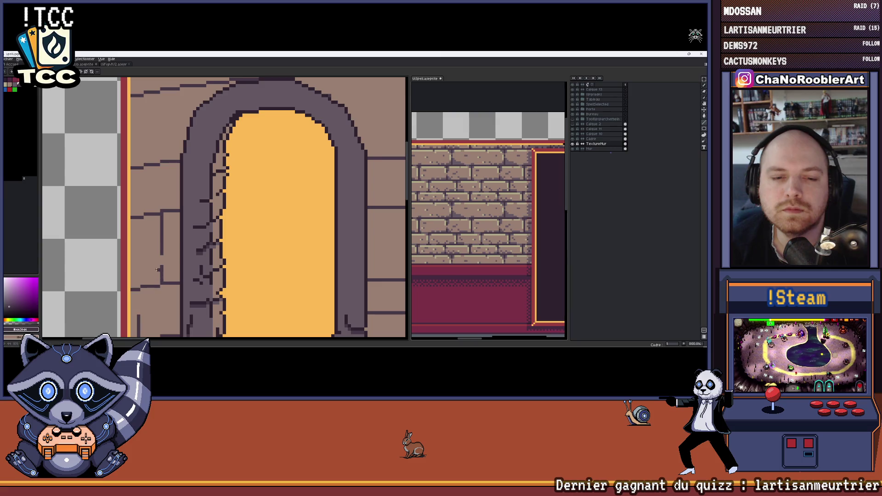
scroll(156, 269, "down", 2)
scroll(153, 213, "down", 1)
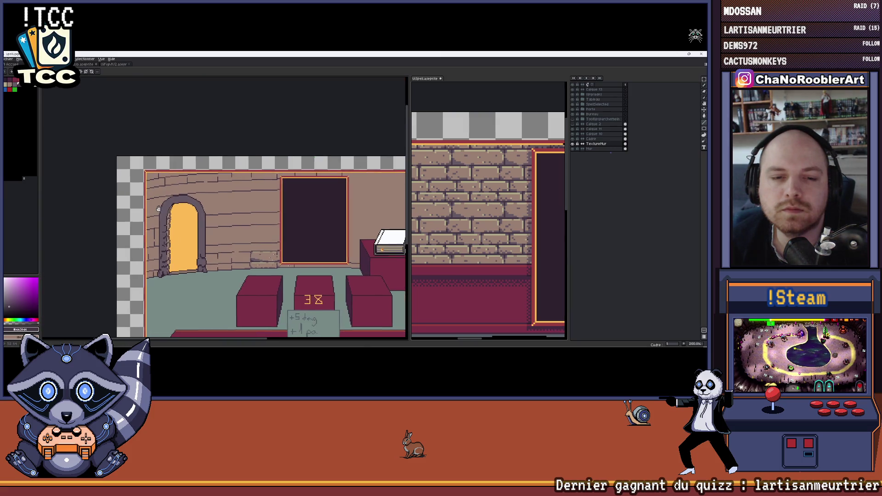
scroll(185, 207, "up", 2)
scroll(119, 201, "up", 2)
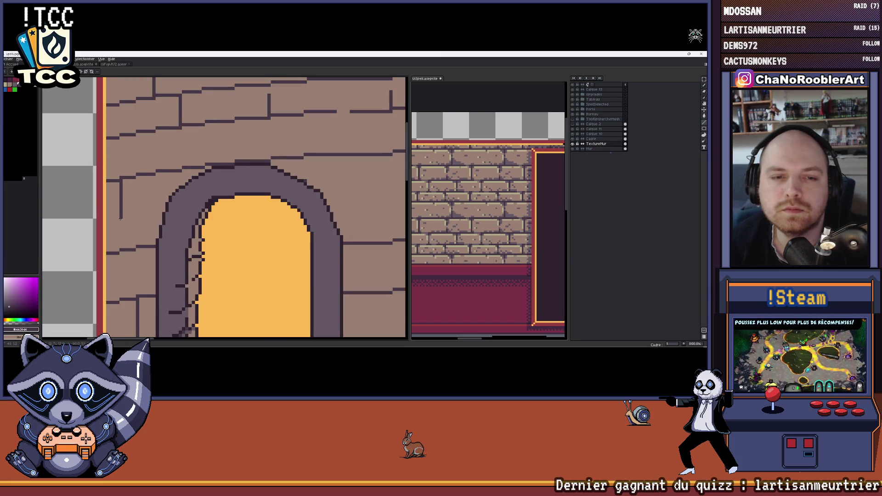
scroll(120, 220, "down", 1)
scroll(121, 220, "up", 1)
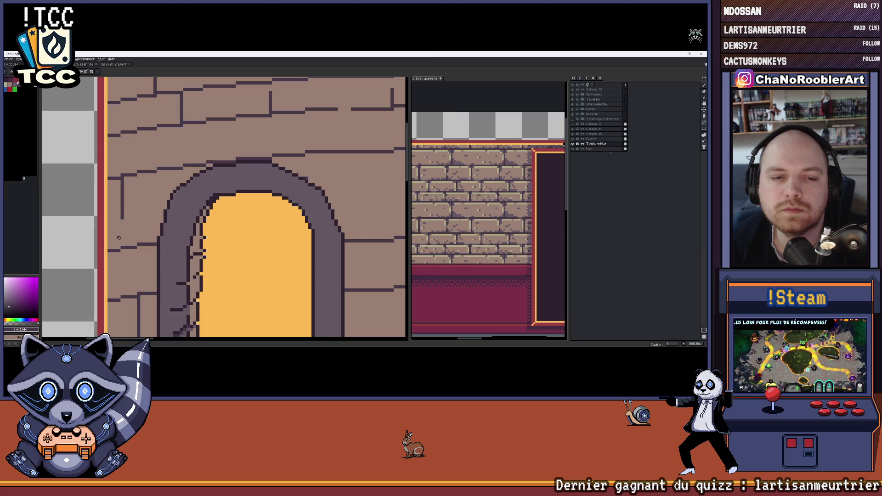
scroll(128, 214, "down", 2)
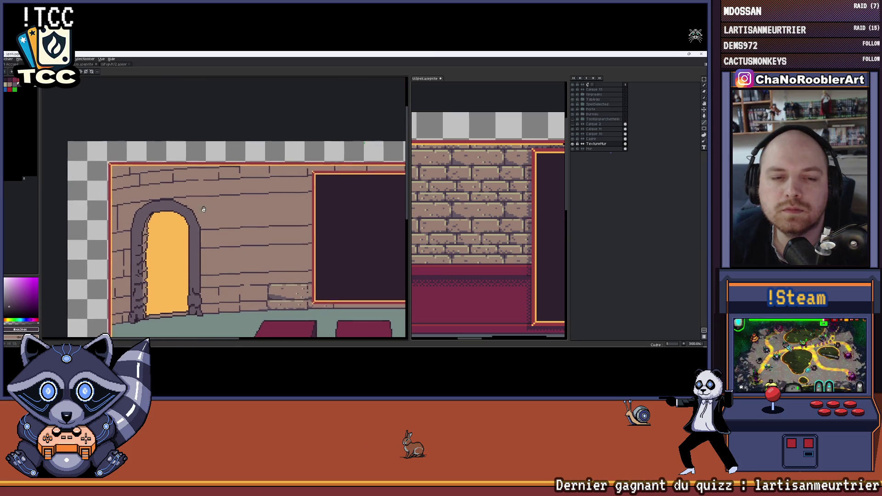
scroll(184, 215, "down", 2)
scroll(184, 215, "up", 2)
scroll(184, 213, "up", 2)
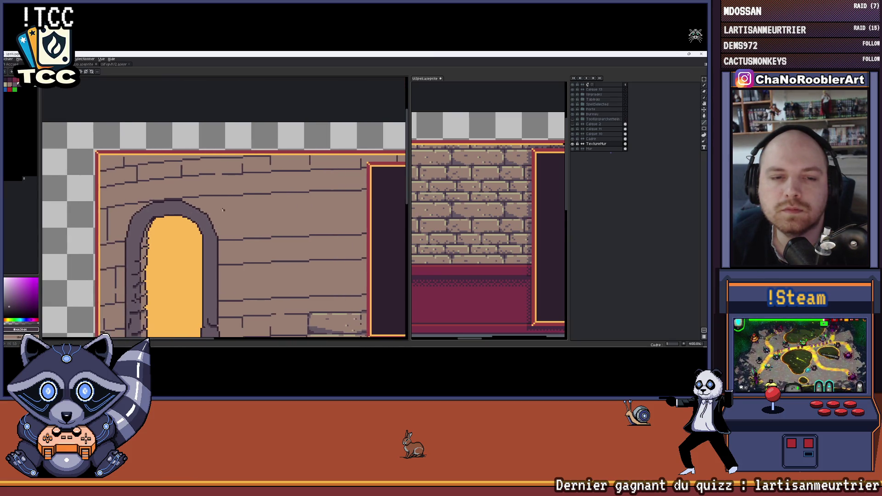
scroll(198, 200, "up", 2)
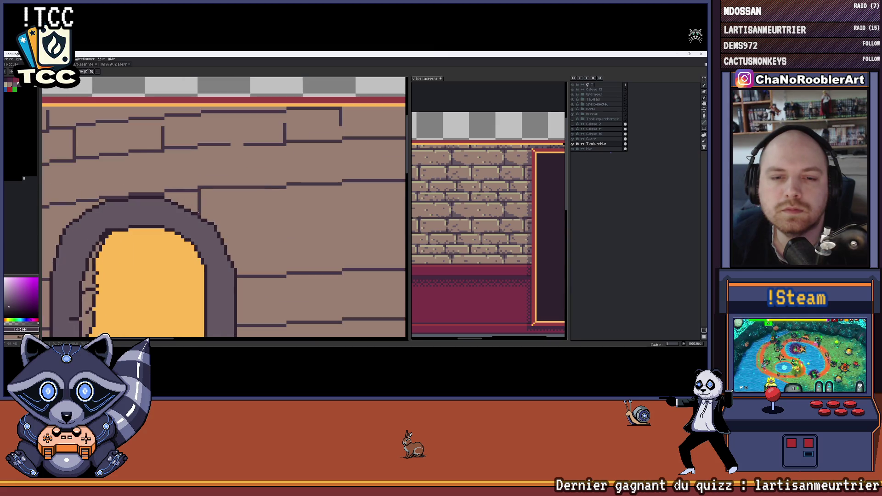
scroll(212, 207, "down", 2)
scroll(211, 207, "down", 1)
scroll(212, 203, "down", 1)
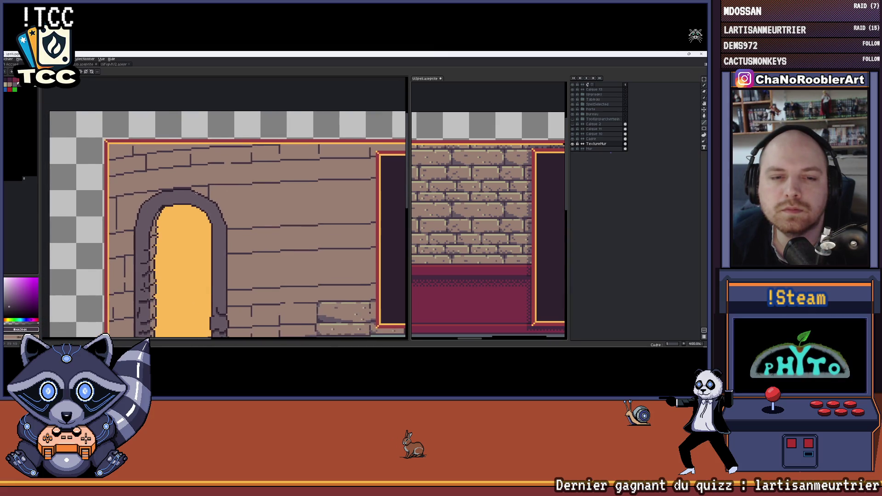
scroll(211, 198, "down", 1)
scroll(212, 198, "up", 1)
scroll(249, 214, "up", 1)
scroll(285, 234, "up", 1)
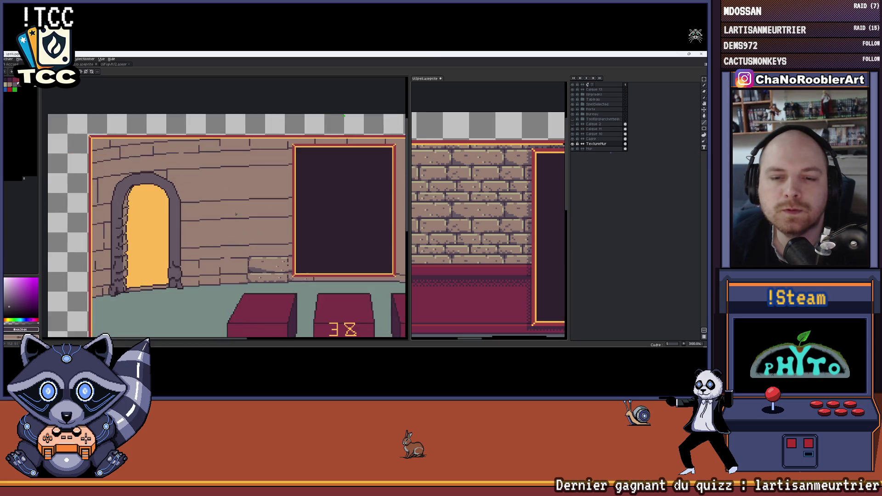
scroll(158, 220, "up", 1)
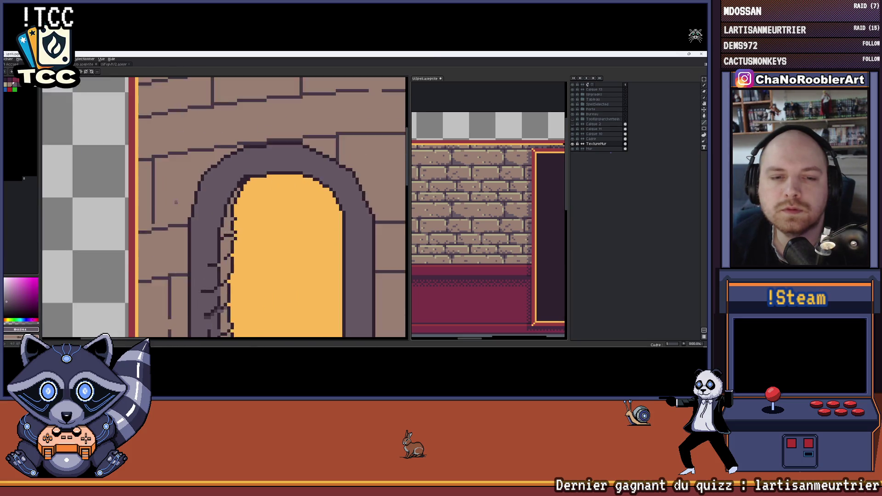
scroll(144, 225, "up", 2)
left_click_drag(142, 213, 160, 215)
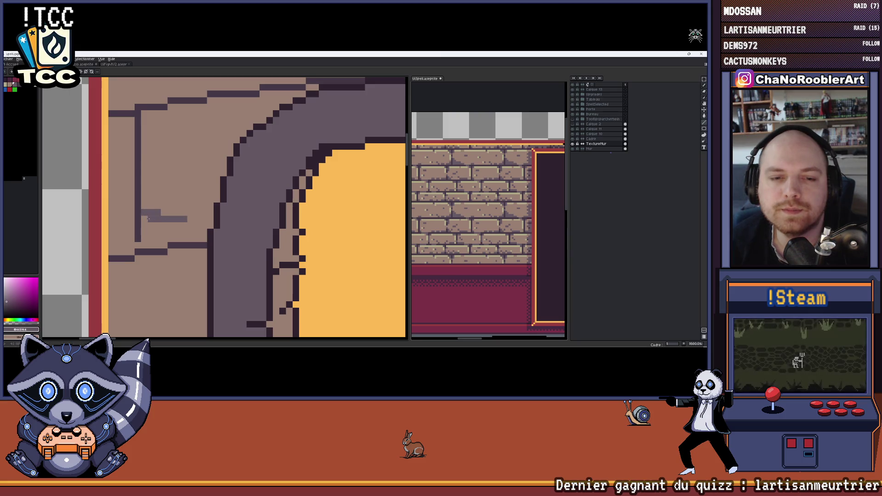
- Undo stray pixels and fill solid grey shading beneath the crack stroke
key("ctrl+z")
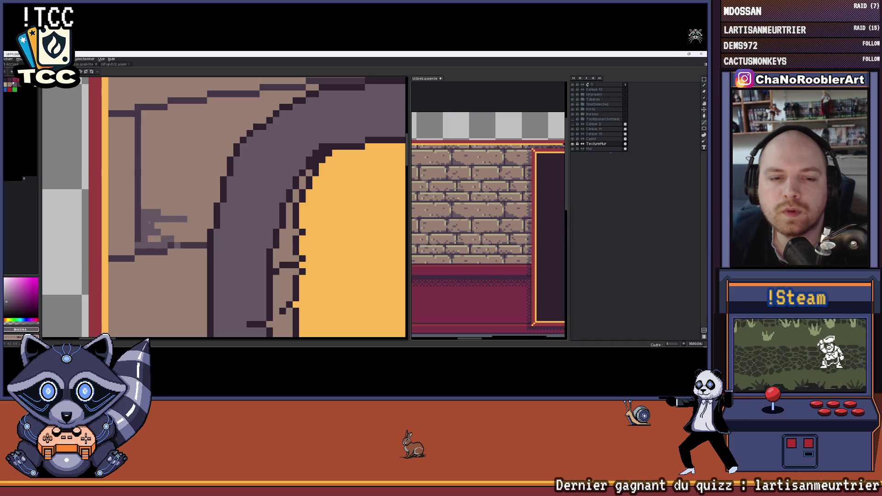
left_click_drag(143, 236, 188, 239)
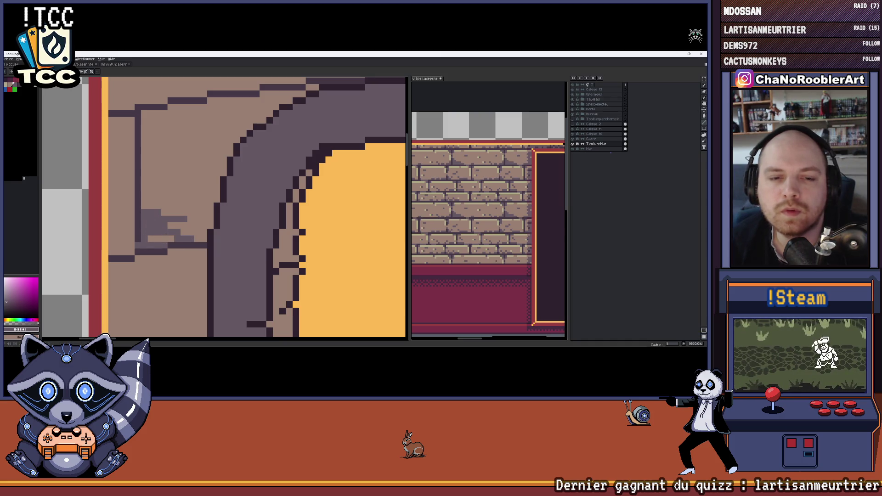
left_click(153, 233)
left_click_drag(160, 185, 145, 242)
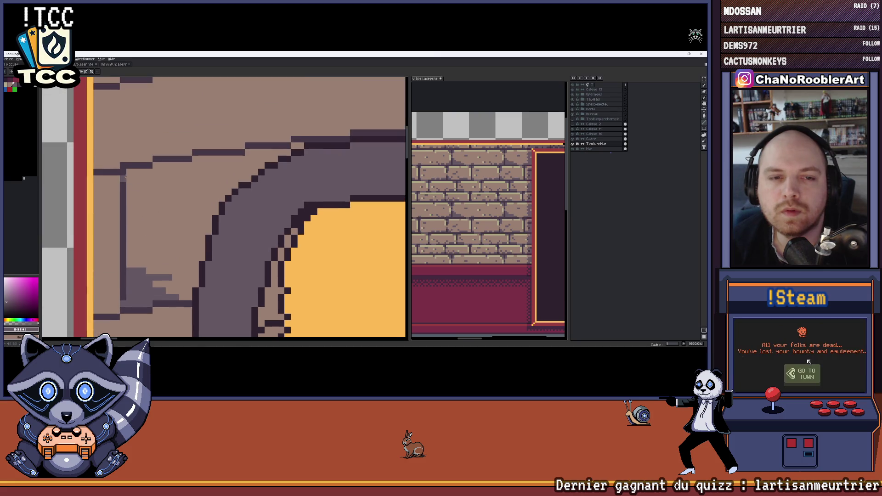
- Paint a light highlight line along the brick edge above the arch
left_click_drag(163, 170, 184, 175)
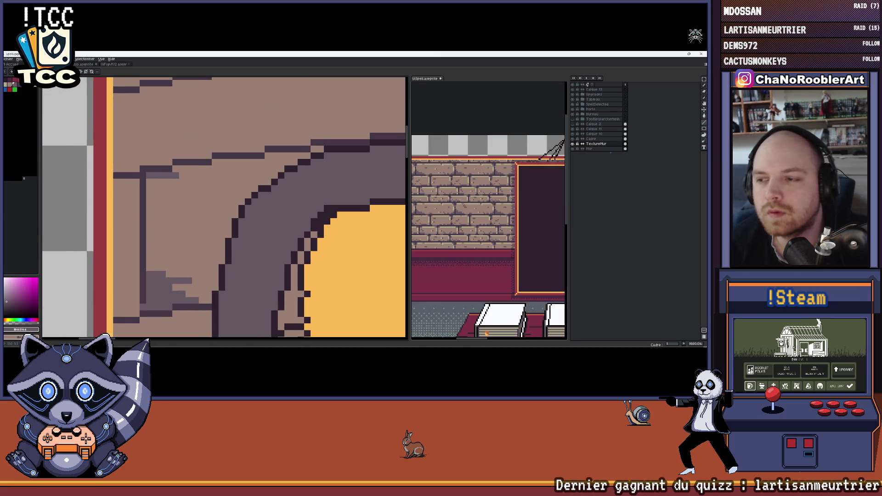
mouse_move(483, 207)
left_mouse_down()
mouse_move(544, 228)
mouse_move(506, 231)
left_mouse_up()
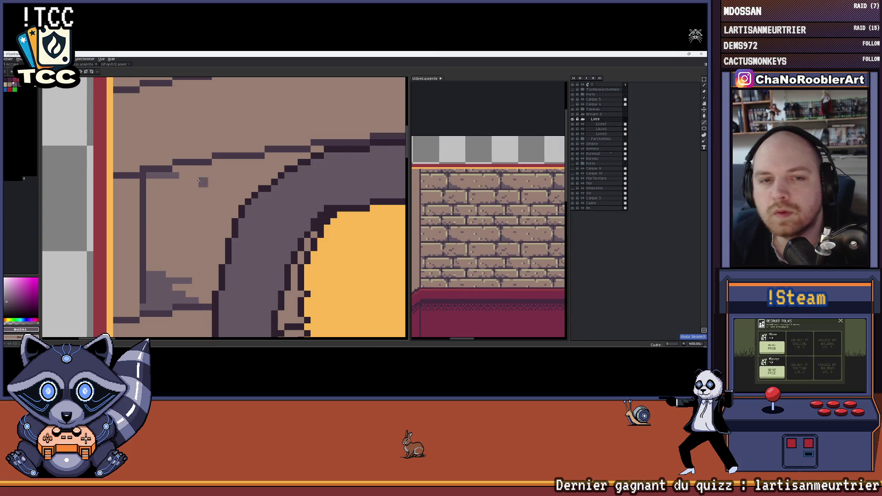
scroll(197, 179, "up", 2)
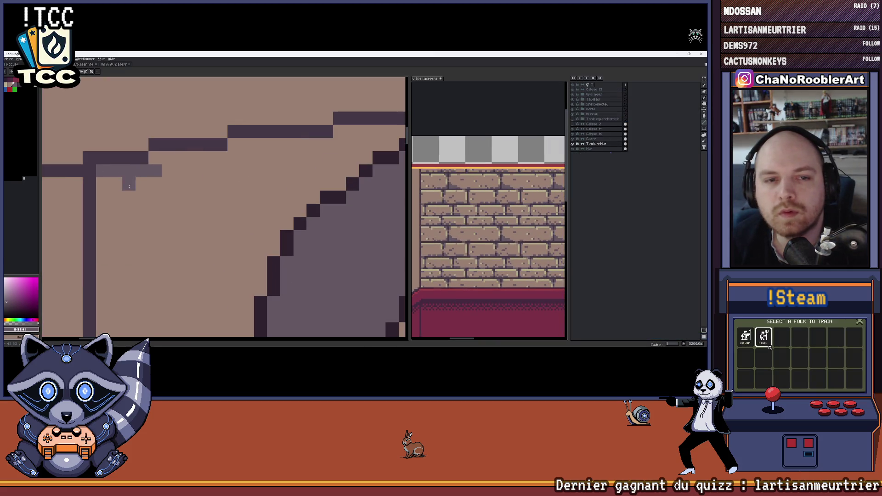
scroll(124, 185, "down", 3)
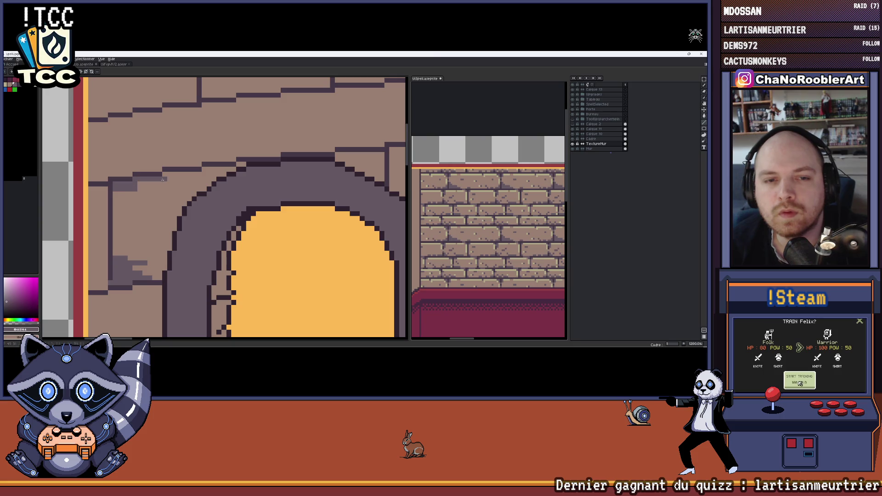
scroll(162, 180, "down", 1)
scroll(162, 180, "down", 1)
scroll(233, 177, "right", 2)
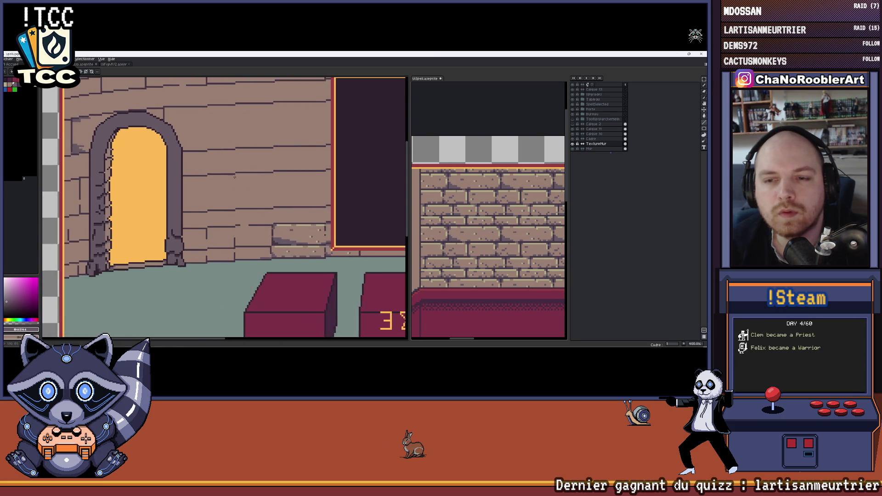
scroll(234, 176, "left", 2)
scroll(207, 168, "up", 1)
scroll(176, 163, "up", 2)
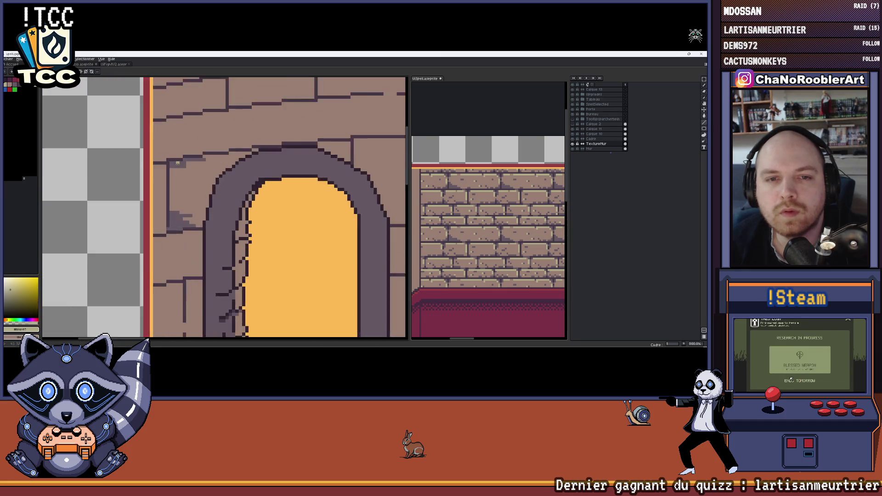
scroll(177, 164, "up", 1)
left_click_drag(219, 153, 247, 153)
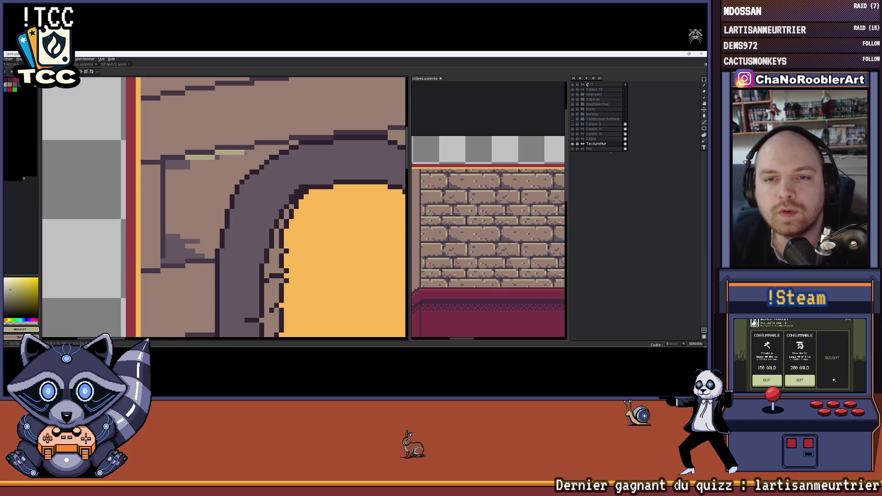
scroll(271, 152, "right", 1)
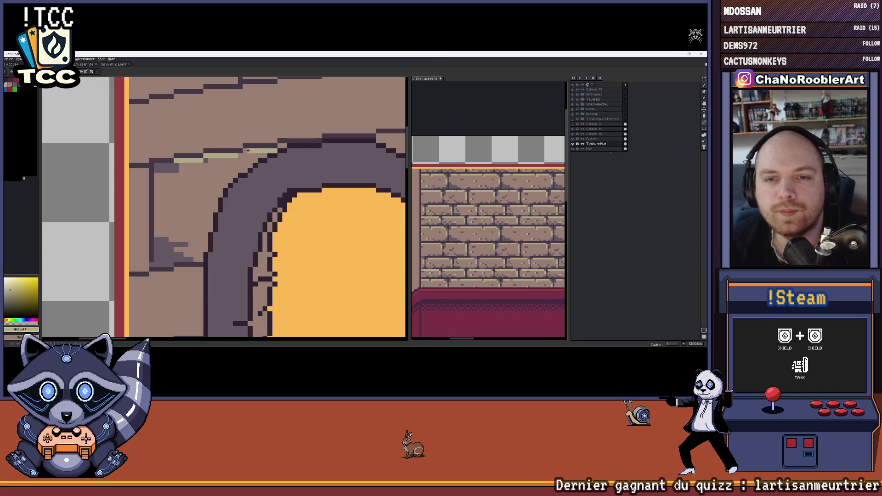
- Undo the overlong highlight and place a light tan highlight pixel on the stone instead
key("ctrl+z")
left_click_drag(244, 149, 261, 150)
left_click(170, 165, "alt")
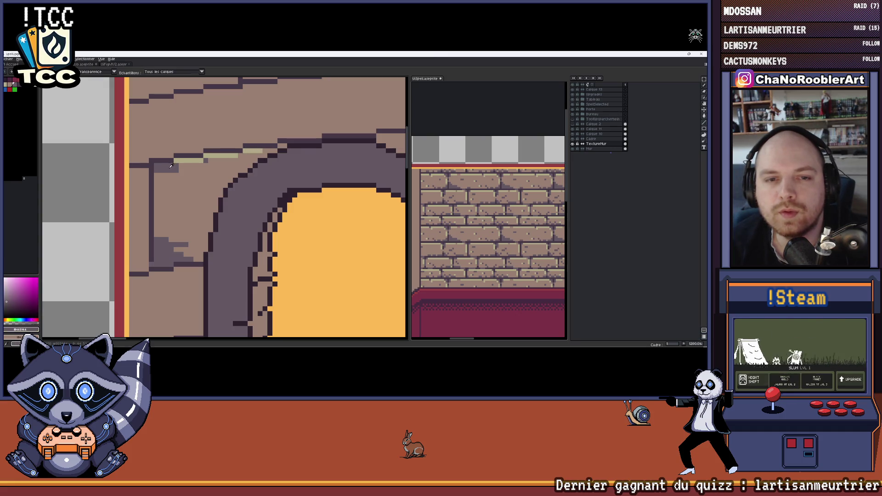
left_click(163, 166)
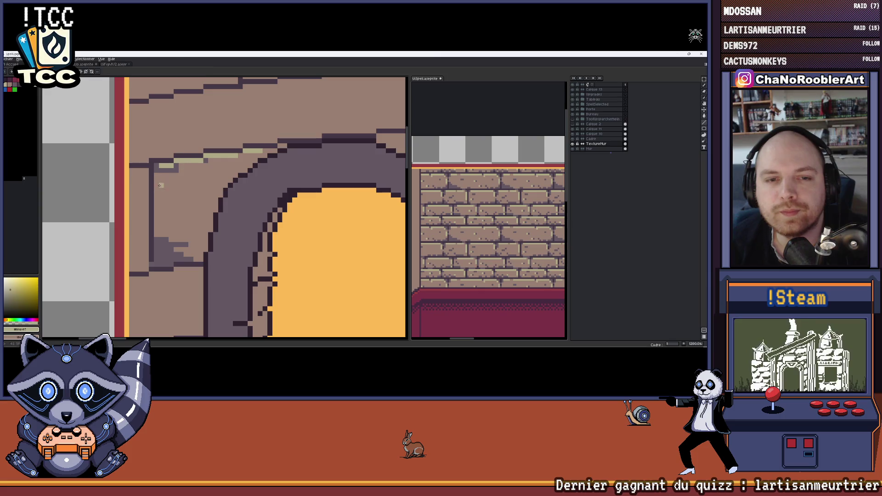
- Darken a pixel on the arch's top edge and draw a short dark crack line on the stone
left_click(161, 195, "alt")
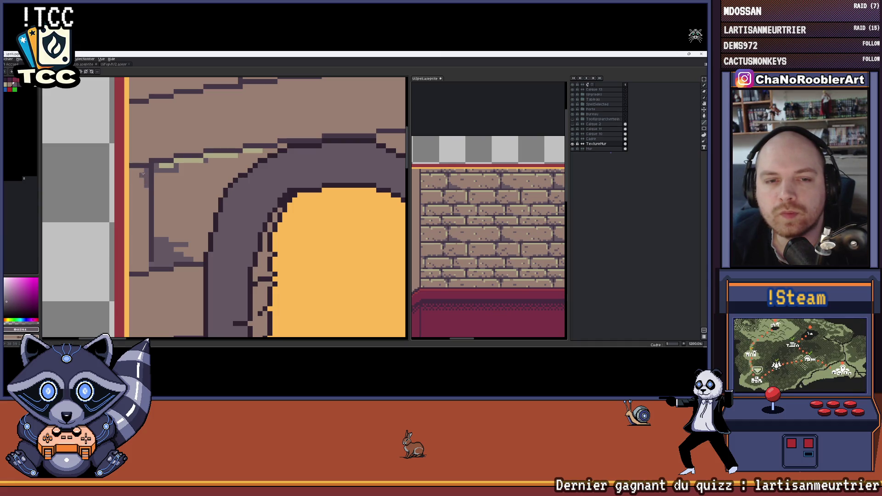
scroll(128, 173, "down", 2)
scroll(152, 169, "down", 1)
scroll(180, 166, "up", 1)
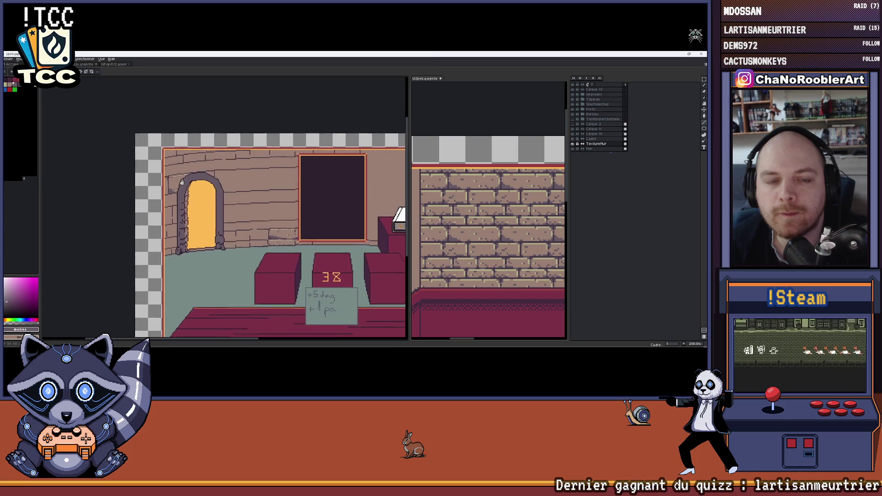
scroll(200, 165, "up", 1)
scroll(199, 164, "up", 1)
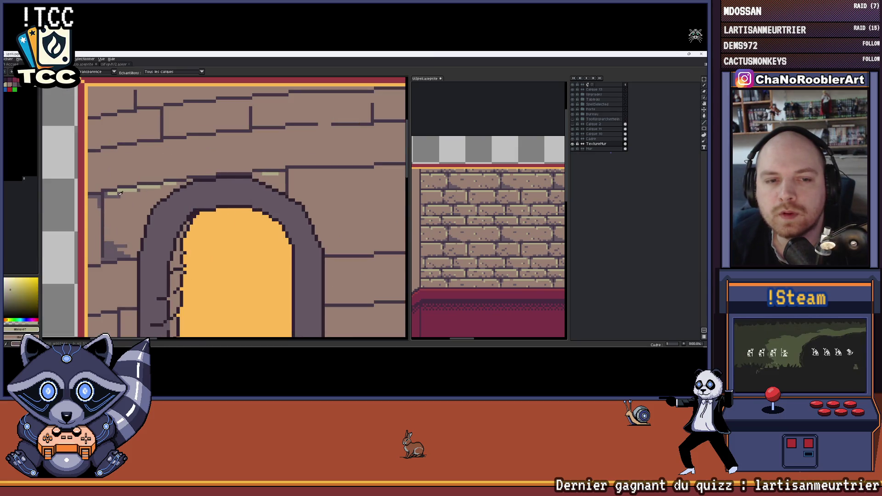
scroll(269, 174, "up", 1)
left_click(169, 192)
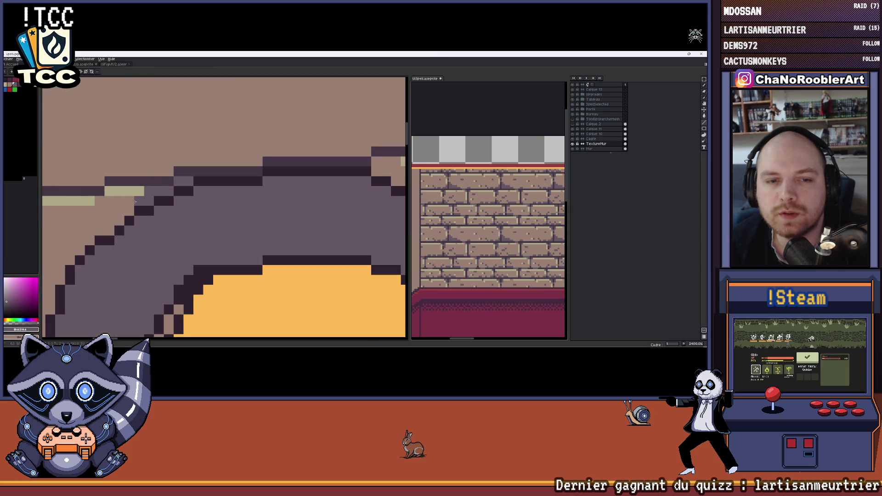
scroll(135, 202, "down", 1)
scroll(134, 202, "down", 1)
scroll(269, 164, "up", 1)
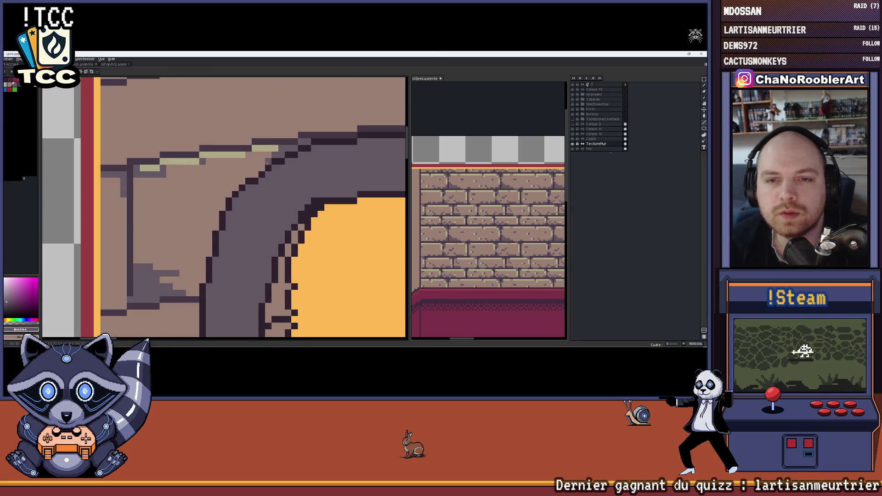
scroll(258, 173, "down", 2)
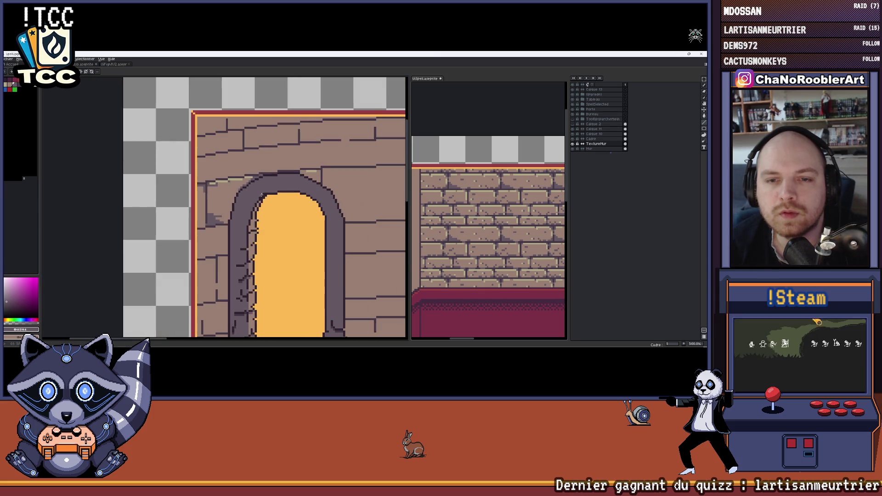
scroll(248, 190, "up", 1)
scroll(228, 159, "up", 1)
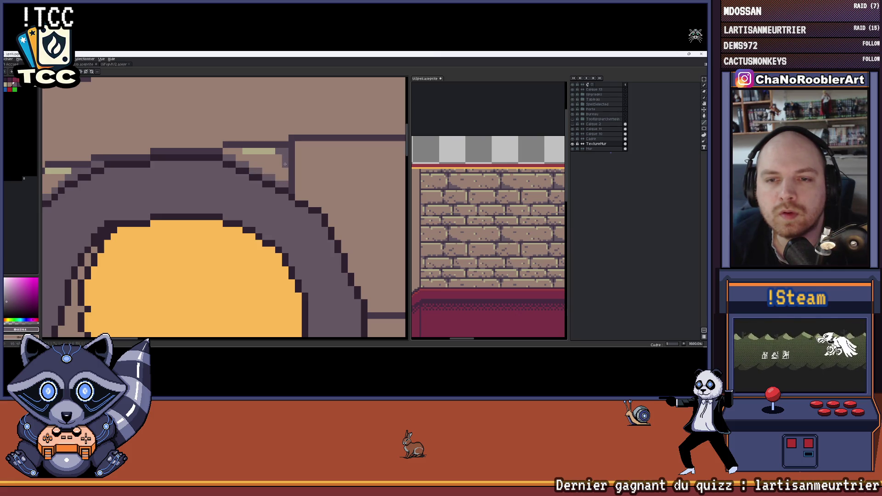
scroll(285, 163, "down", 2)
scroll(286, 163, "up", 2)
scroll(301, 165, "down", 2)
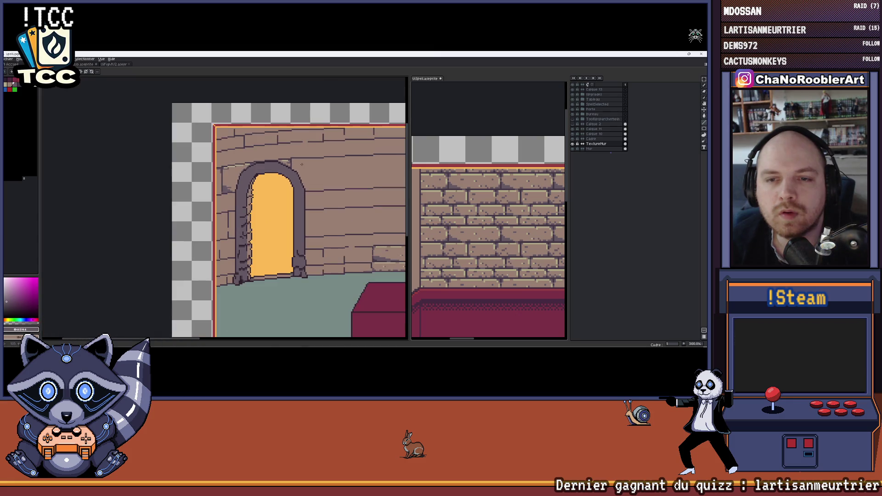
scroll(262, 169, "up", 1)
scroll(205, 175, "up", 1)
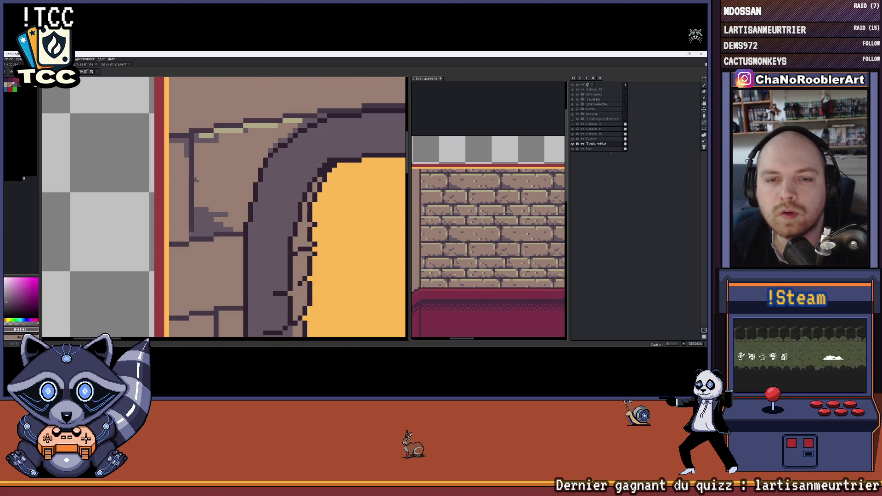
left_click_drag(206, 169, 236, 170)
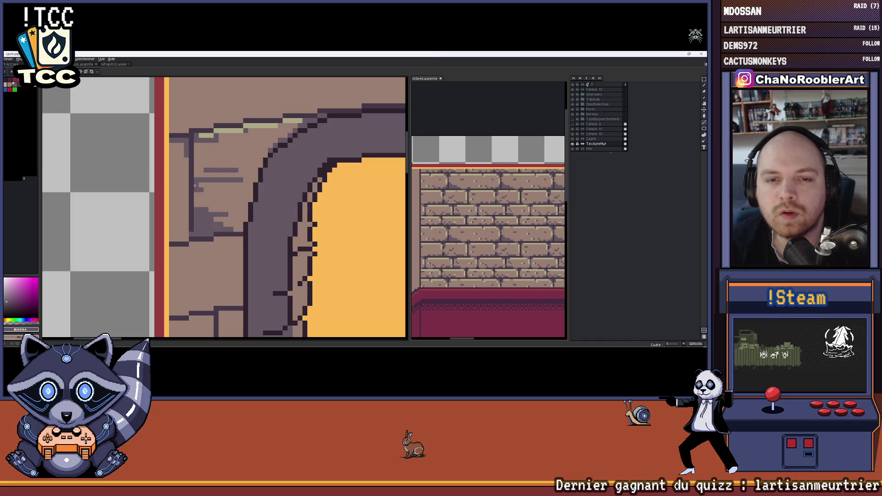
scroll(225, 200, "down", 3)
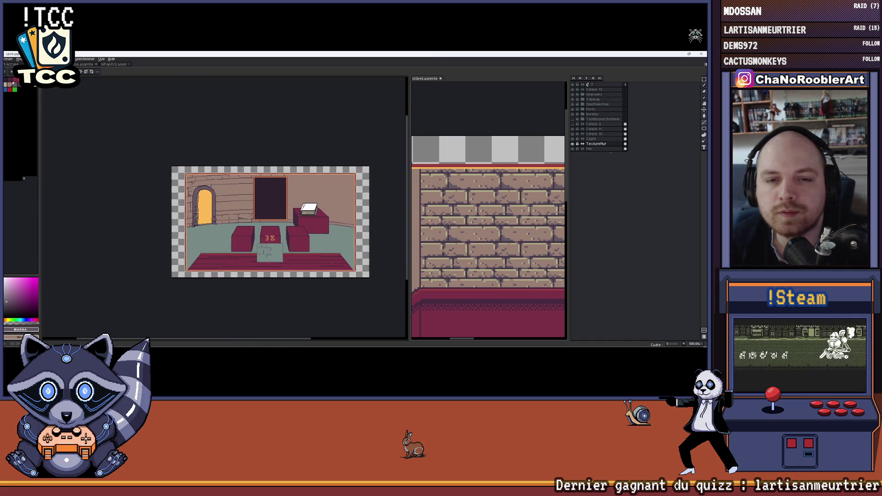
scroll(230, 172, "up", 2)
- Extend the grey crack by a pixel and darken a pixel beside the top highlight
left_click_drag(230, 172, 229, 167)
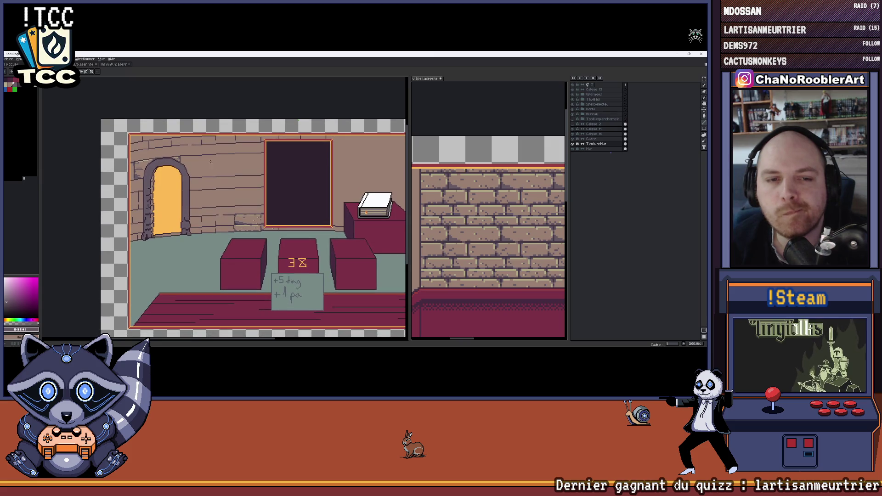
scroll(133, 167, "up", 3)
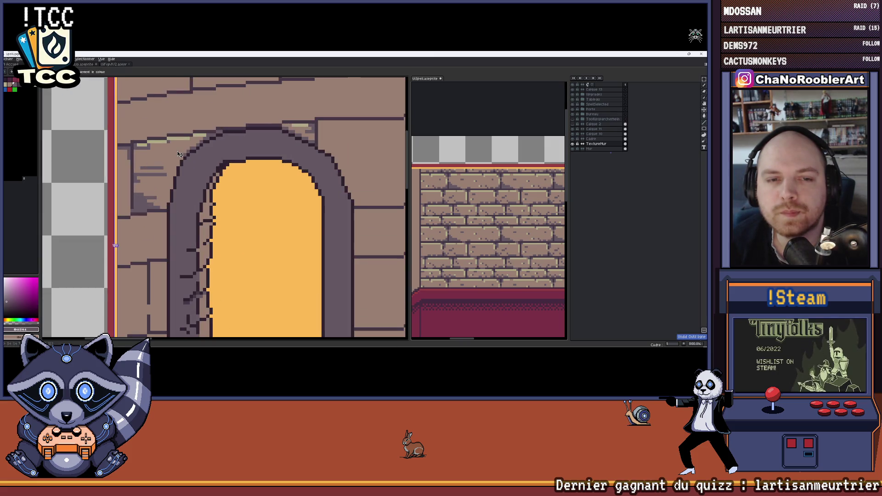
scroll(178, 153, "up", 2)
scroll(177, 153, "up", 2)
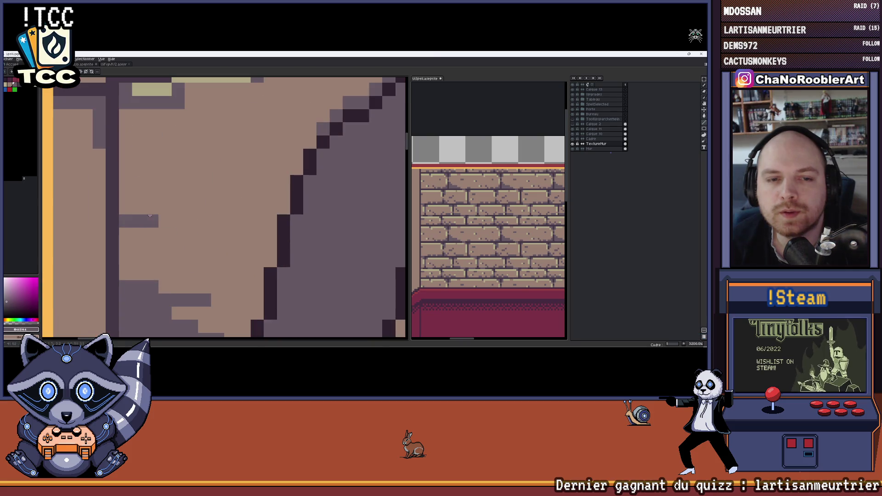
scroll(171, 212, "down", 1)
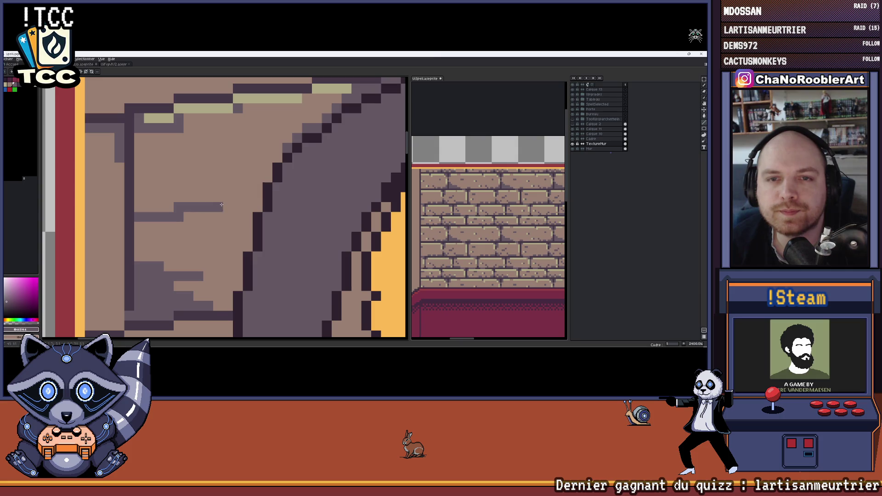
left_click(169, 208)
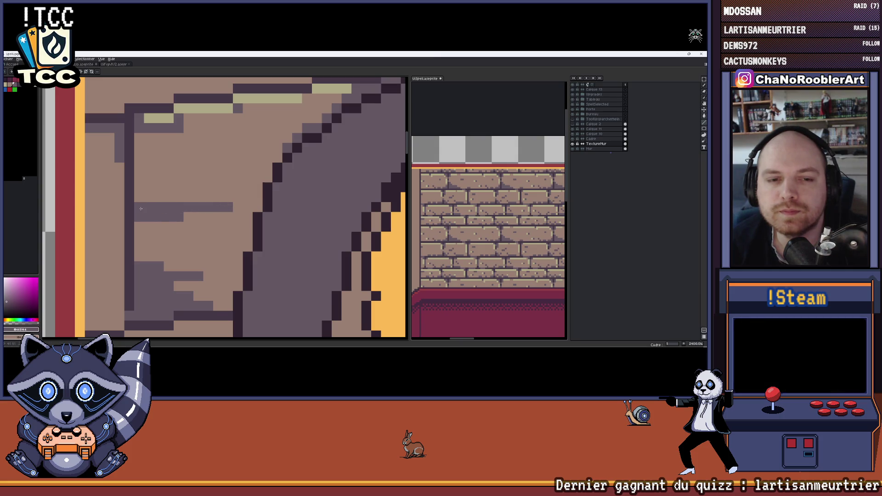
left_click(169, 108)
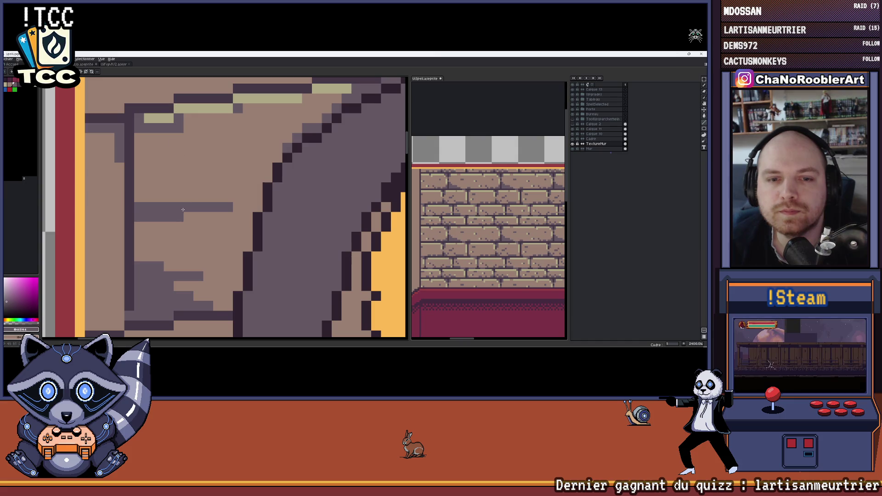
scroll(185, 177, "down", 1)
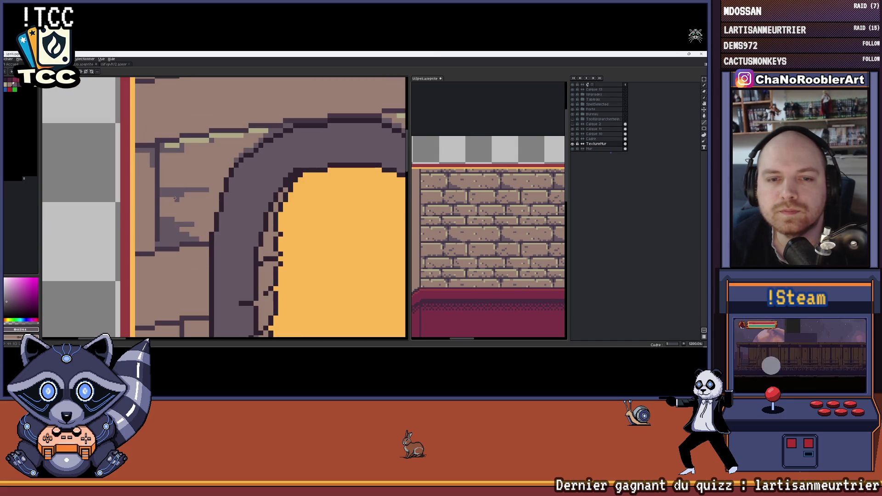
left_click(183, 196, "alt")
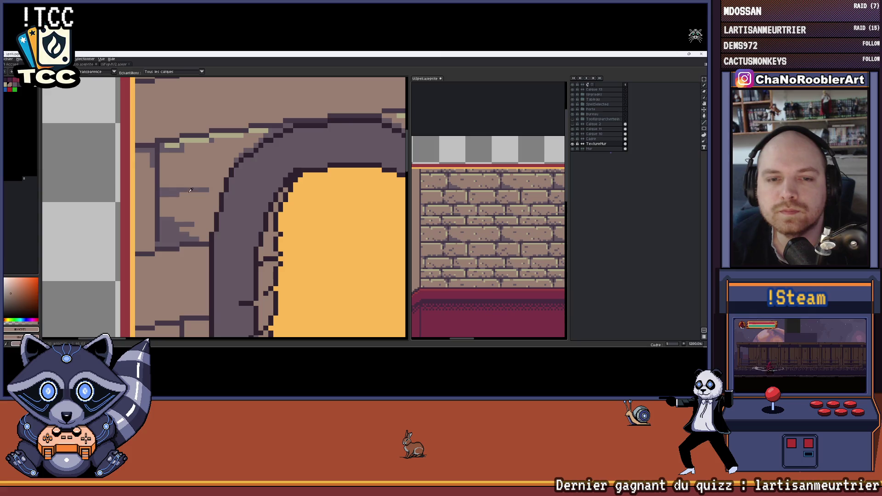
left_click(174, 198, "alt")
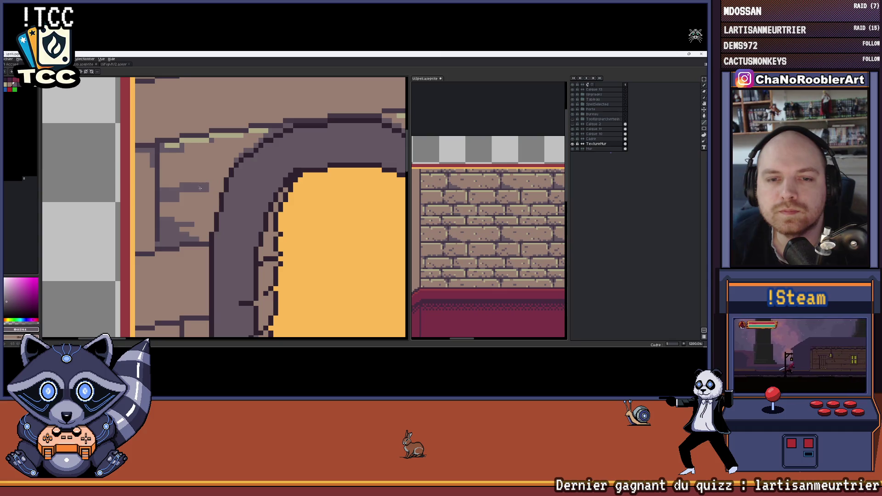
scroll(182, 195, "down", 2)
scroll(194, 190, "up", 1)
scroll(201, 188, "up", 1)
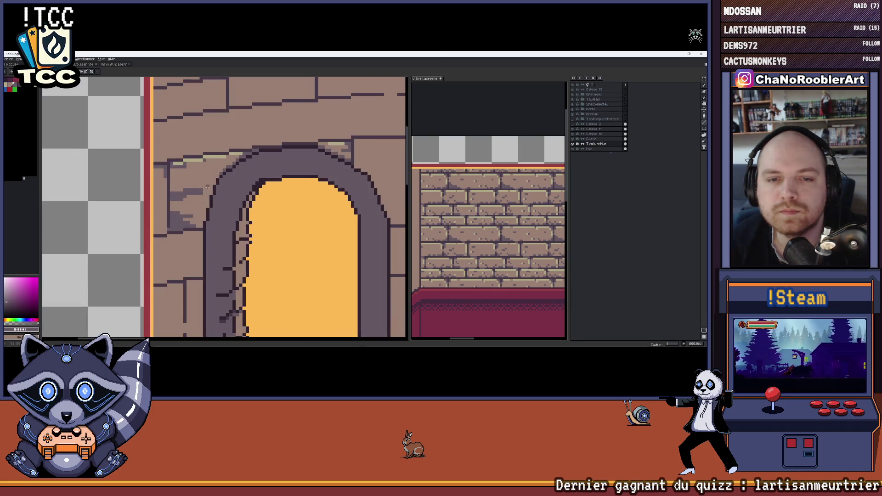
scroll(208, 187, "down", 3)
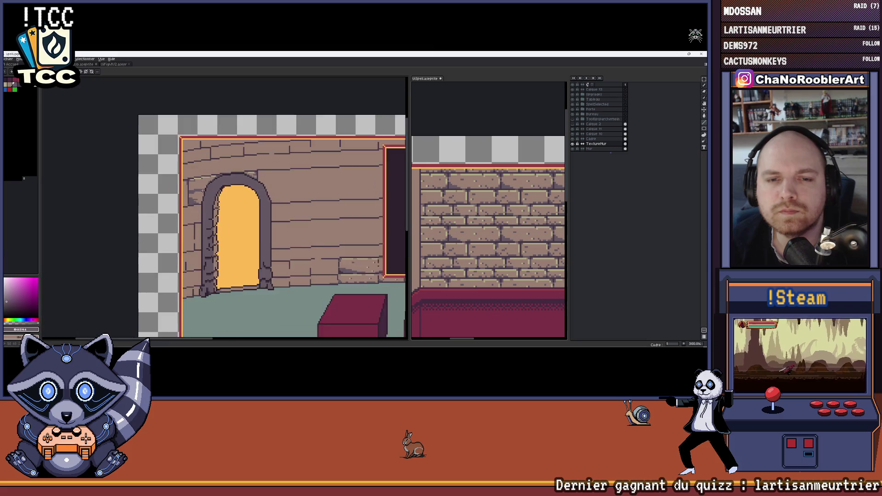
scroll(220, 175, "down", 2)
scroll(210, 165, "up", 2)
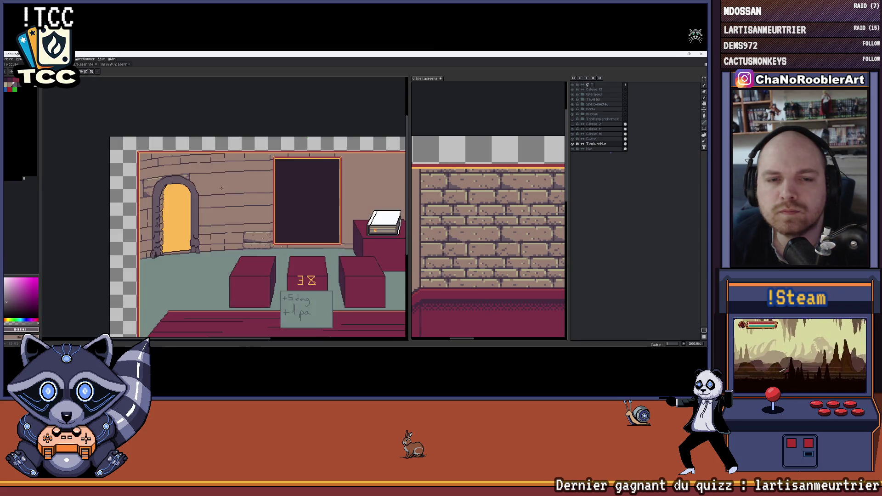
scroll(205, 159, "up", 1)
scroll(186, 152, "down", 1)
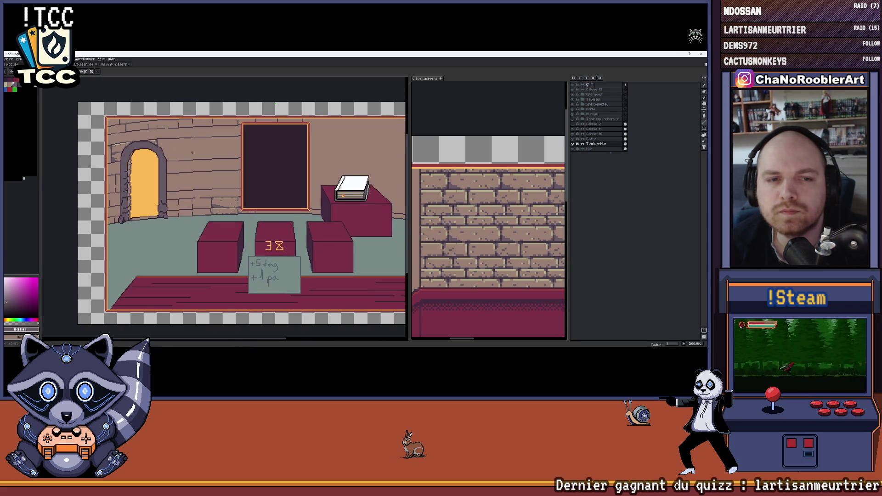
scroll(117, 166, "up", 1)
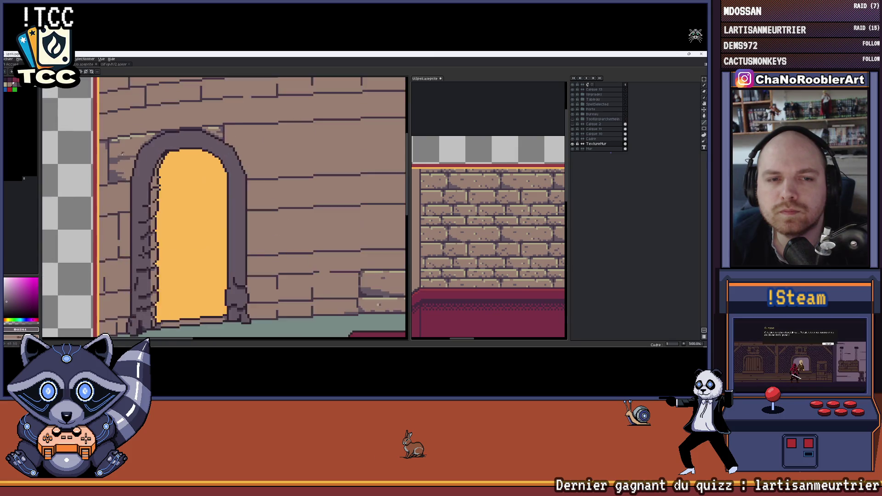
scroll(109, 185, "up", 1)
scroll(139, 186, "up", 1)
scroll(213, 190, "up", 1)
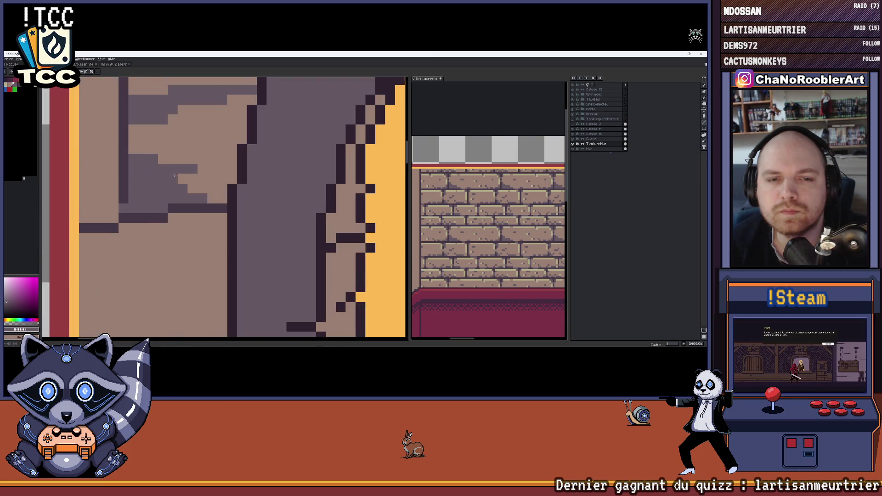
- Paint the stone beside the arch and its edge in the dark grey-purple shade
left_click(213, 190, "alt")
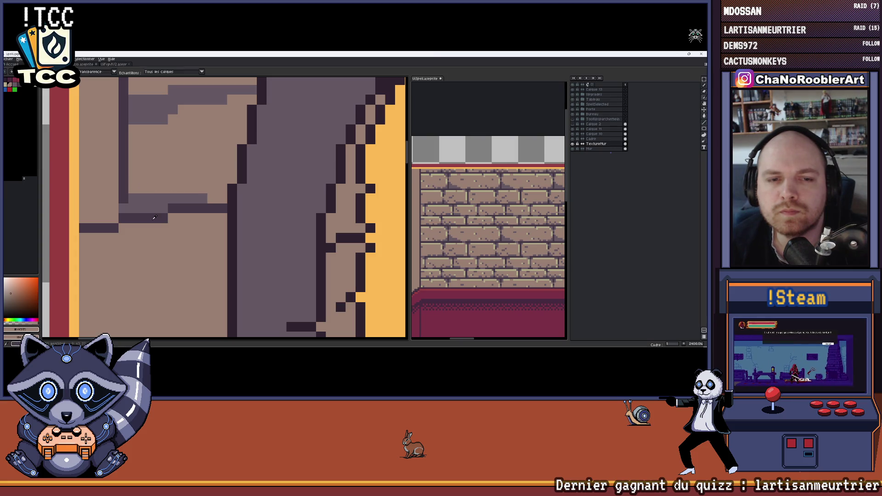
left_click(155, 217, "alt")
mouse_move(163, 198)
left_mouse_down()
mouse_move(125, 189)
mouse_move(139, 180)
left_mouse_up()
left_click(173, 189)
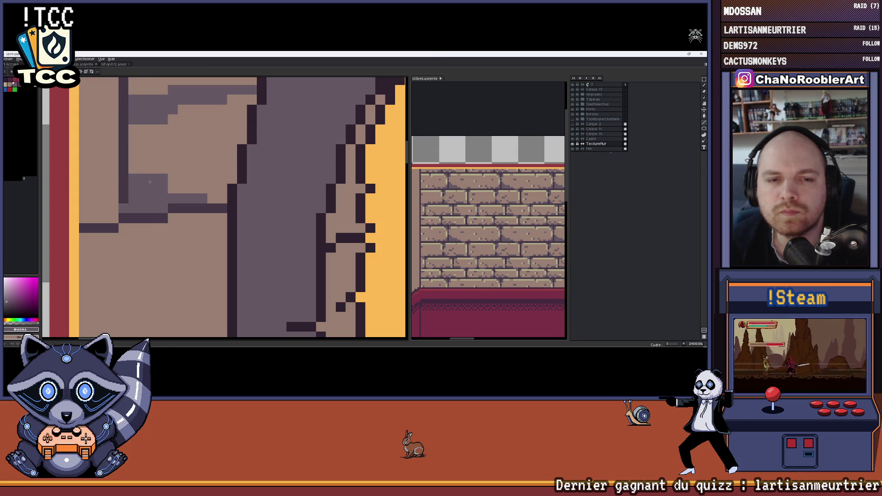
scroll(204, 201, "down", 2)
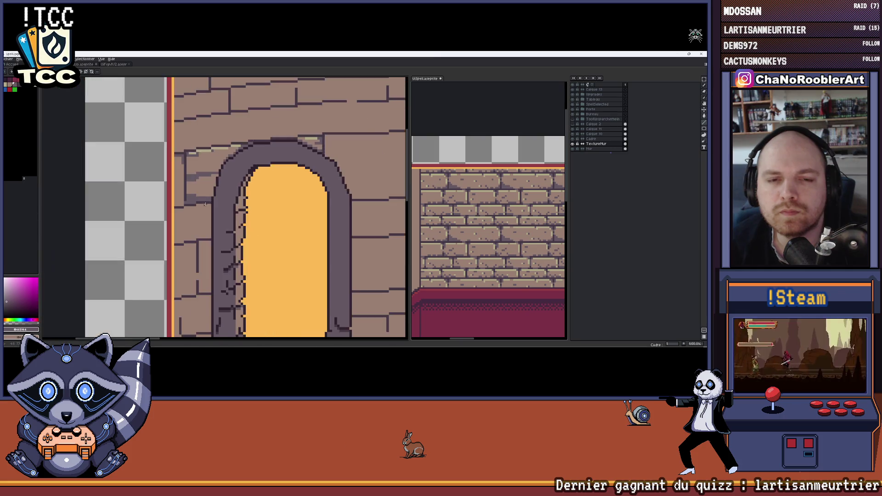
scroll(214, 198, "down", 2)
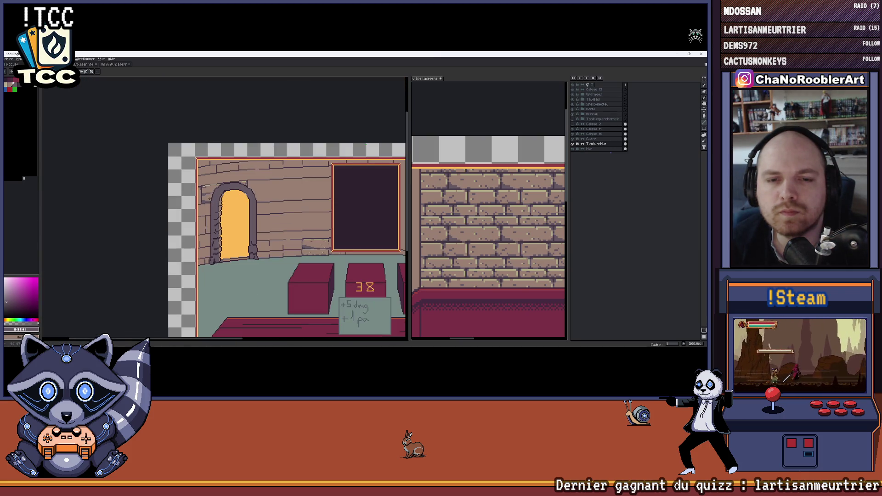
- Sample the pale yellow highlight tone from the arch stones on the room's right side
left_click_drag(226, 196, 150, 164)
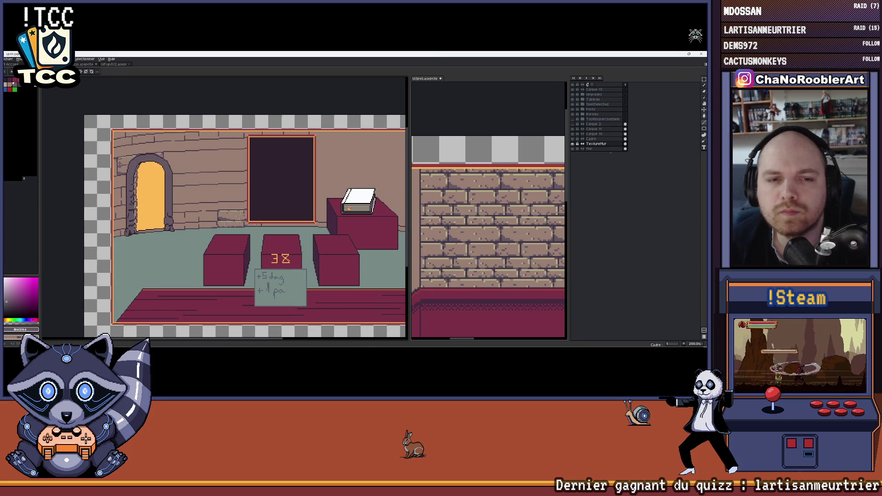
scroll(119, 162, "up", 2)
scroll(138, 138, "up", 1)
scroll(181, 108, "up", 1)
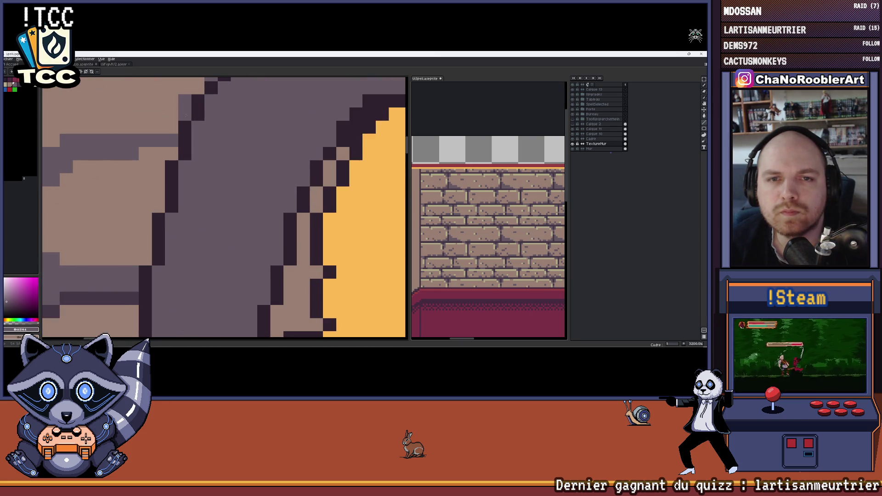
scroll(184, 114, "down", 1)
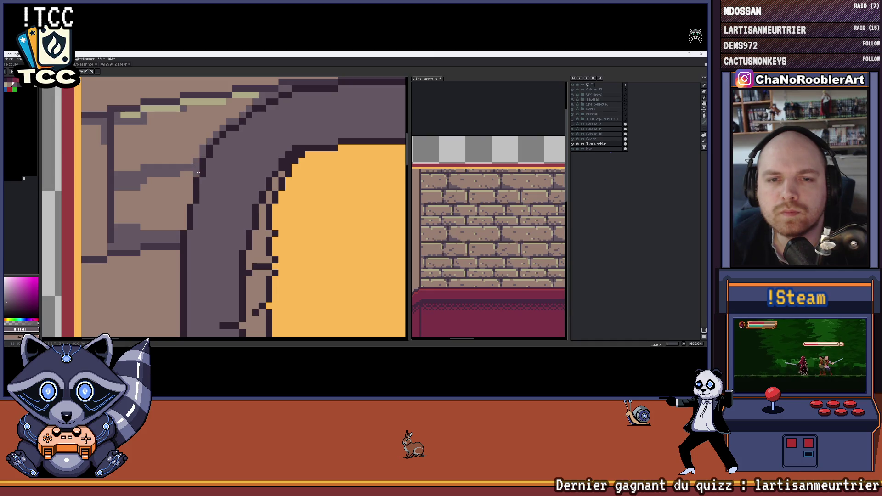
scroll(185, 219, "down", 1)
scroll(207, 200, "down", 1)
scroll(240, 179, "down", 1)
scroll(239, 179, "down", 1)
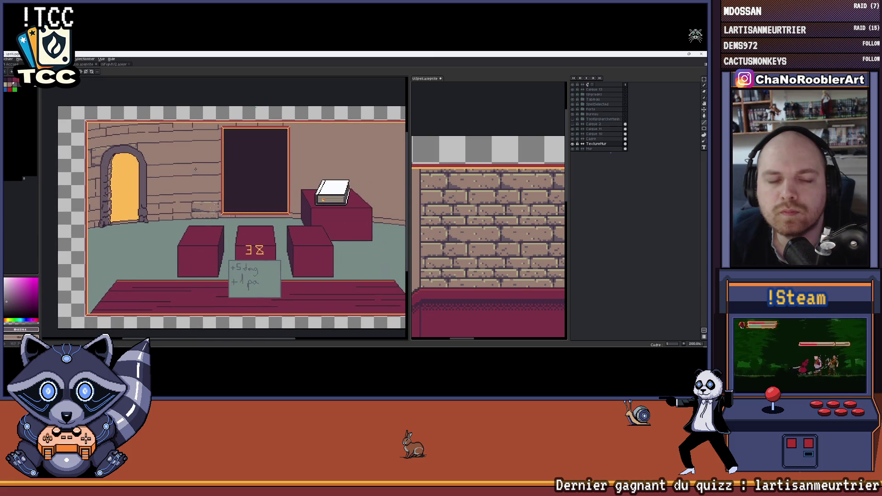
scroll(207, 183, "down", 1)
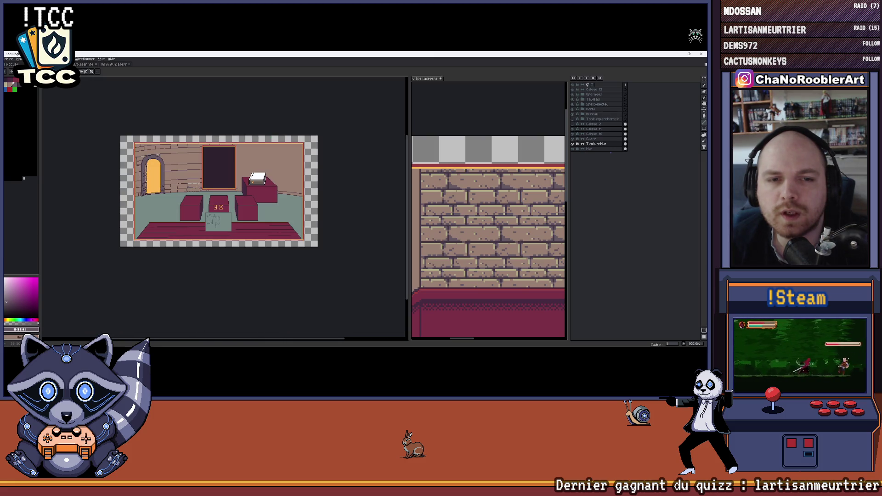
scroll(158, 156, "up", 3)
scroll(162, 158, "up", 1)
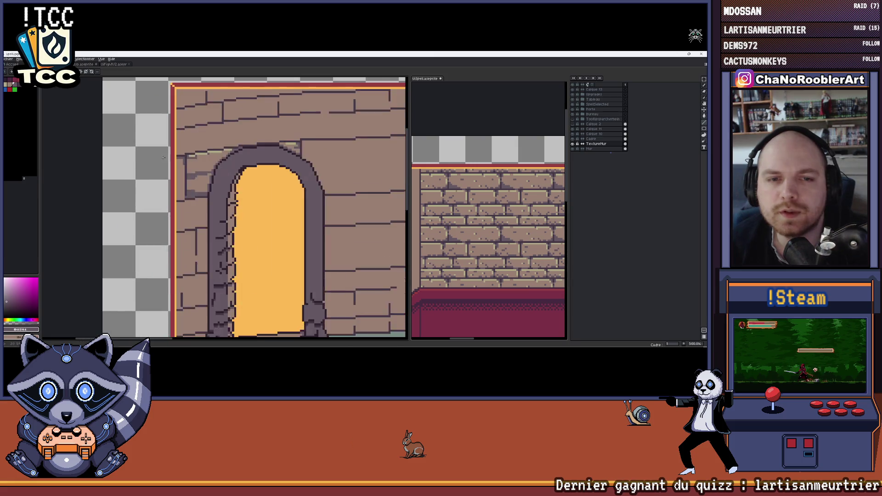
scroll(187, 159, "up", 2)
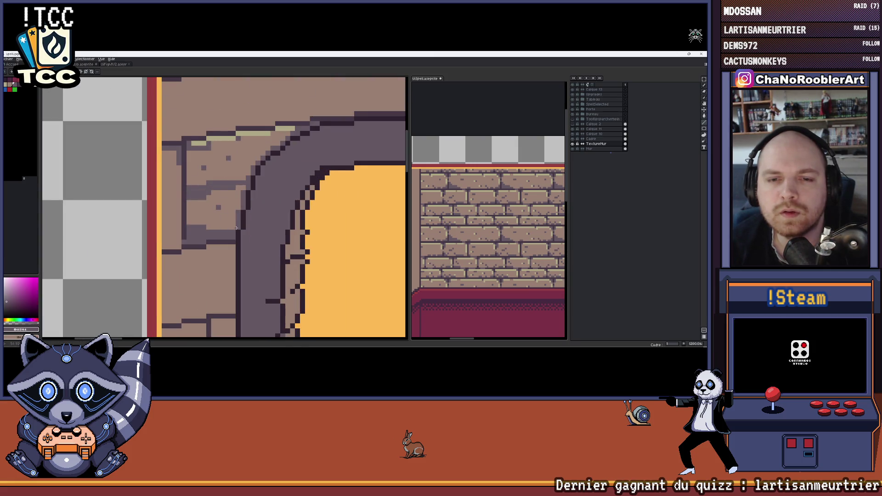
scroll(218, 207, "down", 2)
scroll(262, 177, "down", 2)
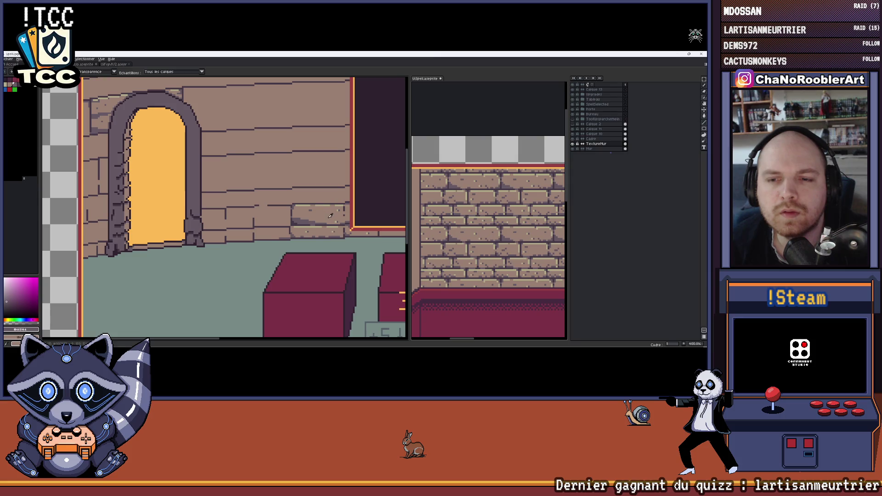
left_click(331, 216)
scroll(206, 172, "up", 1)
scroll(185, 157, "up", 1)
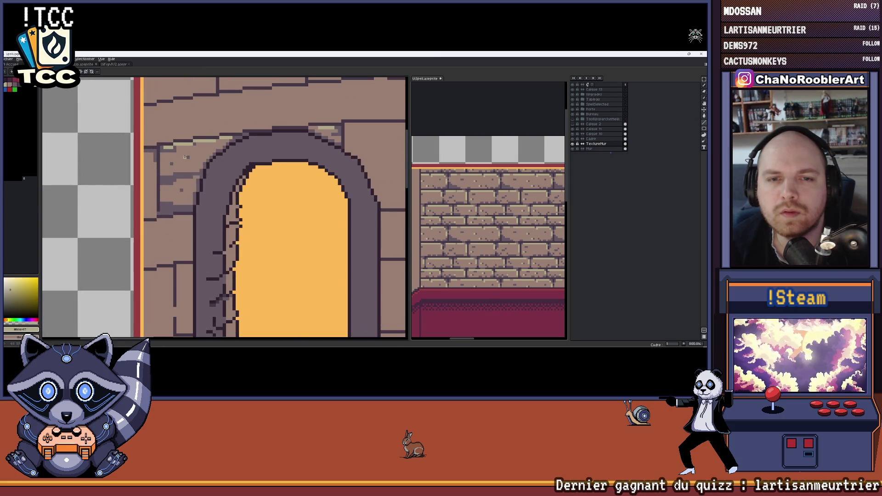
scroll(177, 191, "down", 2)
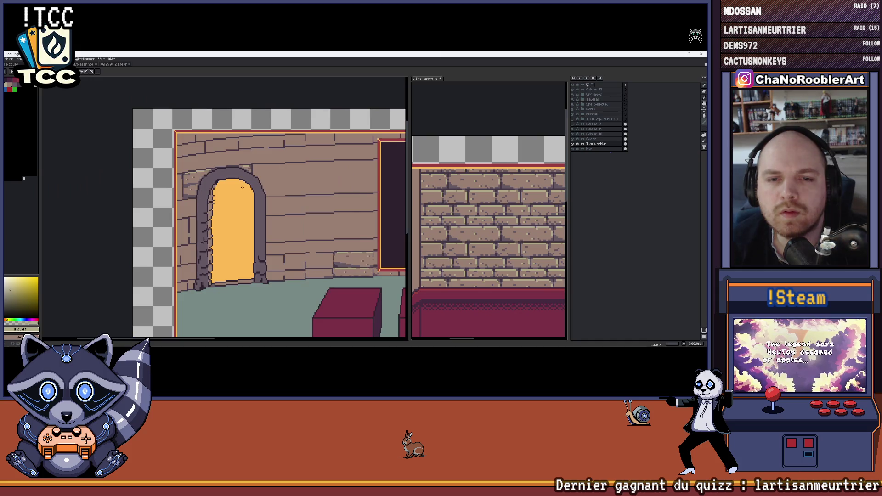
scroll(277, 176, "up", 1)
scroll(277, 176, "down", 1)
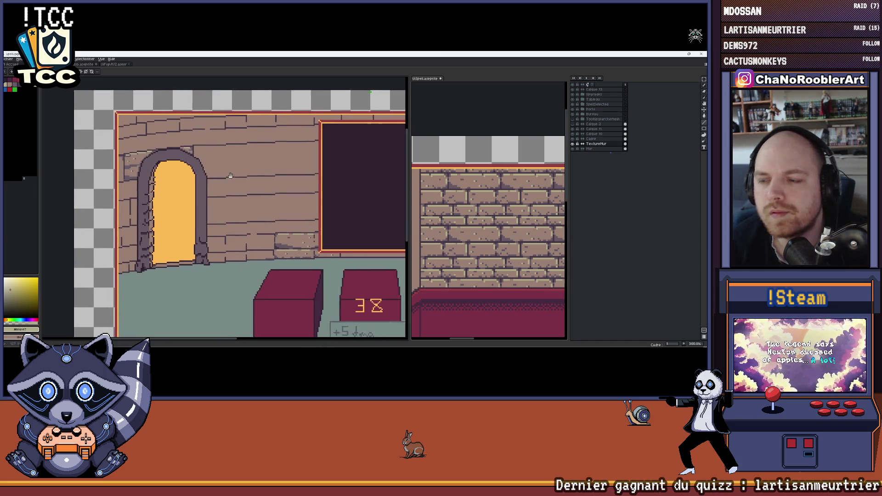
scroll(149, 168, "down", 1)
scroll(148, 167, "up", 2)
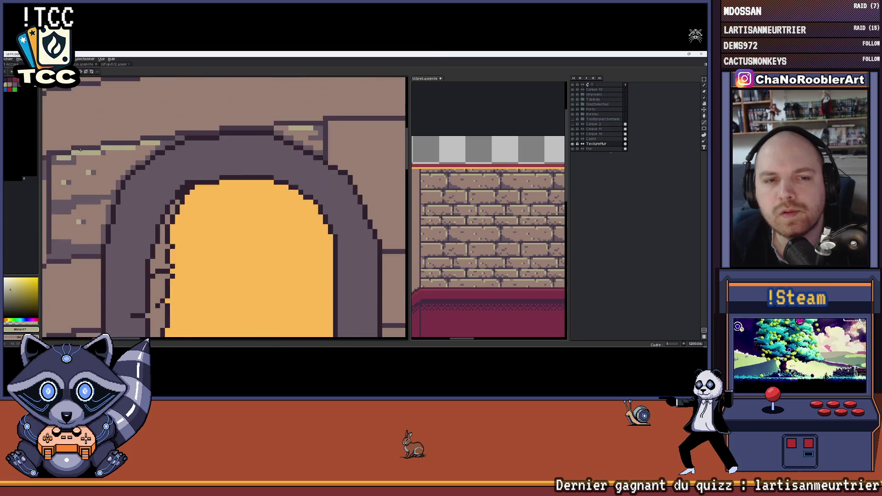
scroll(131, 179, "up", 1)
left_click(109, 188, "alt")
left_click(171, 141, "alt")
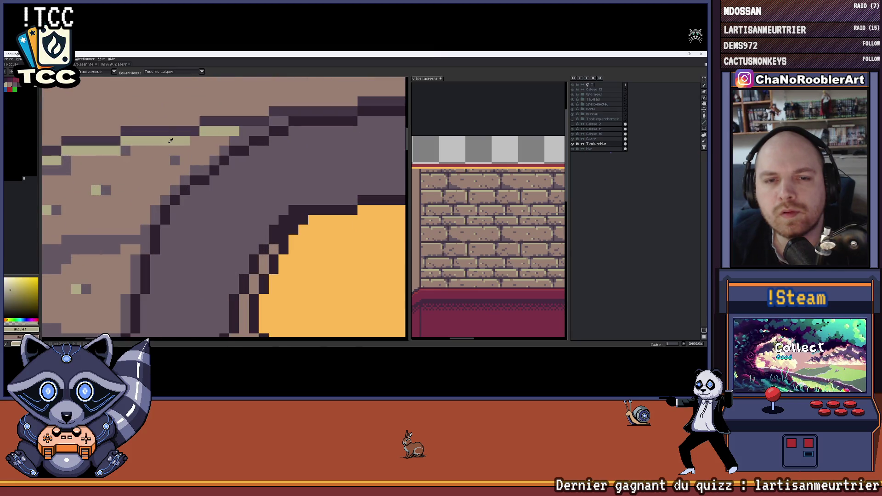
left_click(134, 150, "alt")
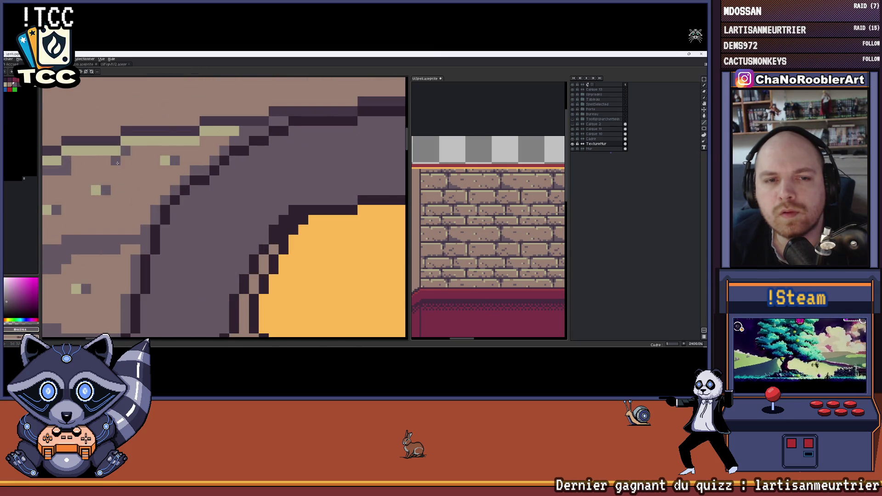
scroll(200, 168, "down", 1)
scroll(199, 168, "down", 1)
scroll(199, 168, "down", 1)
scroll(199, 169, "up", 2)
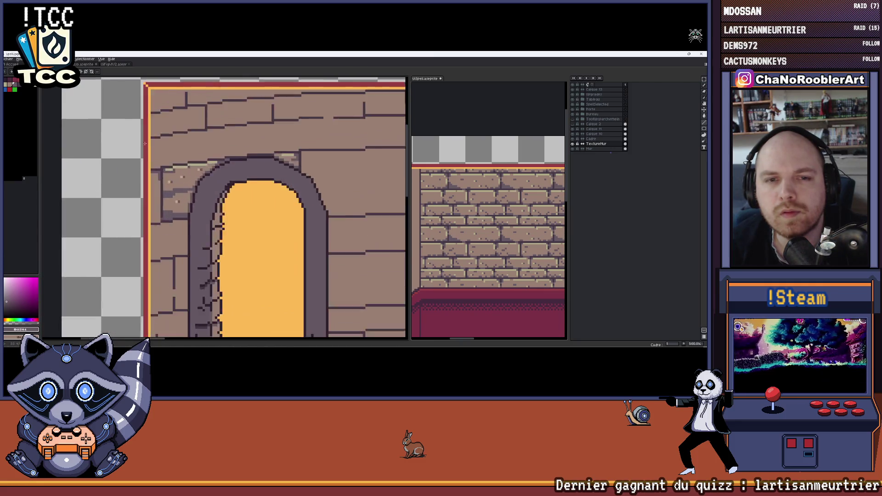
scroll(207, 169, "up", 1)
left_click(209, 170, "alt")
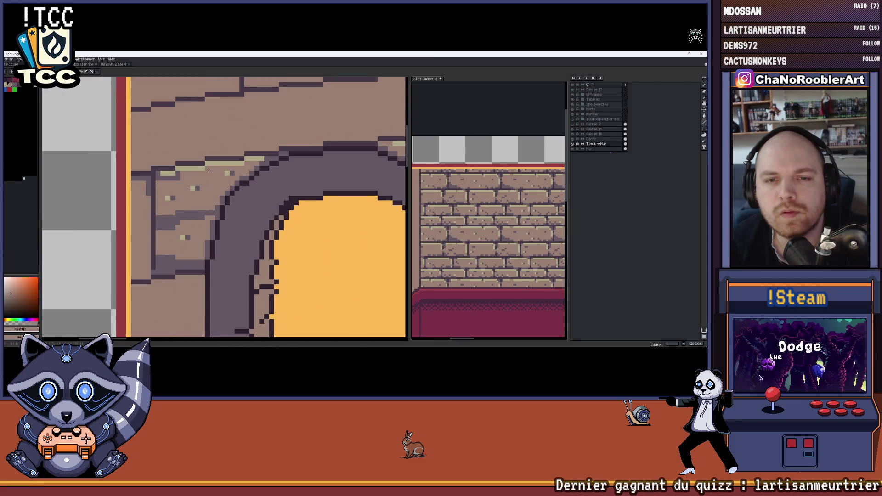
left_click(160, 177, "alt")
scroll(158, 188, "down", 1)
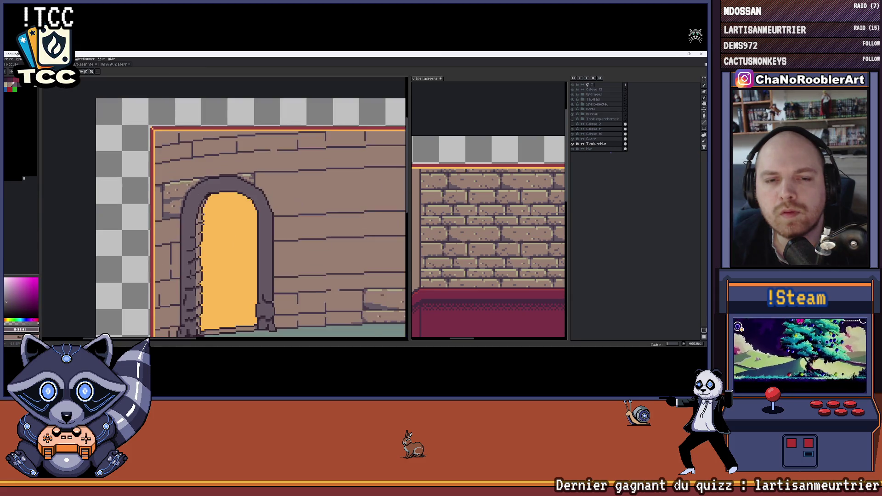
scroll(159, 188, "down", 1)
scroll(159, 188, "down", 2)
scroll(212, 187, "up", 2)
left_click_drag(214, 185, 243, 160)
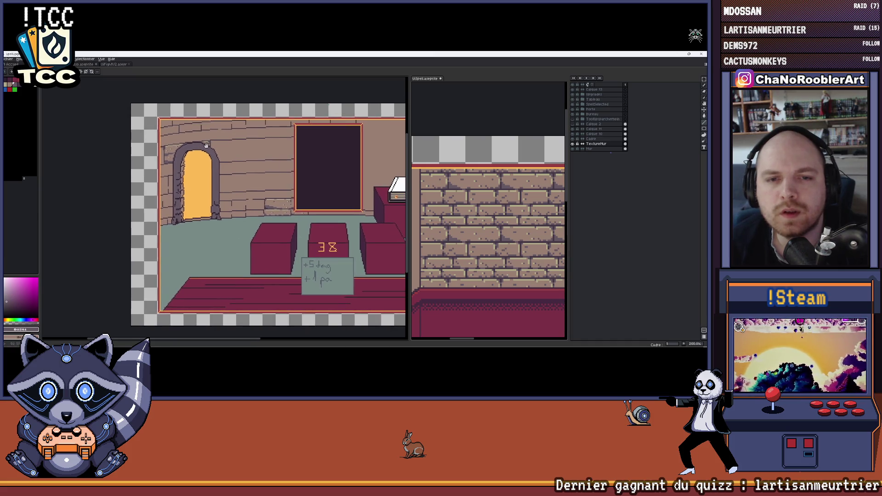
scroll(235, 149, "up", 1)
scroll(235, 149, "up", 1)
scroll(236, 149, "down", 1)
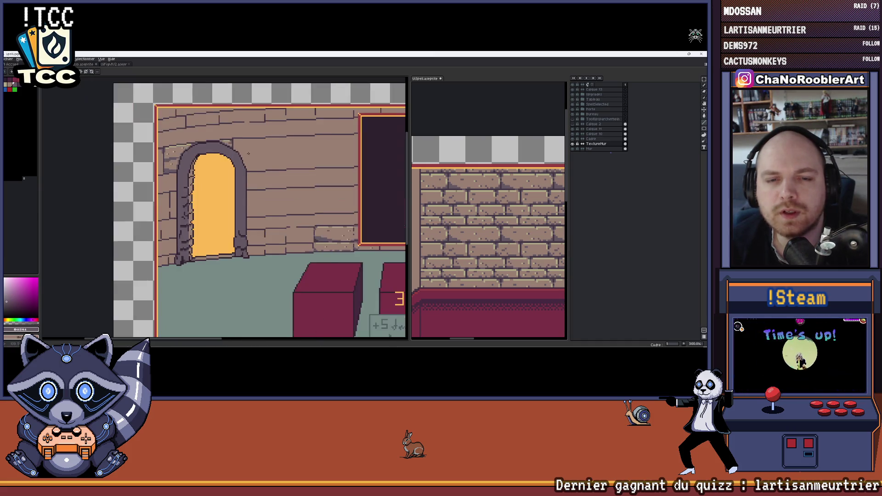
scroll(231, 149, "down", 1)
scroll(220, 149, "down", 1)
scroll(209, 150, "down", 1)
scroll(209, 150, "up", 2)
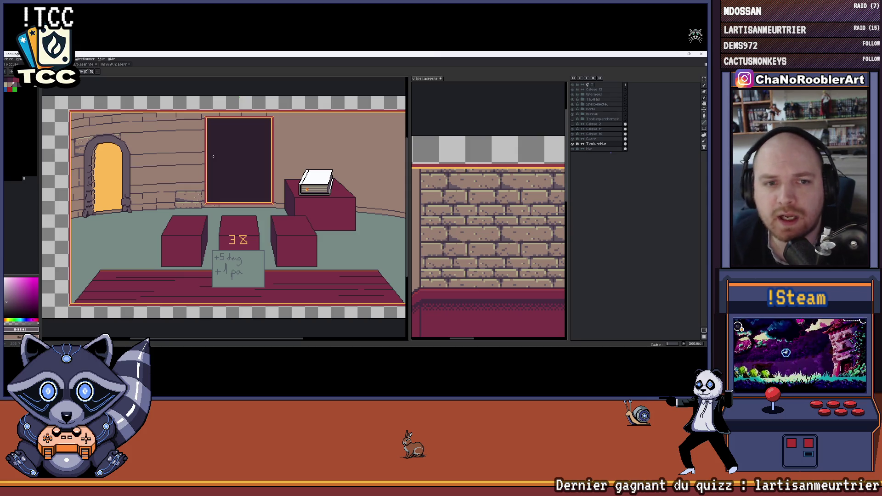
mouse_move(213, 156)
left_mouse_down()
mouse_move(320, 166)
mouse_move(273, 142)
left_mouse_up()
scroll(229, 154, "up", 3)
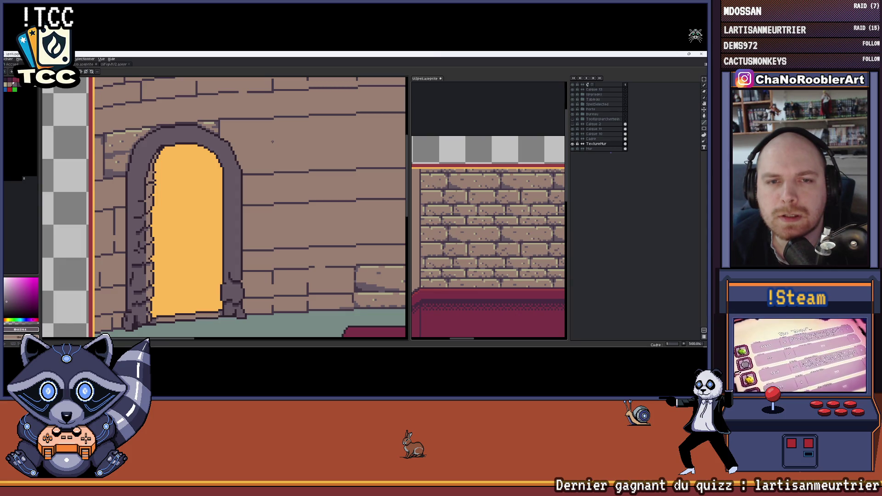
left_click_drag(272, 141, 282, 139)
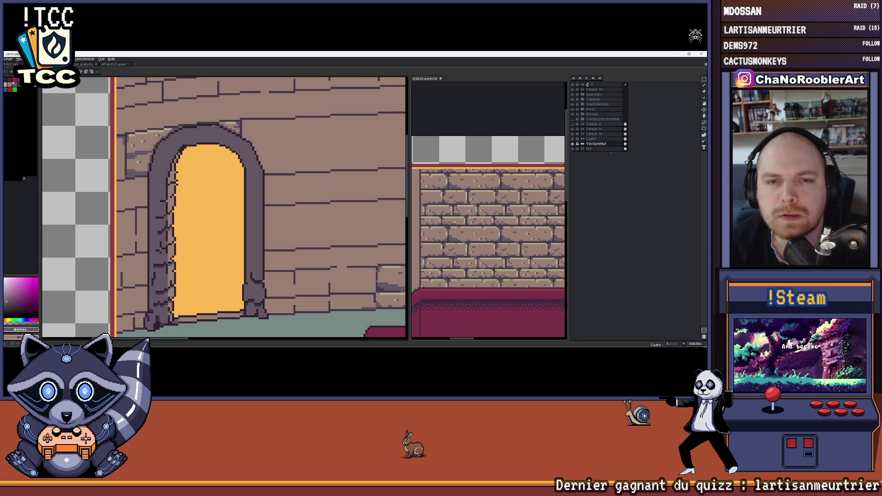
scroll(214, 126, "down", 1)
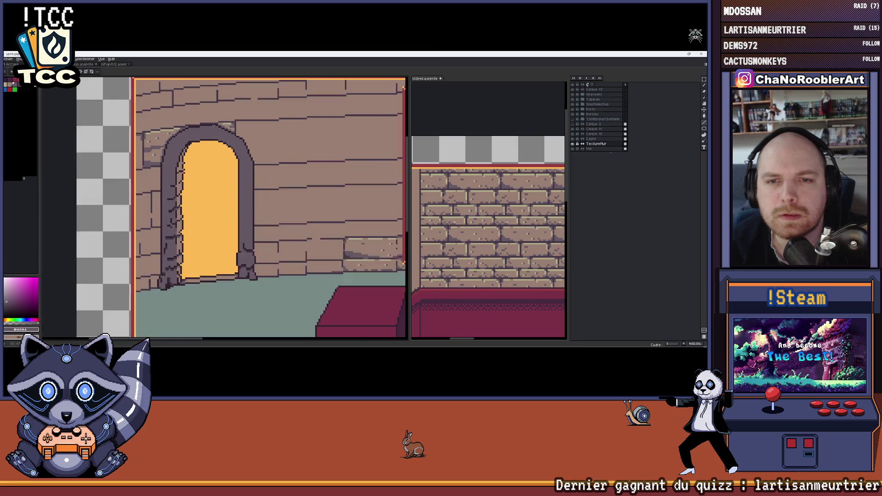
scroll(214, 126, "down", 1)
scroll(214, 126, "down", 1)
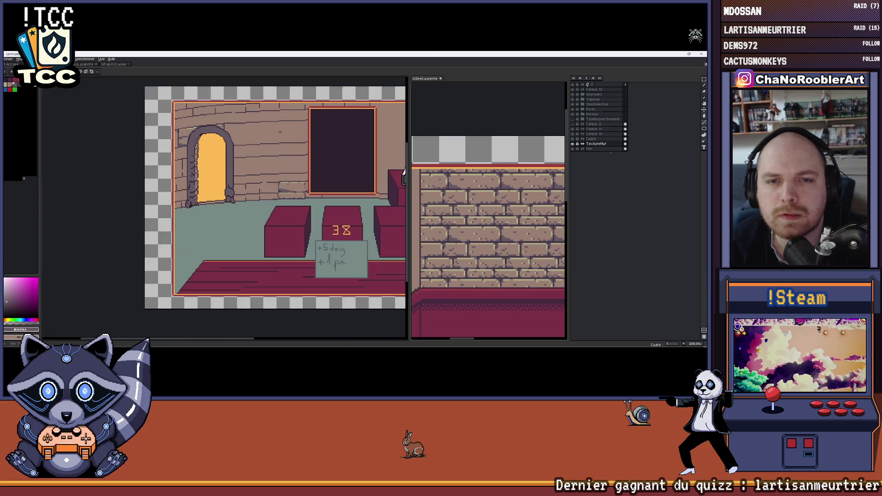
scroll(279, 131, "down", 1)
left_click_drag(278, 132, 210, 148)
scroll(218, 148, "up", 1)
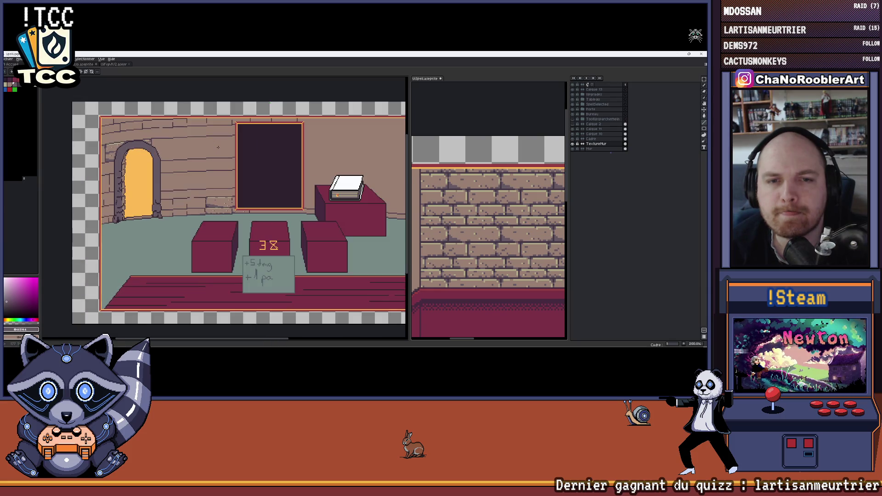
scroll(157, 148, "up", 1)
scroll(156, 147, "up", 2)
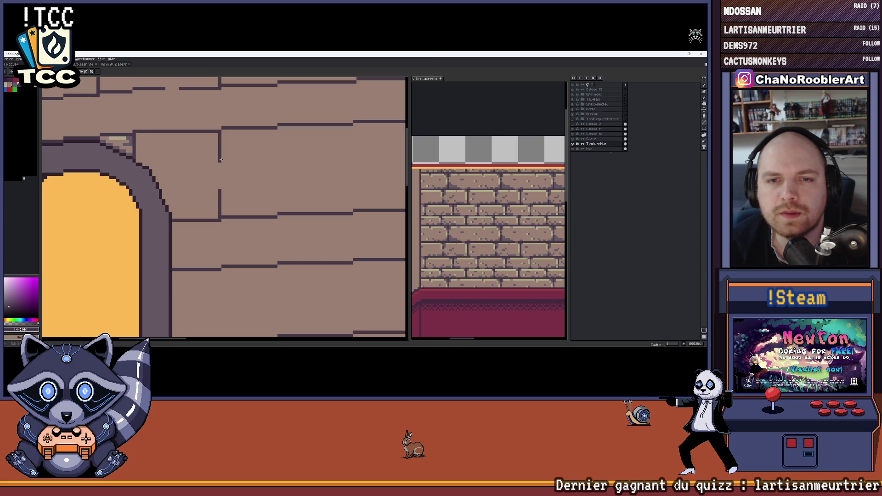
scroll(208, 147, "up", 1)
scroll(210, 159, "down", 2)
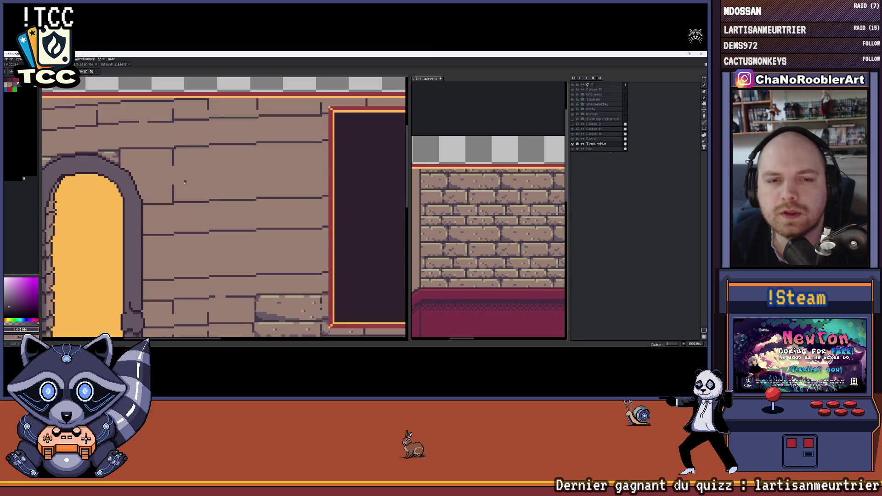
scroll(214, 176, "up", 2)
- Paint a light highlight along the top brick line of the stone above the arch
left_click_drag(216, 177, 216, 185)
scroll(216, 184, "down", 2)
scroll(265, 217, "up", 2)
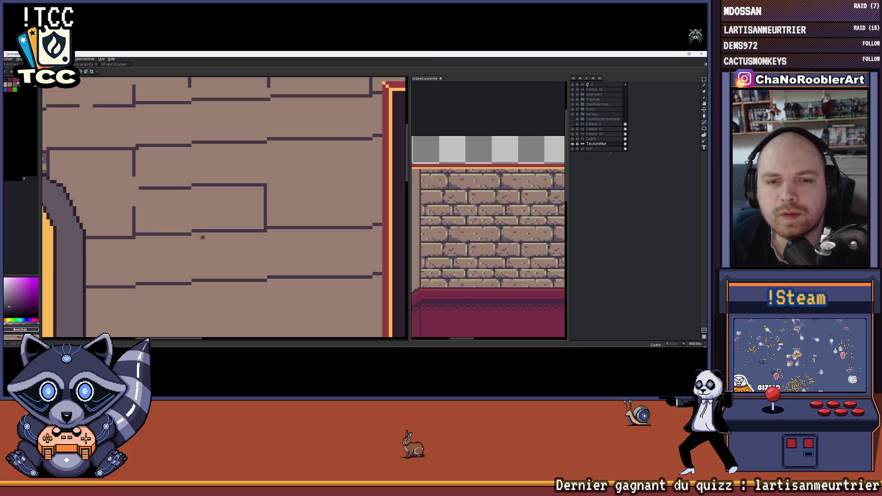
scroll(189, 228, "down", 2)
scroll(190, 229, "down", 2)
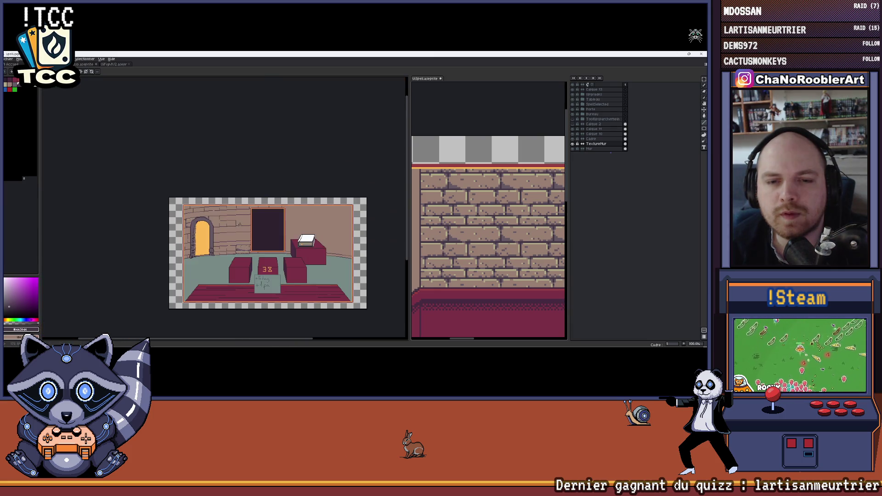
scroll(228, 202, "up", 3)
scroll(229, 203, "up", 2)
scroll(175, 190, "up", 1)
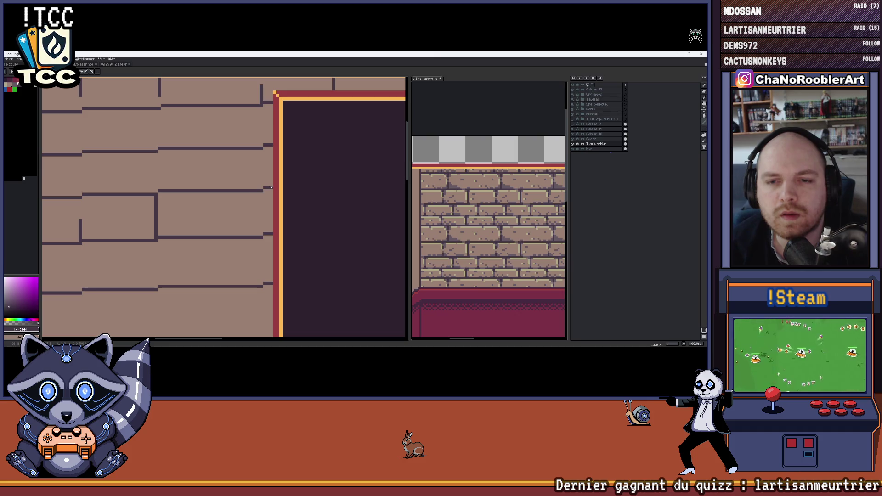
scroll(246, 174, "down", 3)
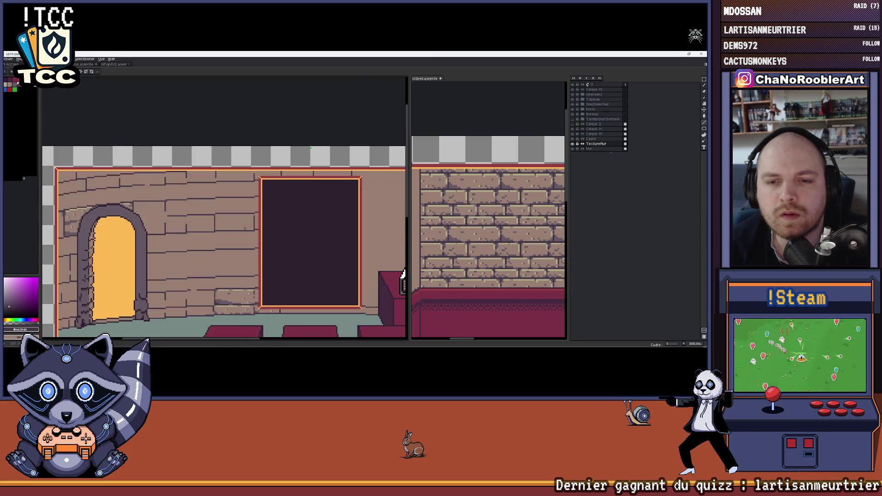
scroll(246, 174, "down", 1)
scroll(247, 175, "up", 1)
scroll(246, 174, "up", 2)
scroll(247, 174, "up", 3)
scroll(247, 174, "down", 2)
scroll(204, 163, "up", 1)
scroll(205, 163, "up", 1)
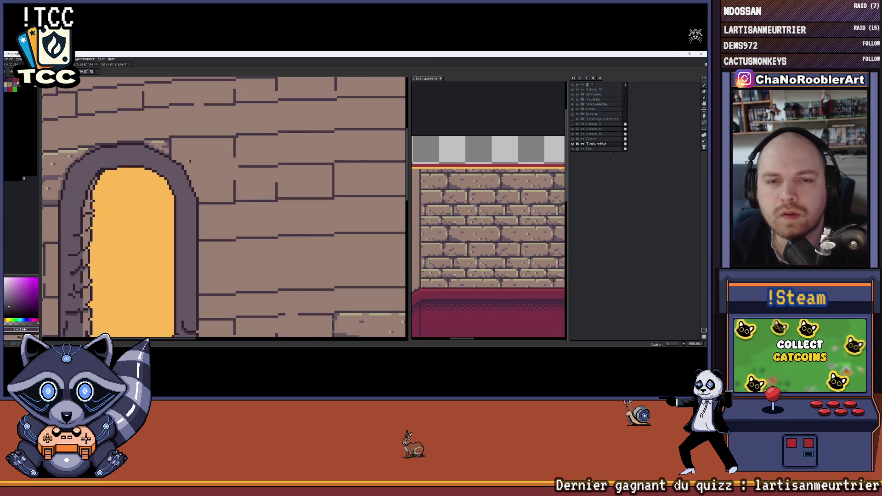
scroll(186, 158, "down", 2)
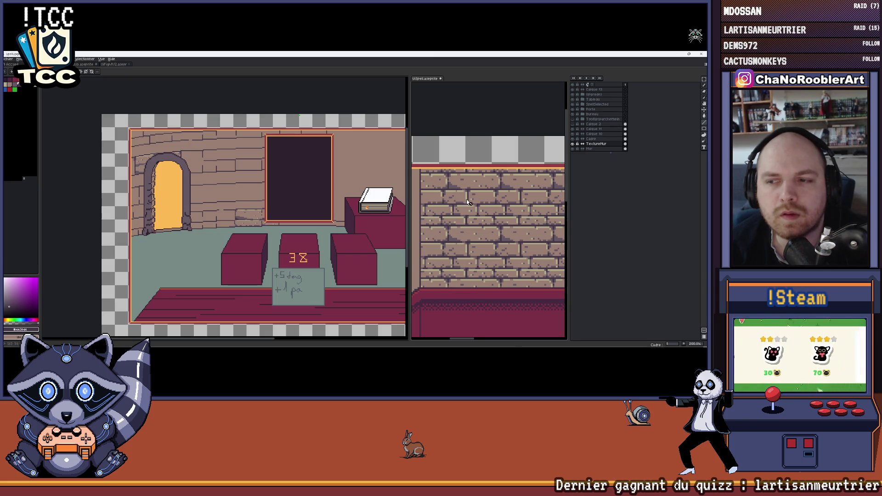
scroll(447, 180, "down", 2)
scroll(447, 179, "down", 1)
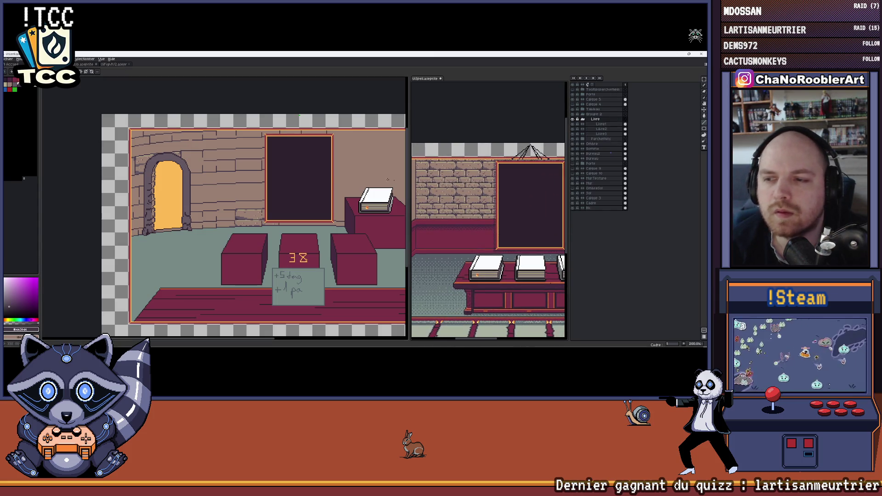
scroll(447, 179, "up", 1)
scroll(446, 179, "up", 1)
scroll(268, 173, "up", 1)
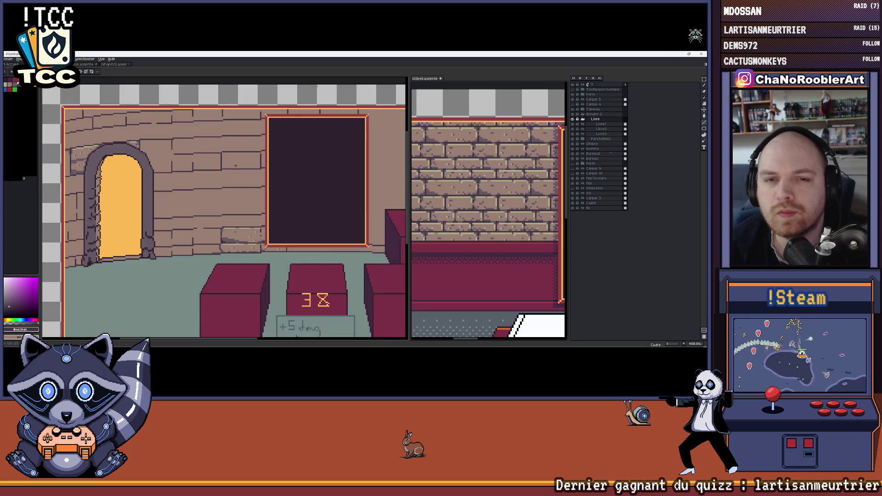
scroll(241, 162, "up", 2)
scroll(221, 153, "up", 1)
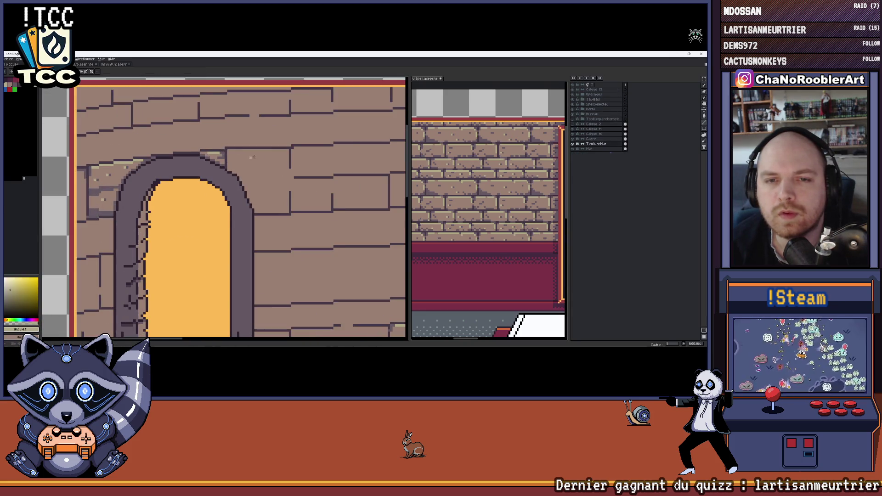
scroll(224, 154, "up", 1)
scroll(223, 154, "up", 1)
left_click_drag(142, 146, 238, 146)
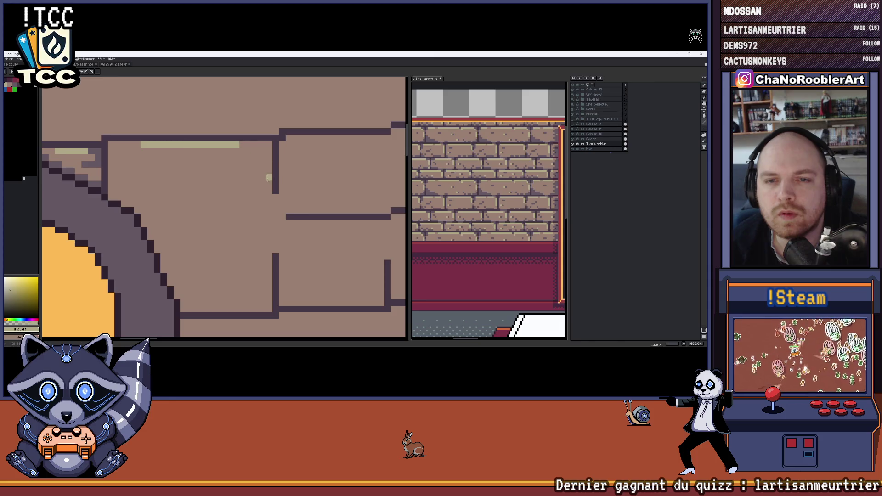
- Paint a light vertical highlight down the stone's right edge and pick the dark outline colour
left_click_drag(268, 173, 268, 246)
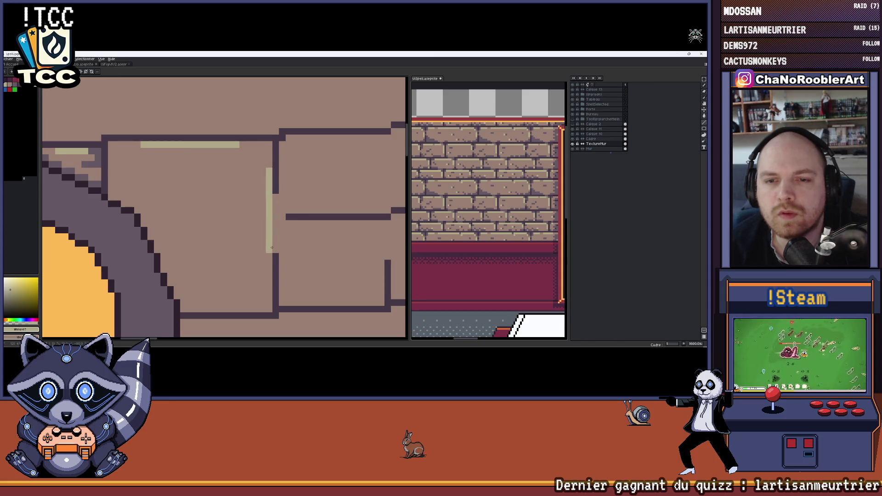
scroll(276, 207, "down", 1)
scroll(278, 209, "down", 1)
scroll(277, 210, "up", 2)
scroll(262, 213, "up", 1)
scroll(251, 204, "down", 2)
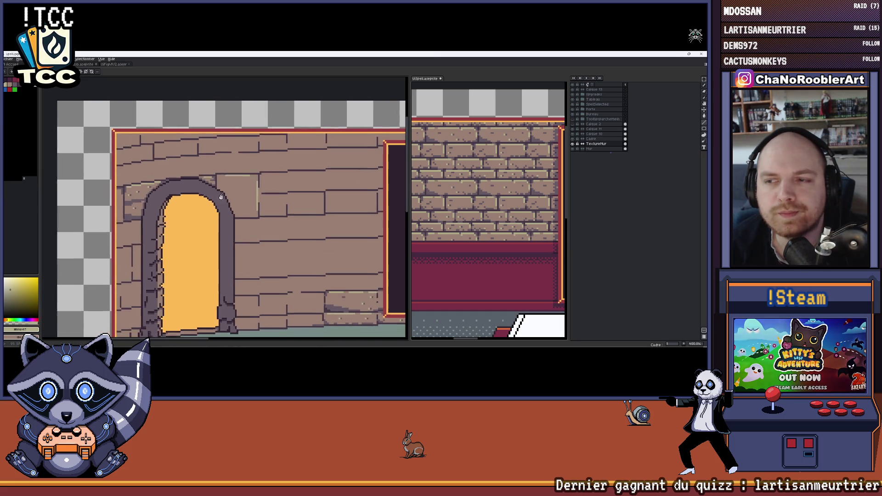
scroll(243, 171, "up", 3)
scroll(243, 170, "up", 1)
scroll(256, 172, "up", 1)
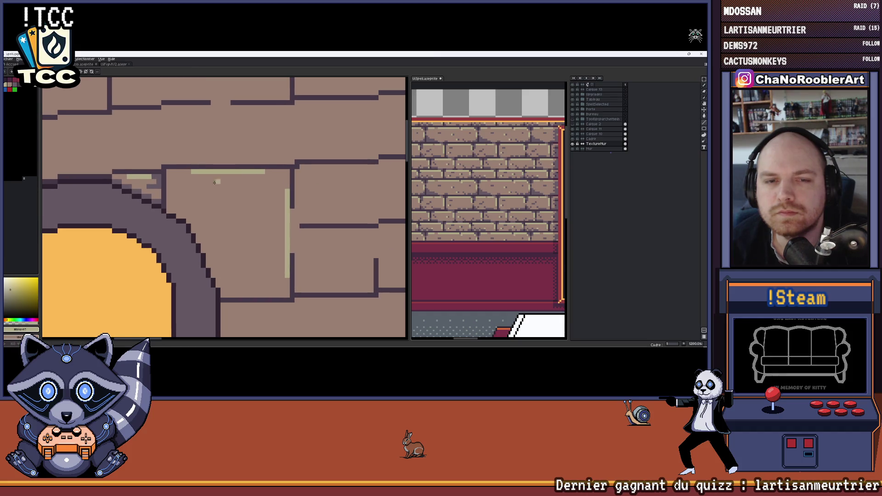
left_click(273, 167, "alt")
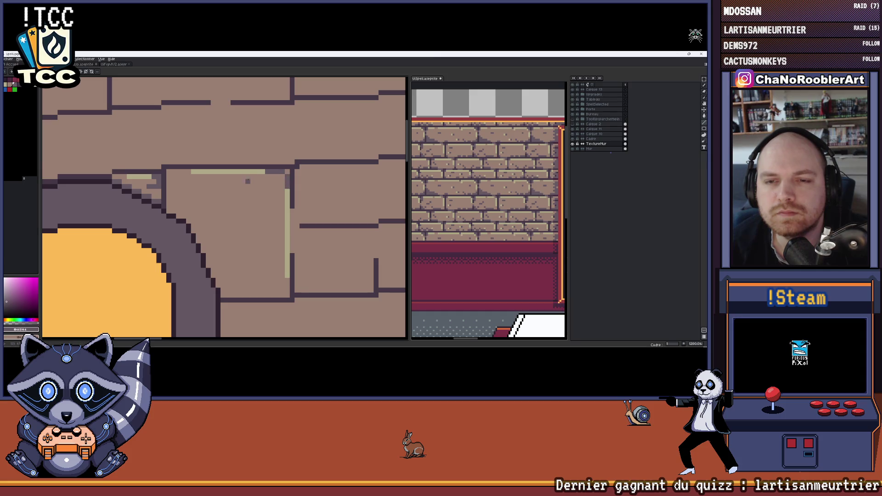
left_click_drag(170, 173, 186, 172)
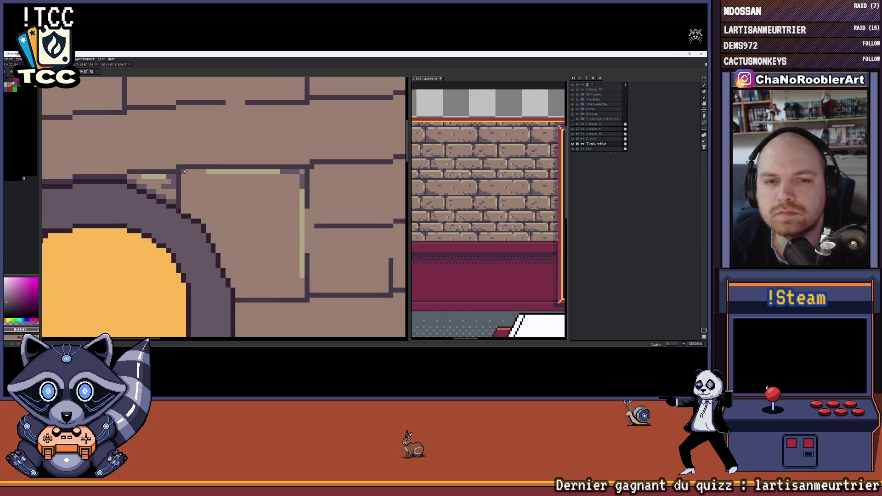
scroll(193, 187, "up", 2)
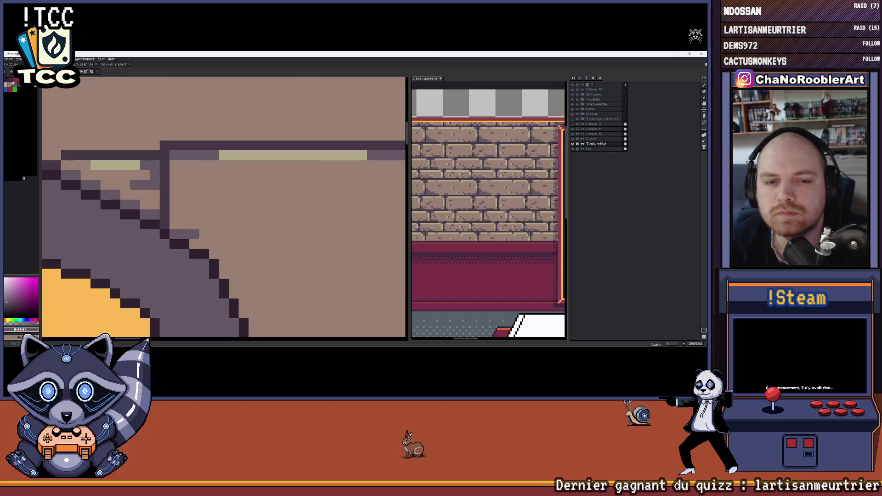
left_click_drag(204, 235, 210, 186)
scroll(315, 261, "down", 2)
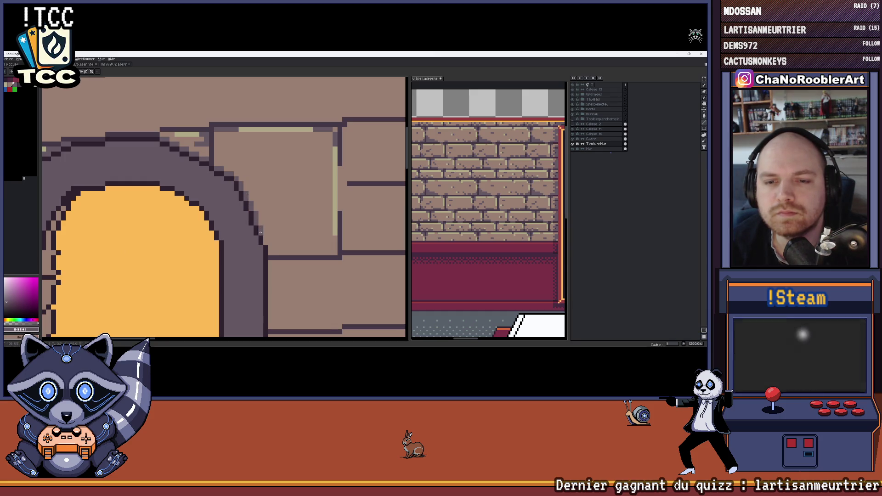
scroll(276, 243, "down", 2)
scroll(276, 243, "down", 2)
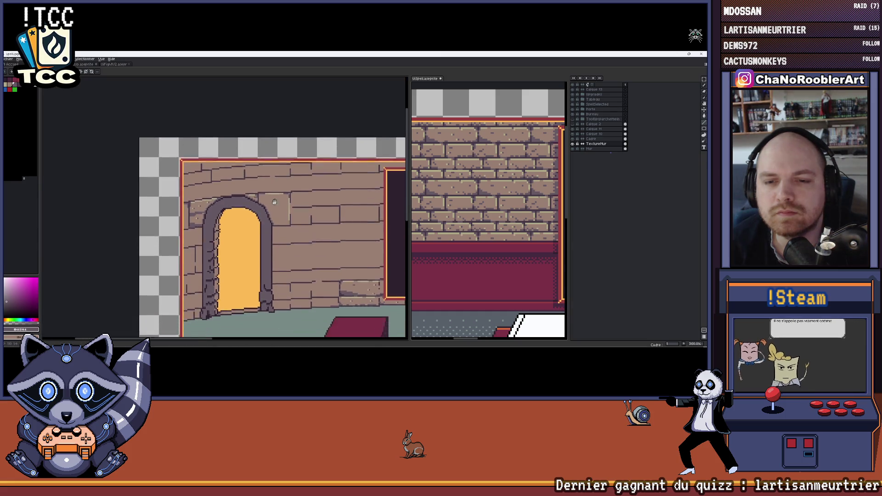
scroll(304, 170, "up", 1)
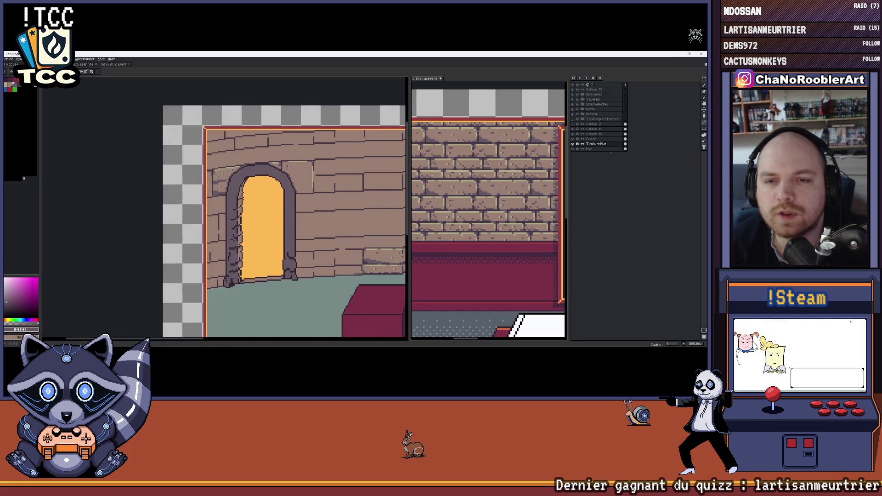
scroll(304, 171, "up", 2)
left_click(596, 109)
left_click(574, 109)
left_click(573, 109)
left_click(576, 115)
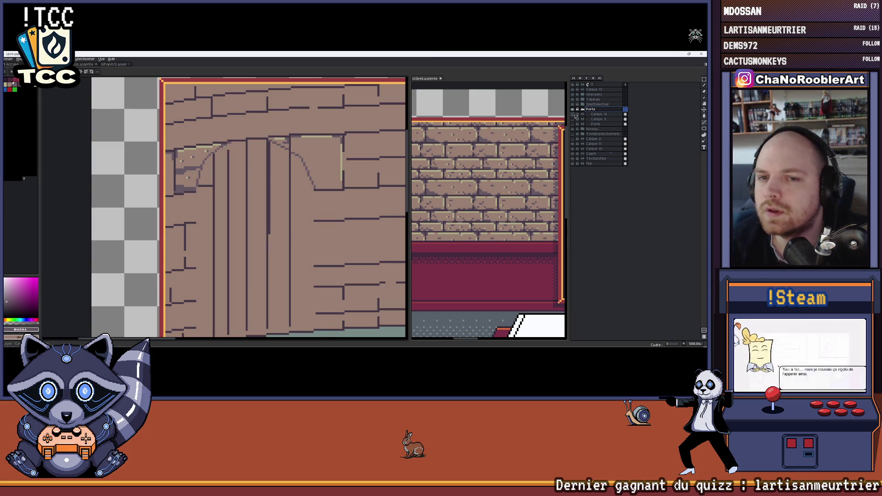
left_click(575, 115)
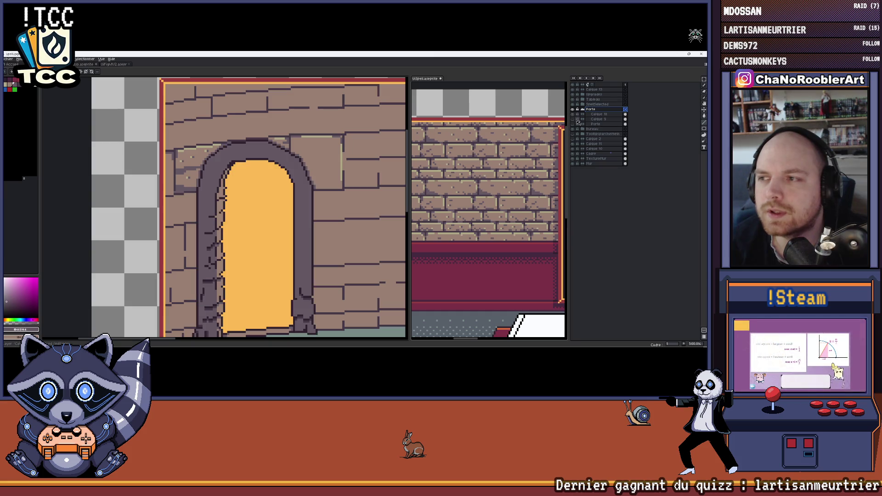
left_click(573, 125)
left_click(573, 124)
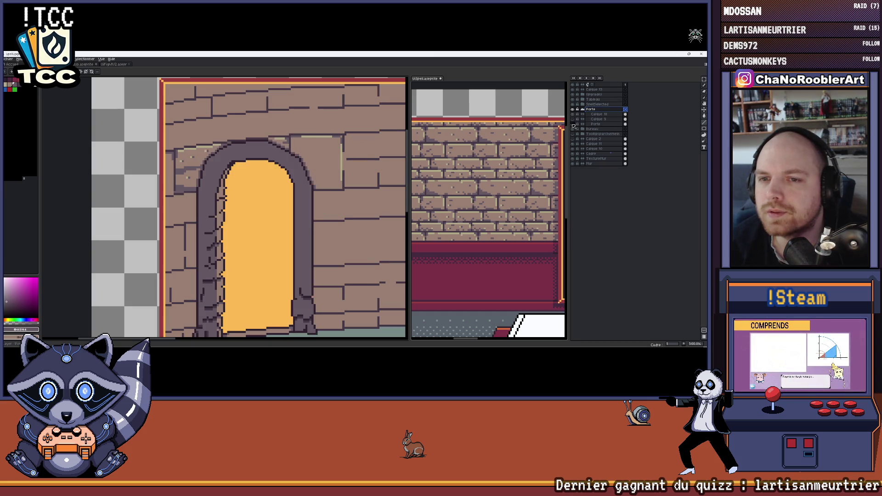
left_click(573, 118)
scroll(361, 138, "down", 3)
scroll(361, 139, "up", 2)
scroll(361, 138, "up", 1)
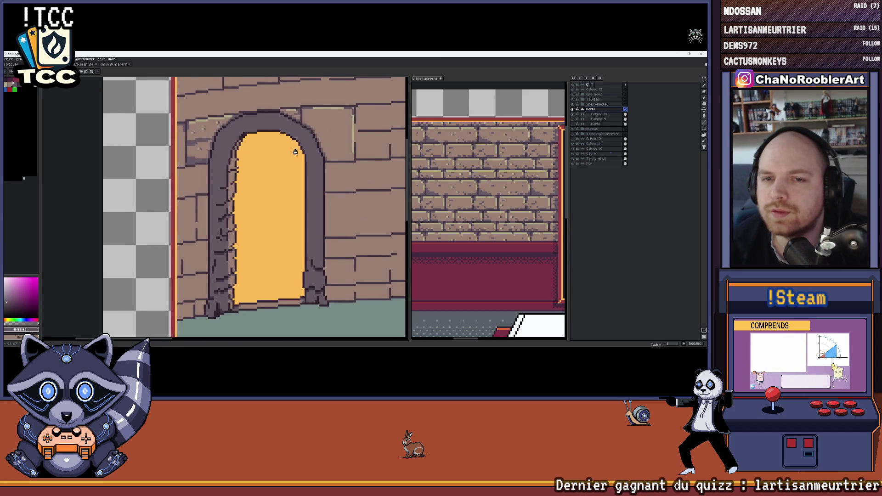
scroll(340, 148, "down", 1)
scroll(339, 148, "down", 1)
scroll(340, 146, "up", 1)
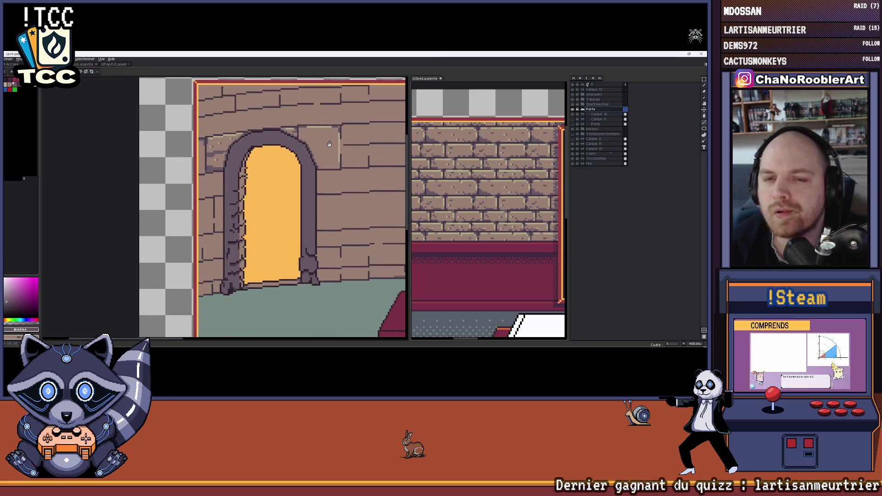
scroll(339, 147, "down", 1)
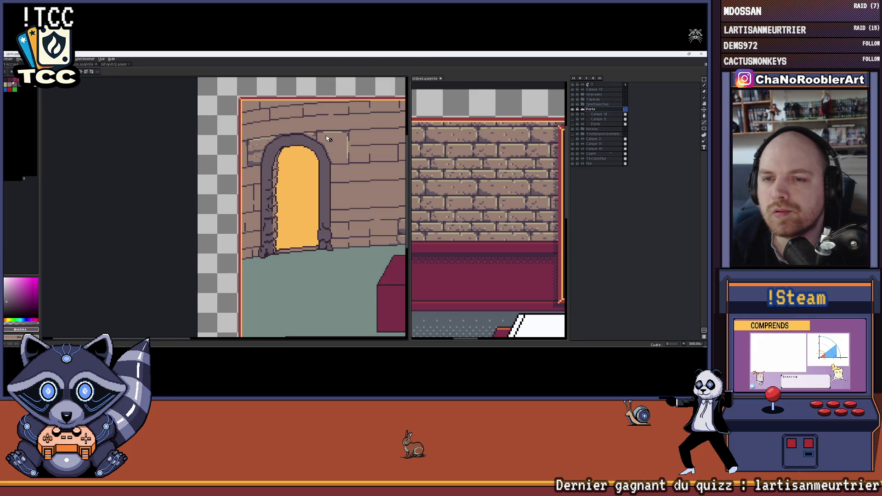
scroll(323, 138, "down", 1)
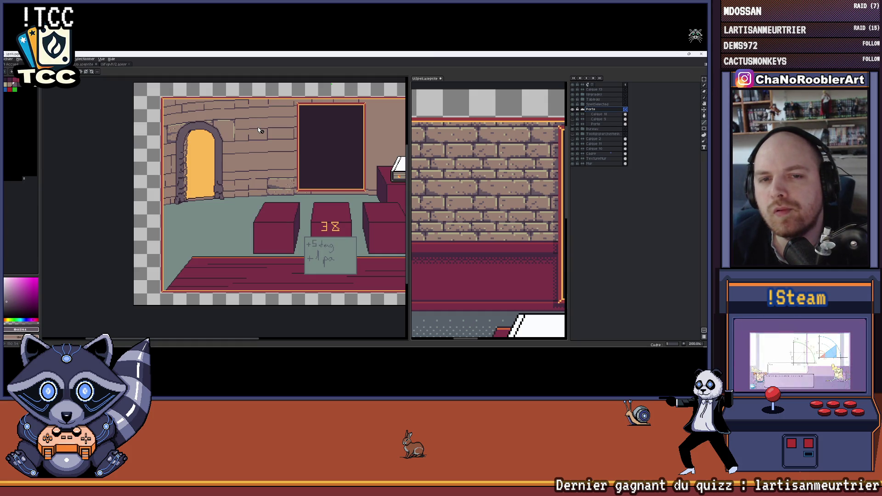
scroll(186, 162, "up", 1)
scroll(183, 164, "up", 1)
left_click_drag(191, 160, 215, 164)
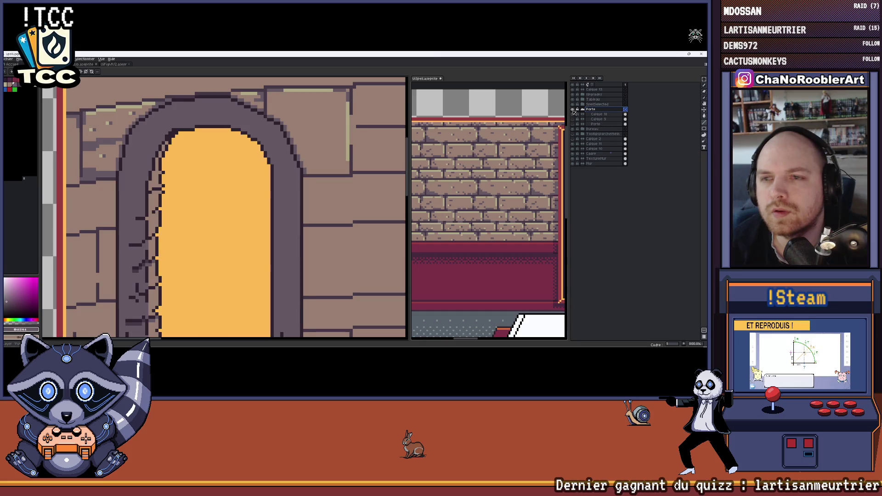
- Hide the finished door layer and inspect the door sketch lines on the centered wall
left_click(573, 110)
mouse_move(213, 142)
left_mouse_down()
mouse_move(327, 143)
mouse_move(317, 154)
left_mouse_up()
key("i")
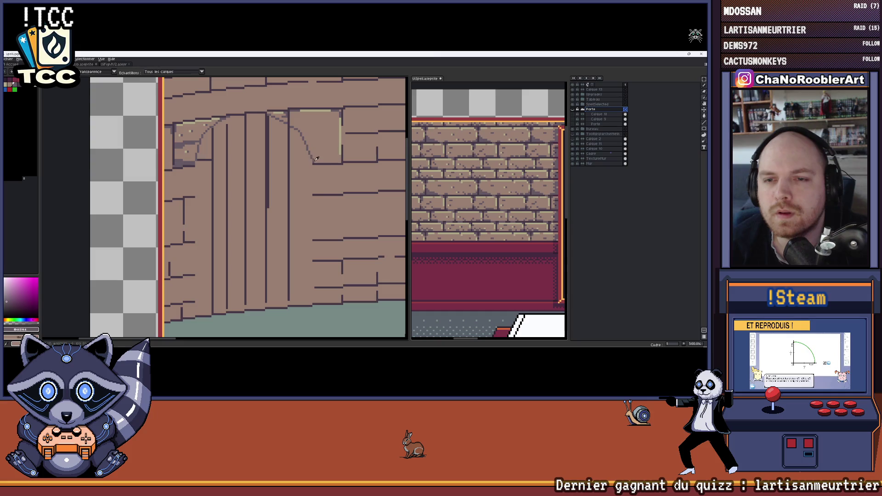
scroll(316, 166, "up", 1)
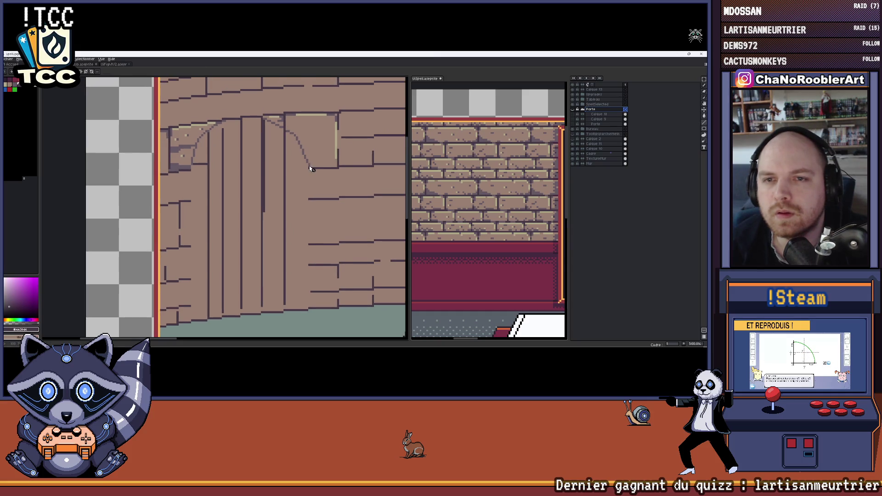
scroll(311, 166, "up", 1)
key("b")
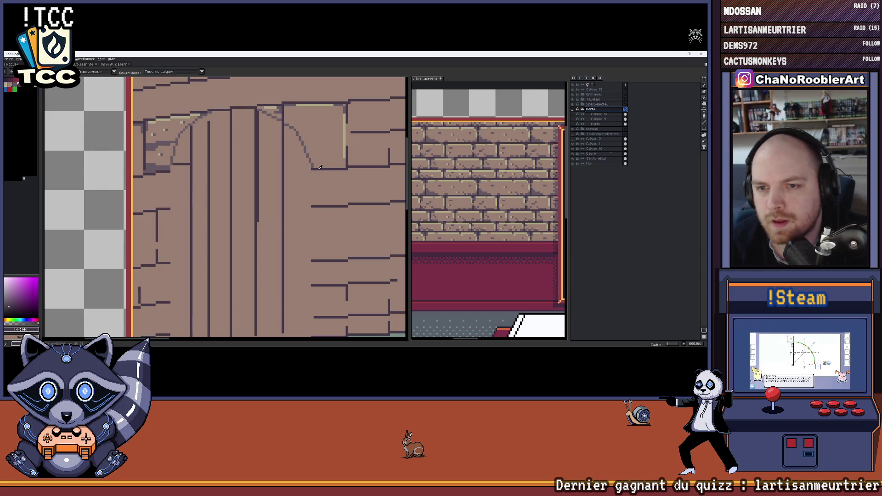
key("b")
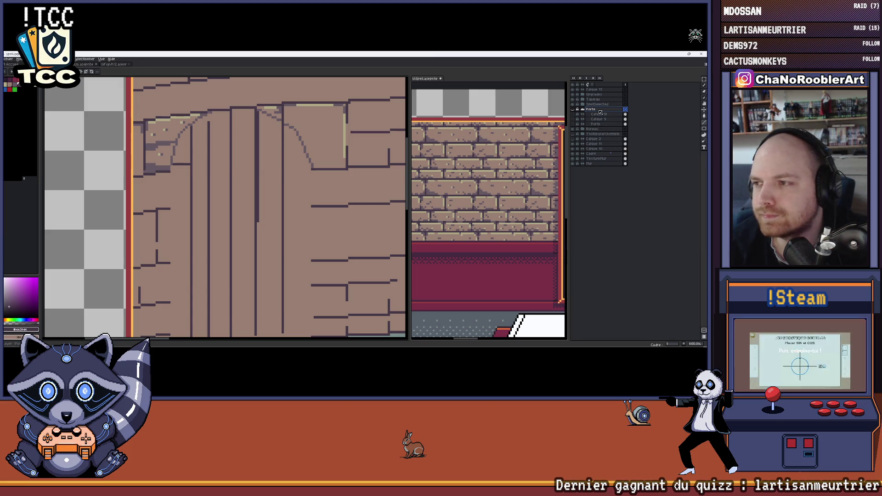
scroll(270, 177, "down", 1)
scroll(269, 177, "down", 1)
left_click_drag(269, 178, 321, 170)
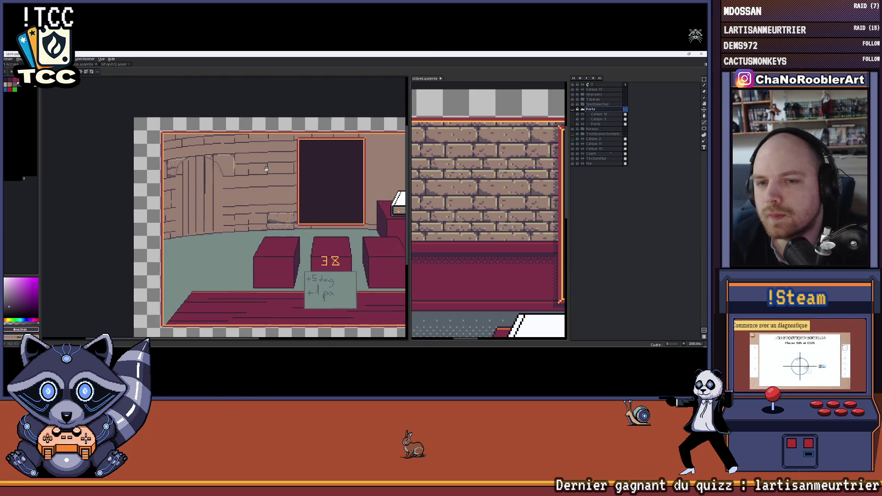
scroll(320, 170, "up", 1)
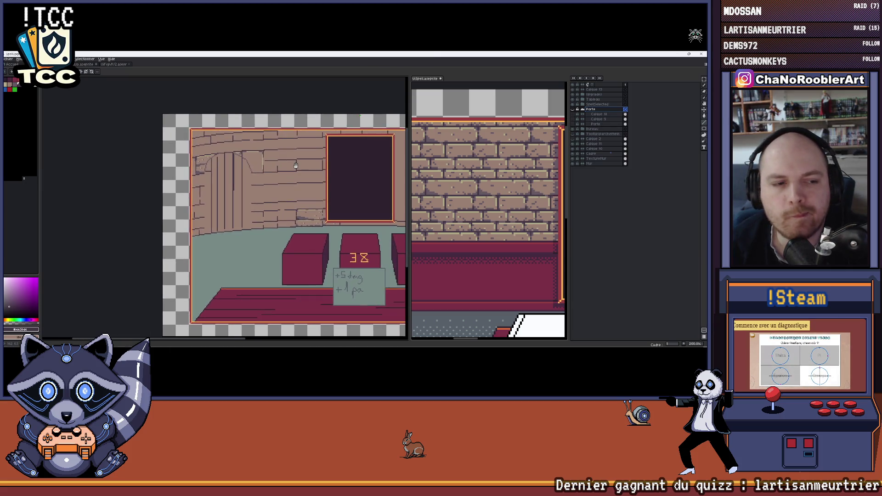
scroll(320, 170, "up", 1)
scroll(267, 168, "up", 1)
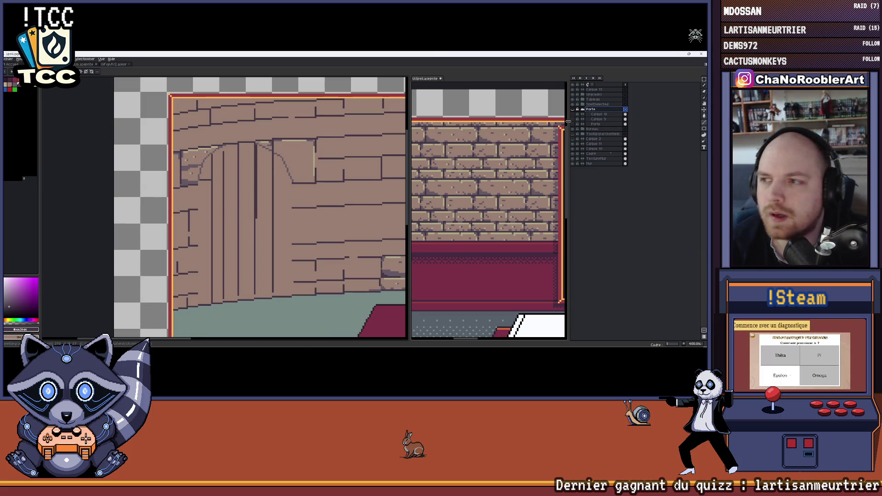
- Undo the layer hide so the yellow doorway shows again and review it close up
key("ctrl+z")
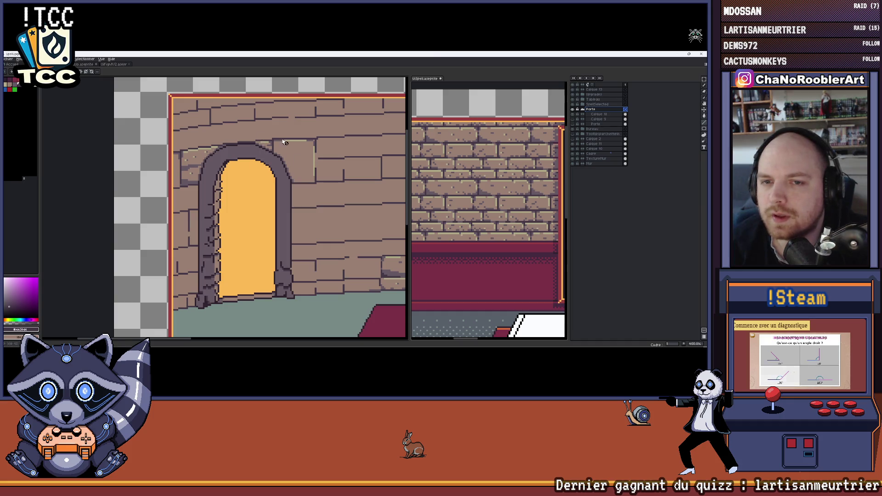
scroll(287, 159, "down", 2)
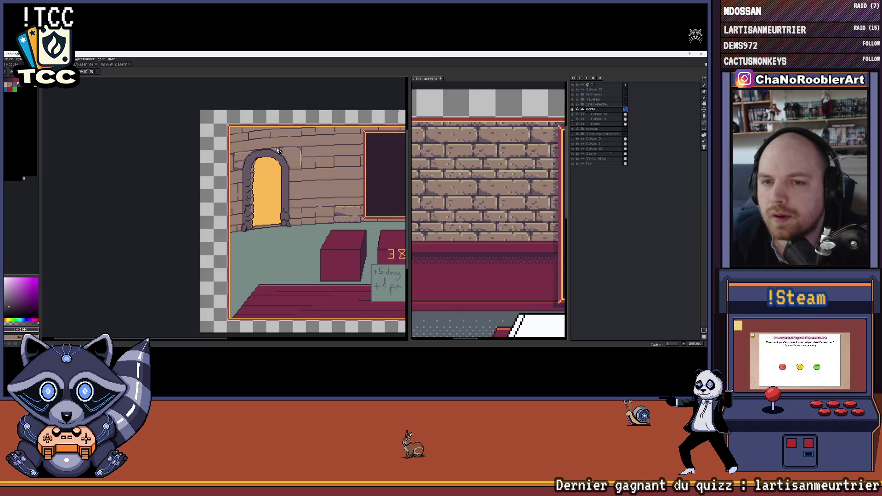
scroll(269, 169, "down", 1)
scroll(269, 161, "up", 1)
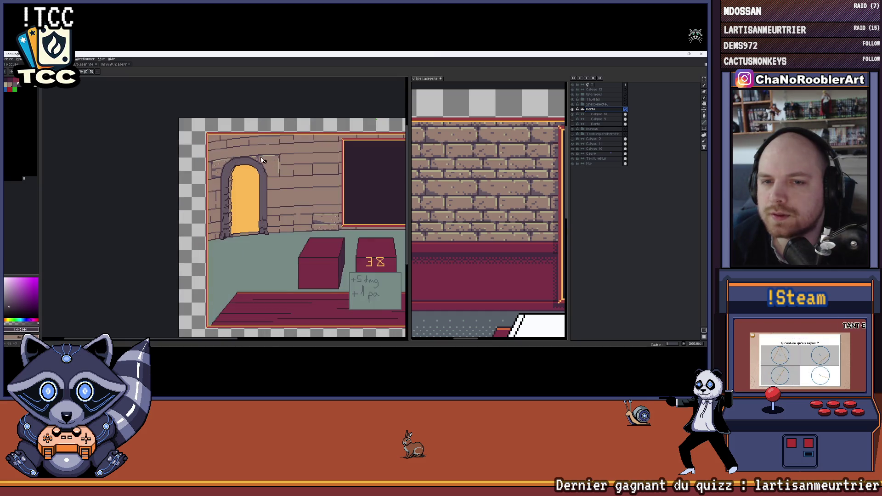
scroll(260, 156, "down", 1)
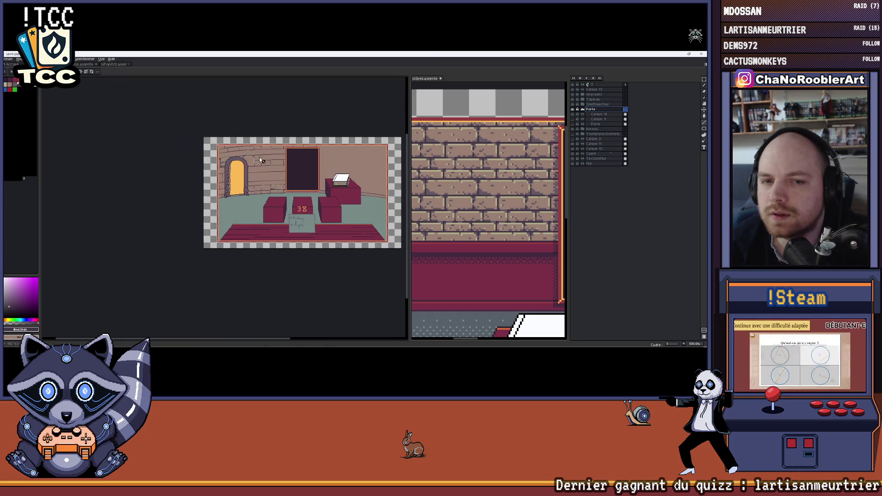
scroll(276, 156, "up", 3)
scroll(311, 153, "up", 1)
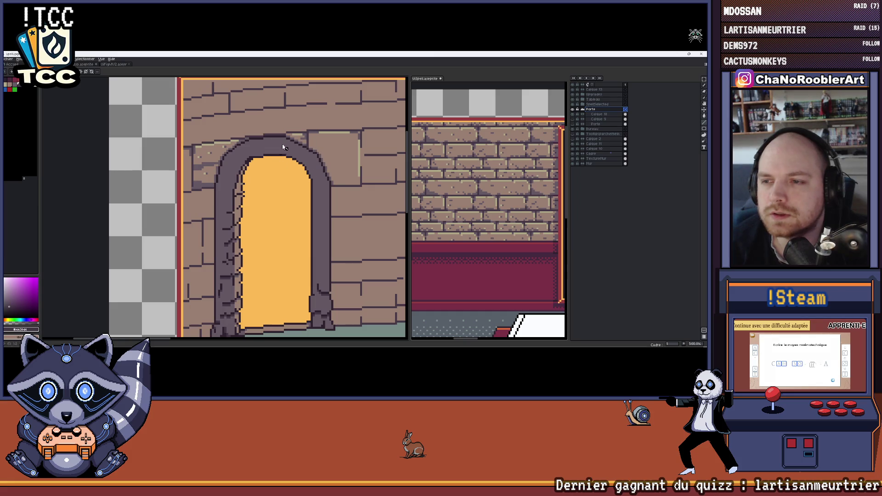
left_click_drag(325, 155, 320, 136)
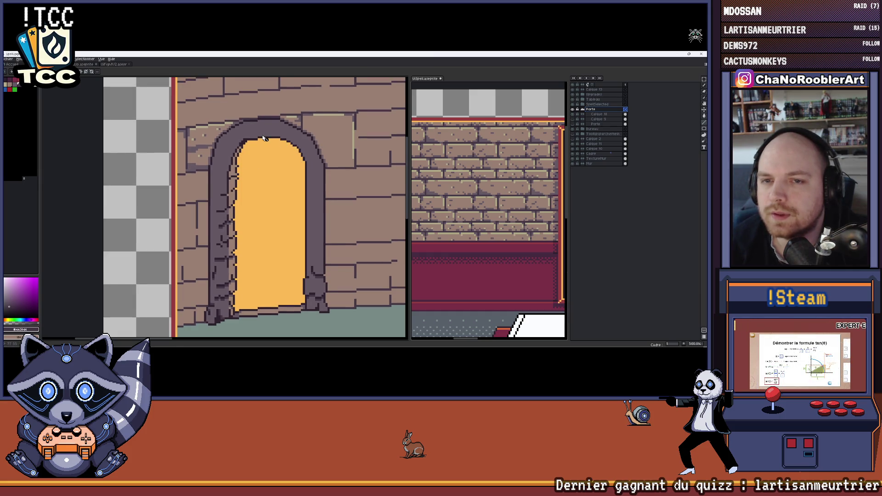
scroll(307, 170, "down", 2)
scroll(275, 148, "down", 2)
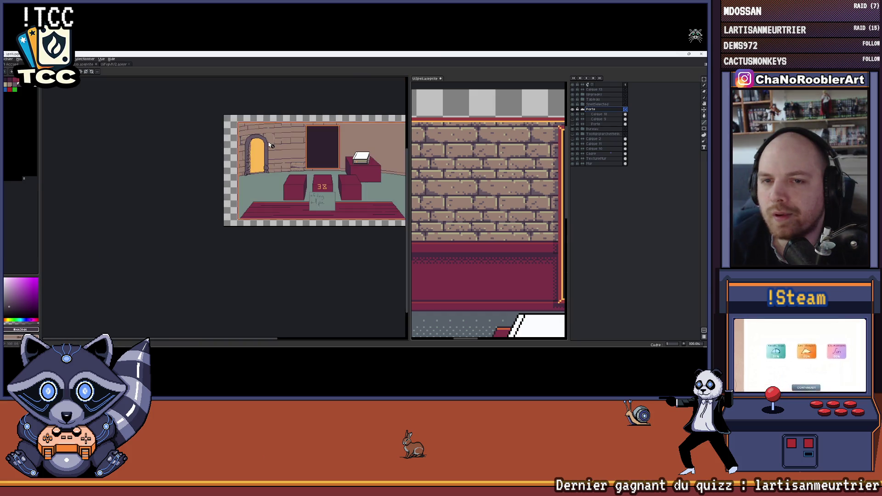
scroll(274, 148, "up", 3)
scroll(268, 137, "up", 1)
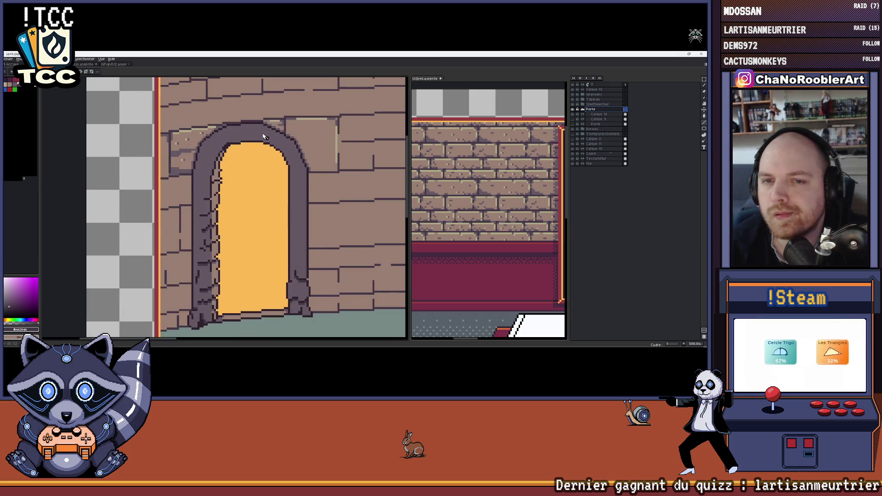
scroll(264, 136, "down", 3)
scroll(263, 136, "down", 1)
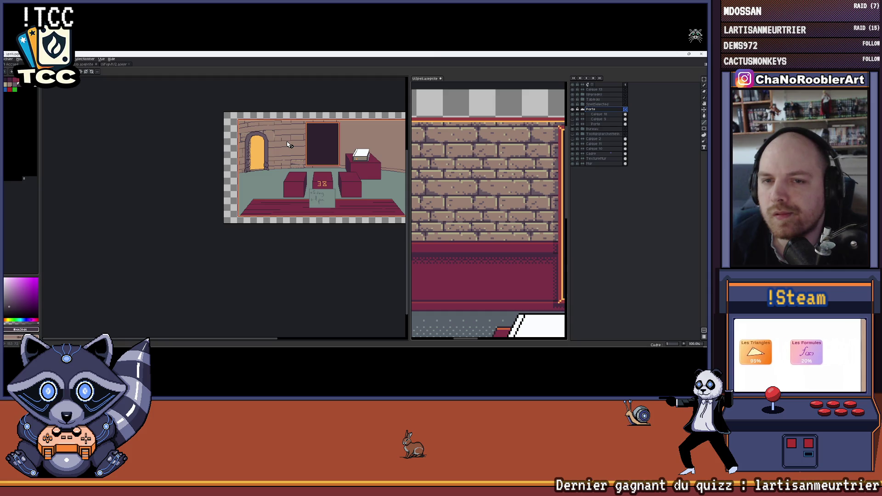
scroll(288, 144, "up", 2)
scroll(234, 164, "up", 1)
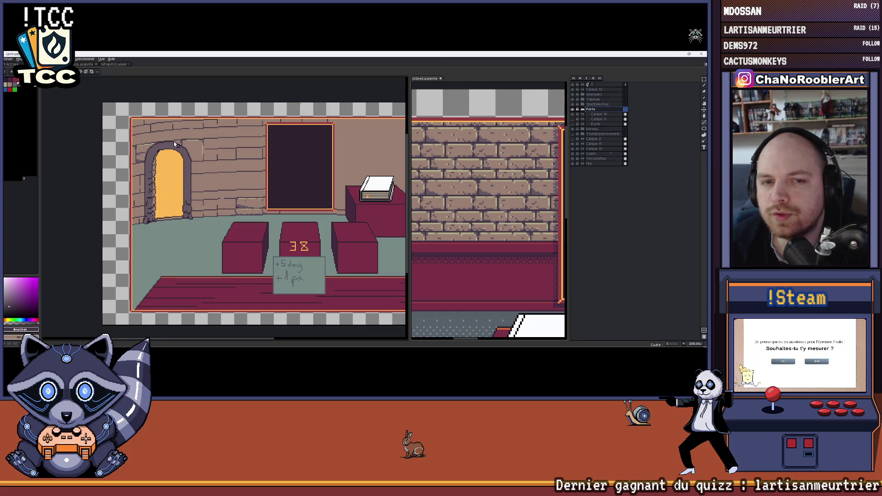
scroll(197, 158, "up", 1)
scroll(177, 153, "up", 1)
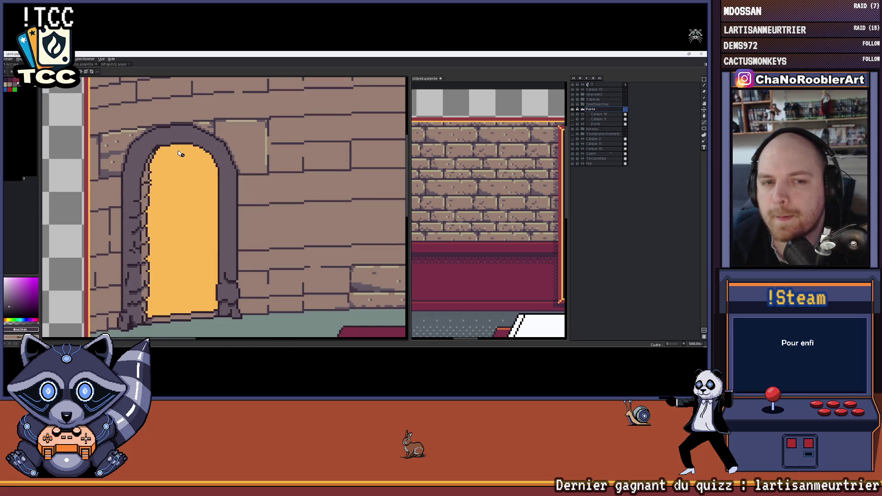
scroll(190, 155, "down", 1)
scroll(206, 159, "down", 1)
scroll(234, 167, "down", 1)
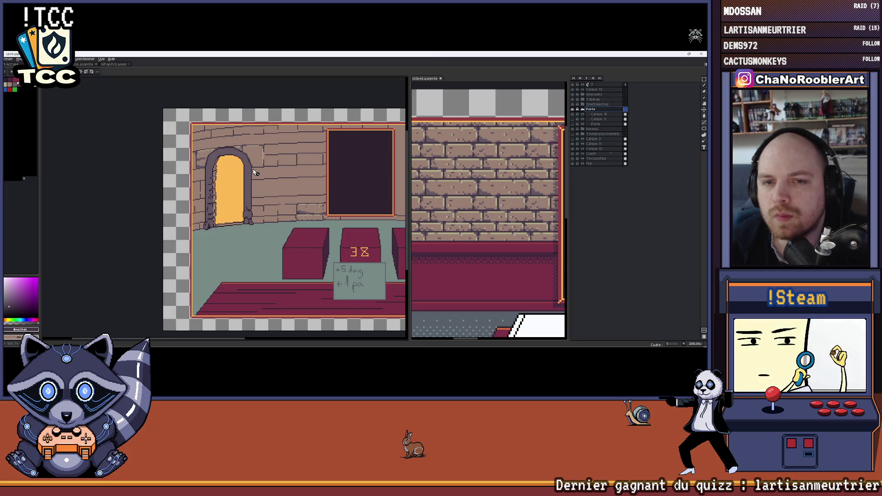
scroll(254, 173, "up", 1)
scroll(187, 173, "up", 1)
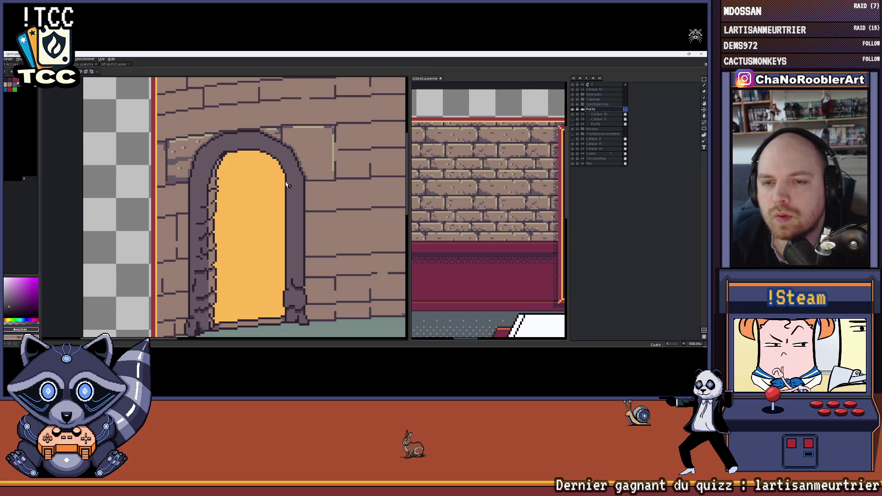
scroll(283, 185, "down", 1)
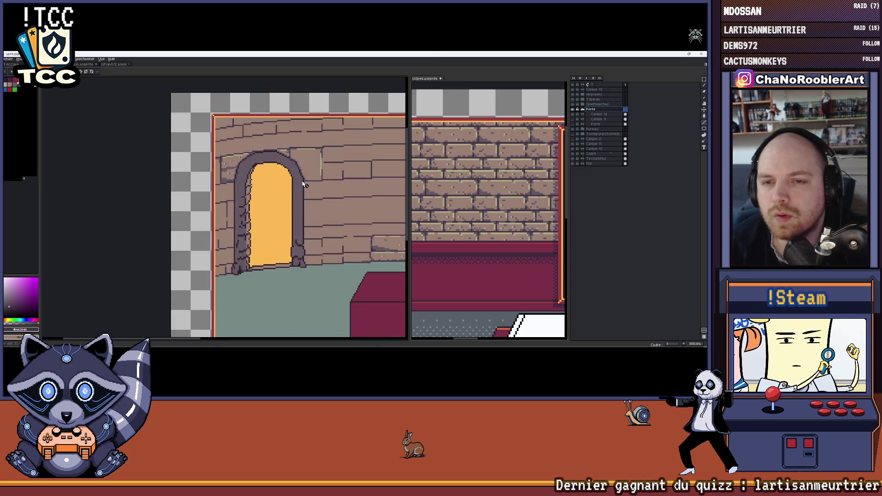
scroll(265, 184, "down", 2)
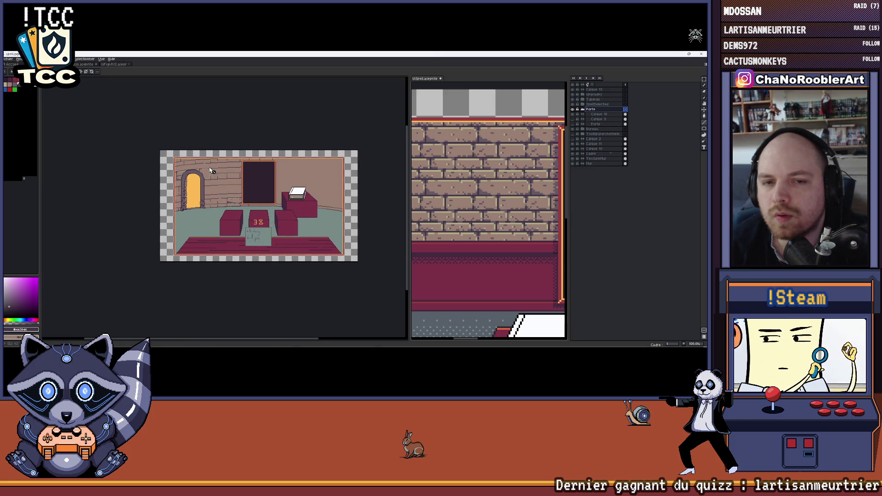
scroll(255, 182, "up", 1)
scroll(245, 179, "up", 2)
scroll(243, 178, "down", 1)
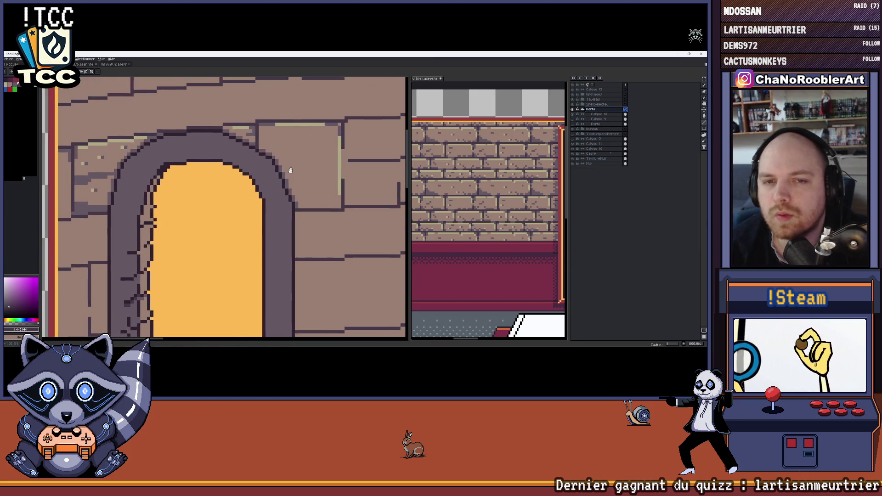
scroll(276, 176, "left", 2)
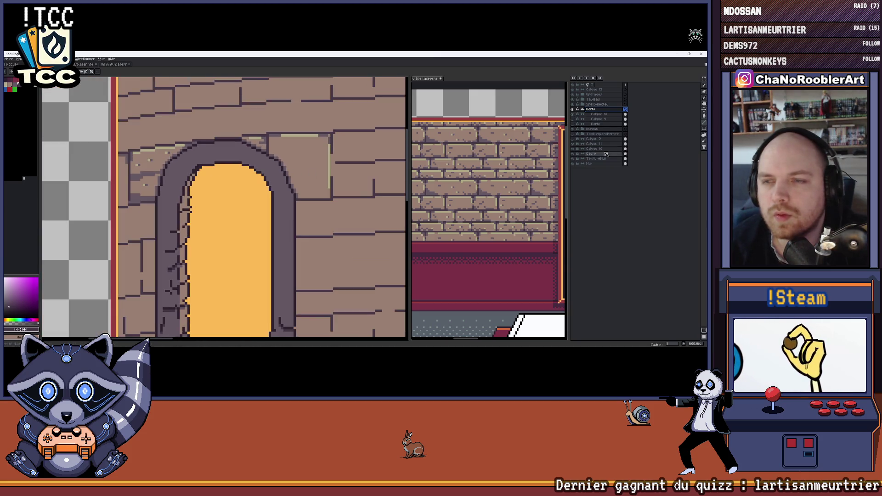
- Lighten the arch's upper-right outer edge on the layer just above
left_click(570, 115)
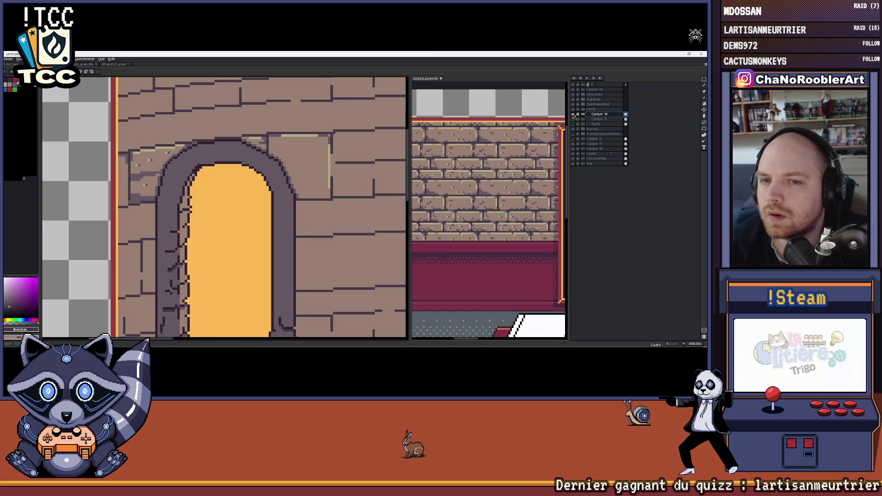
scroll(293, 173, "up", 2)
key("e")
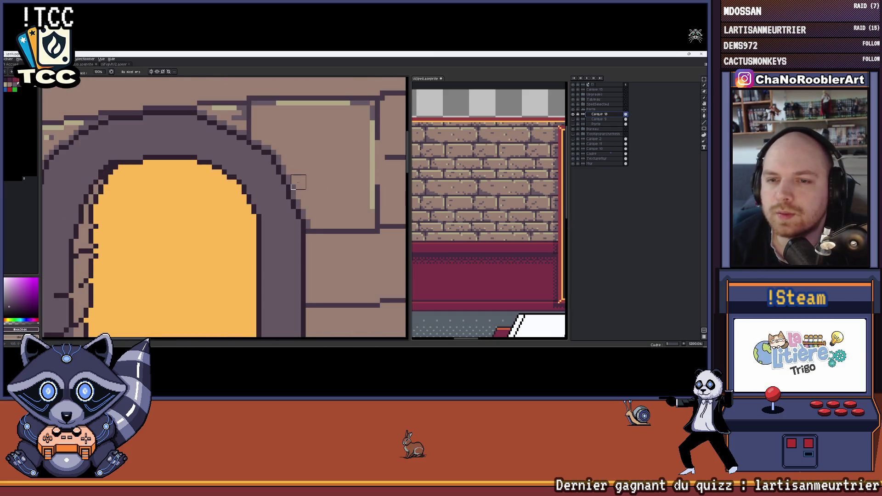
left_click_drag(283, 176, 223, 128)
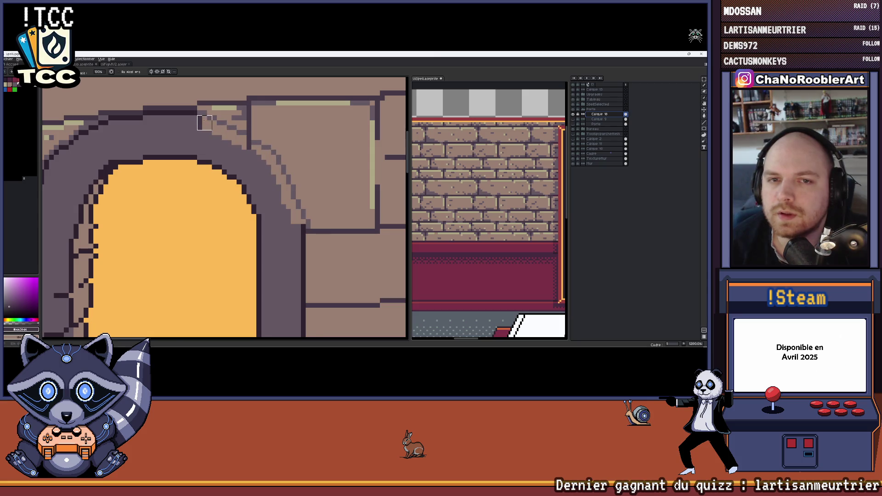
scroll(205, 123, "down", 1)
scroll(276, 138, "down", 1)
scroll(310, 141, "down", 1)
scroll(328, 145, "down", 1)
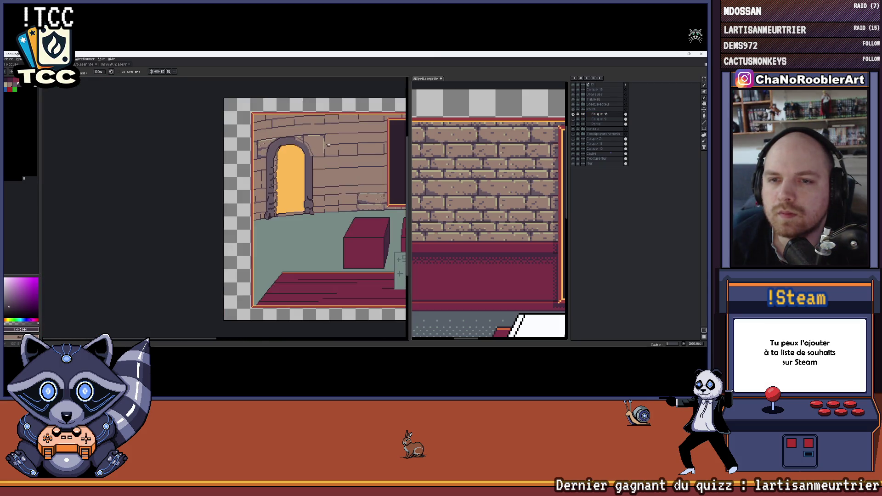
scroll(300, 139, "up", 1)
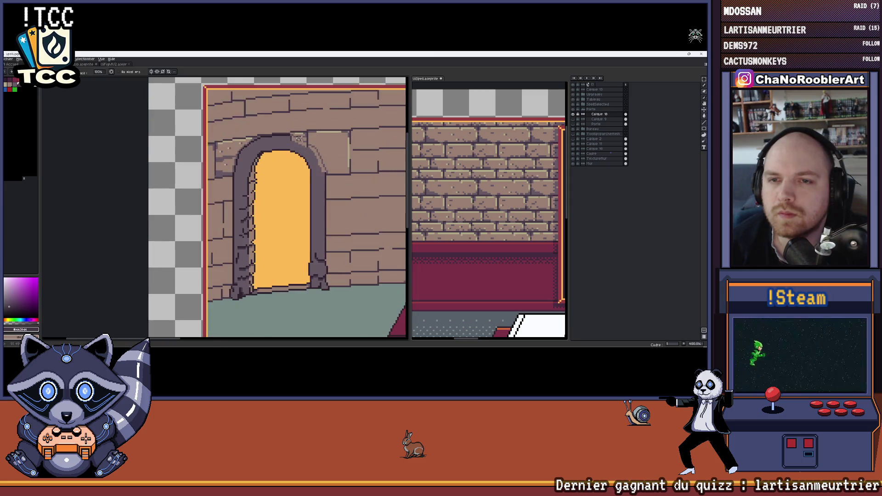
scroll(300, 138, "up", 1)
scroll(298, 138, "up", 1)
scroll(298, 137, "up", 1)
scroll(293, 136, "up", 1)
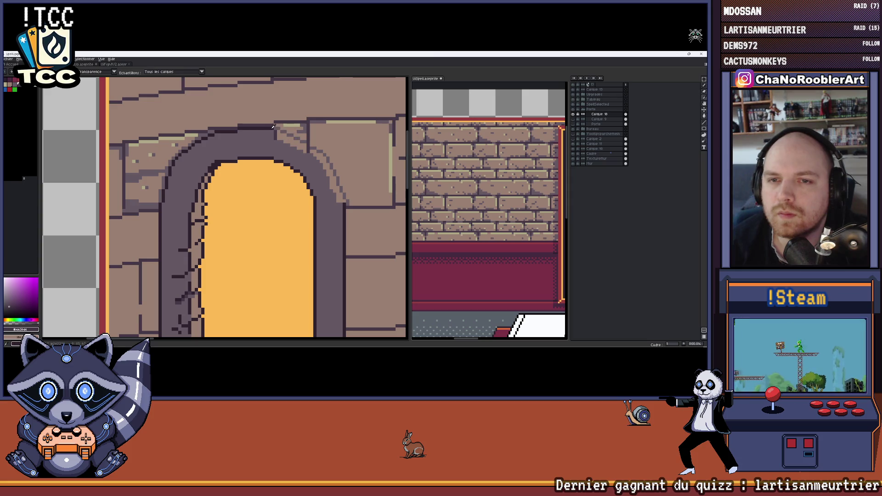
key("e")
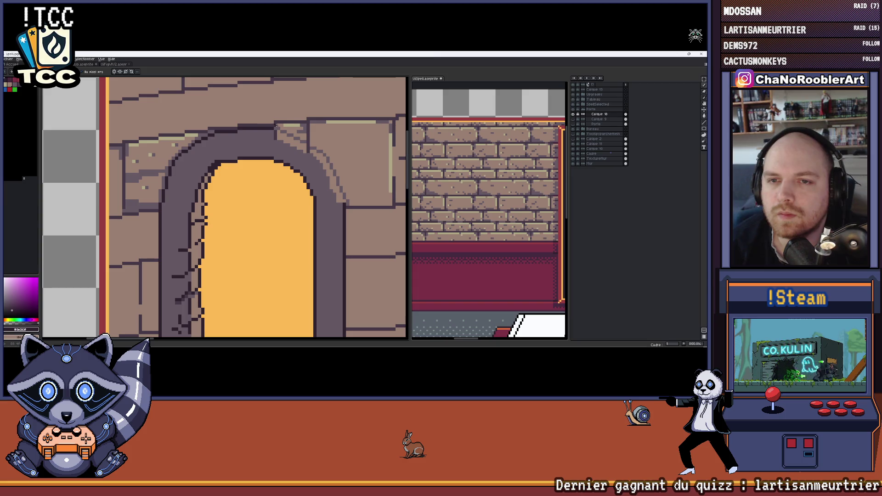
- Choose the Curve tool, collapse the Porte group and activate the TextureMur layer
left_click(702, 123)
left_click(697, 123)
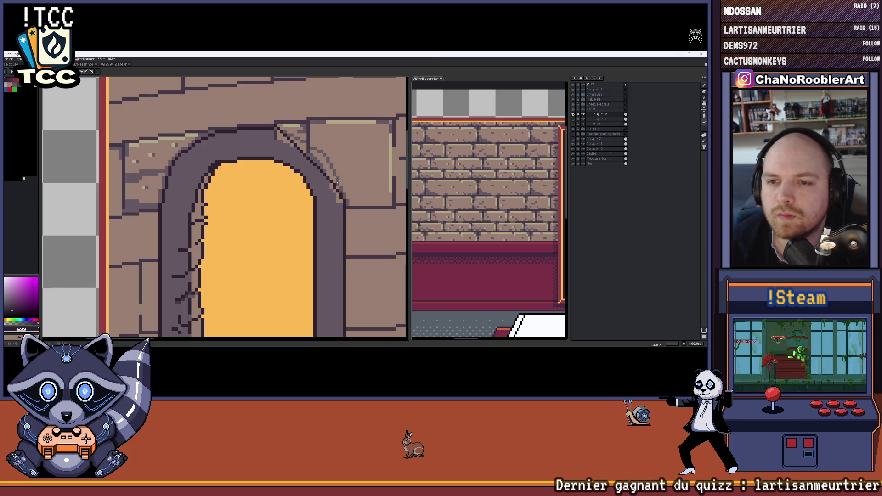
scroll(335, 152, "down", 2)
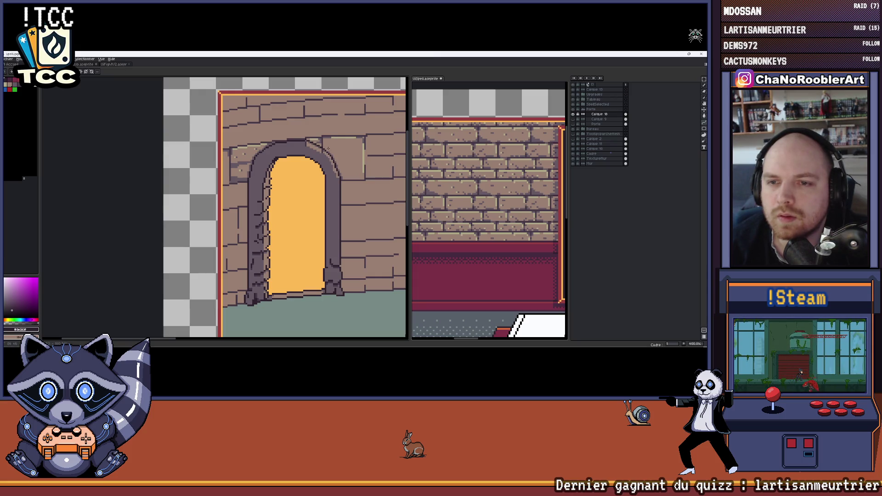
scroll(332, 149, "up", 2)
scroll(313, 169, "up", 2)
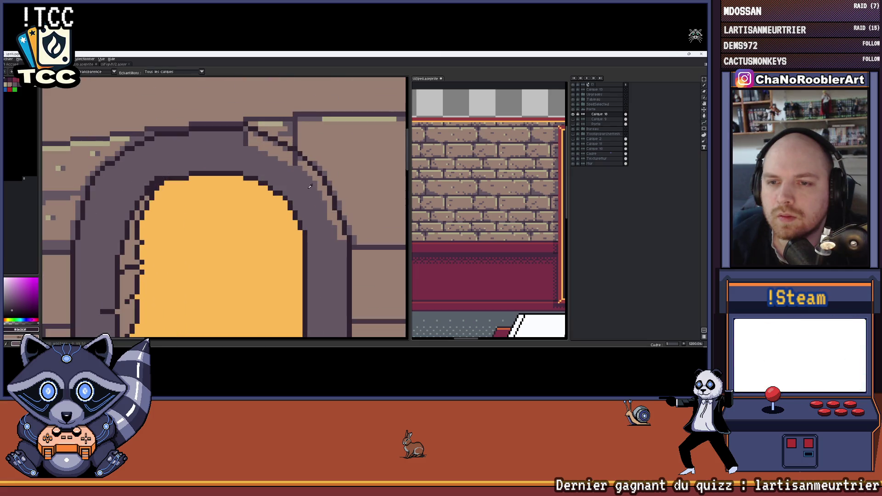
scroll(296, 169, "down", 2)
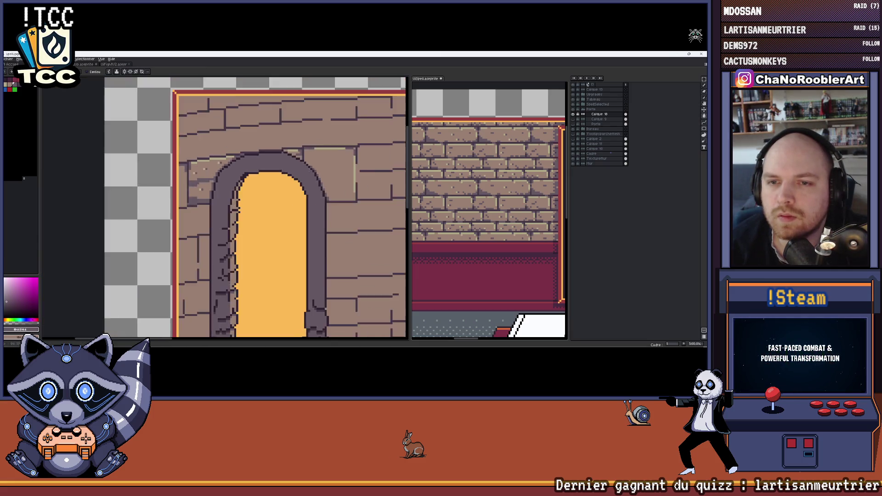
scroll(275, 165, "down", 1)
scroll(252, 161, "down", 1)
scroll(252, 158, "down", 1)
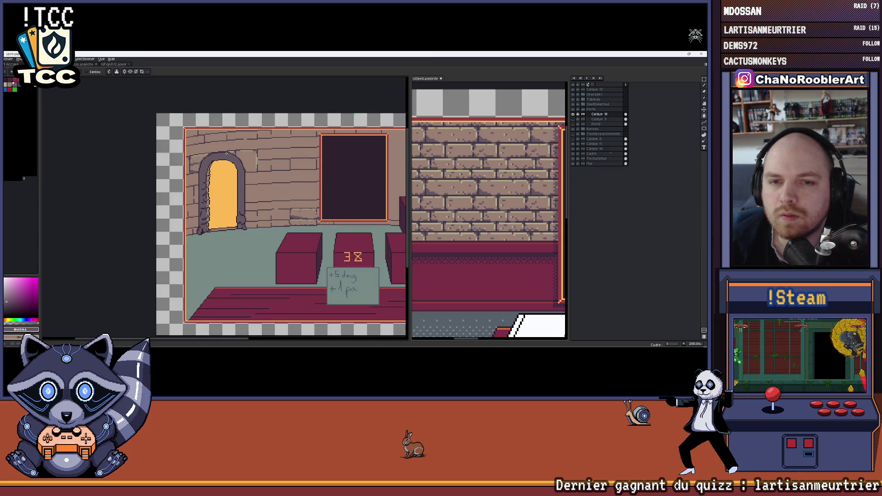
scroll(248, 156, "up", 1)
scroll(289, 160, "up", 1)
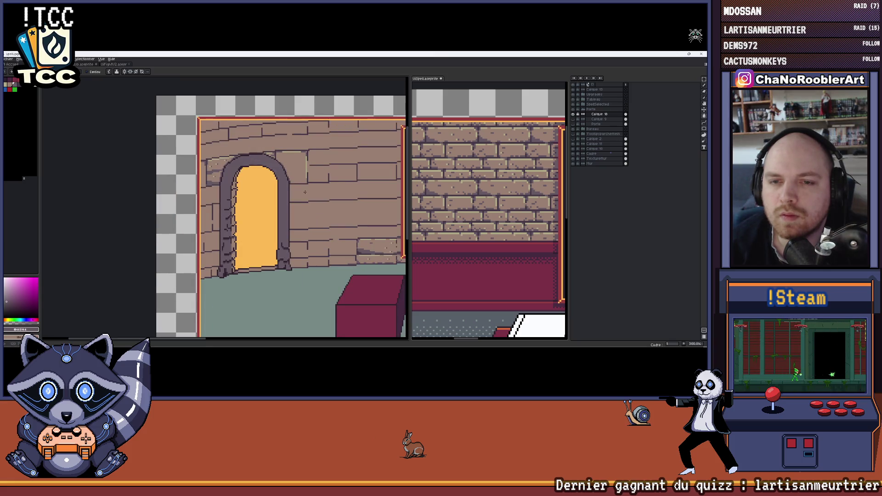
scroll(296, 186, "down", 1)
scroll(275, 176, "down", 1)
scroll(255, 166, "down", 1)
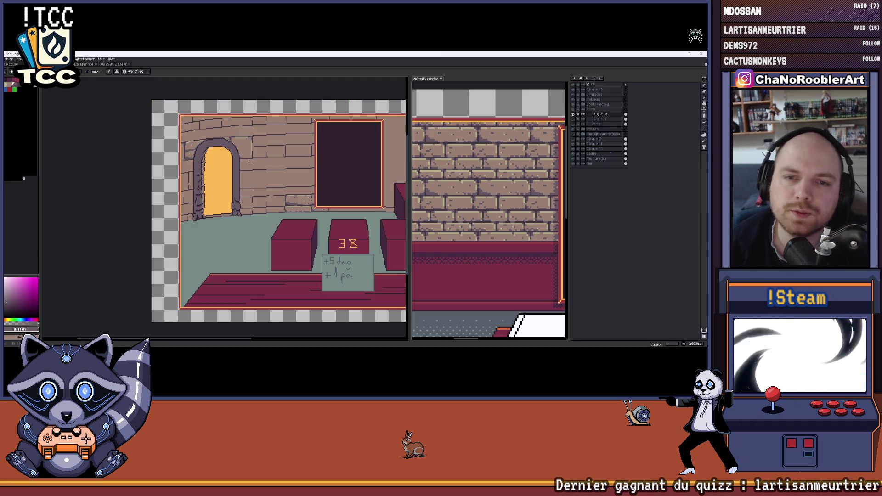
scroll(249, 161, "up", 2)
scroll(249, 162, "up", 1)
left_click(582, 109)
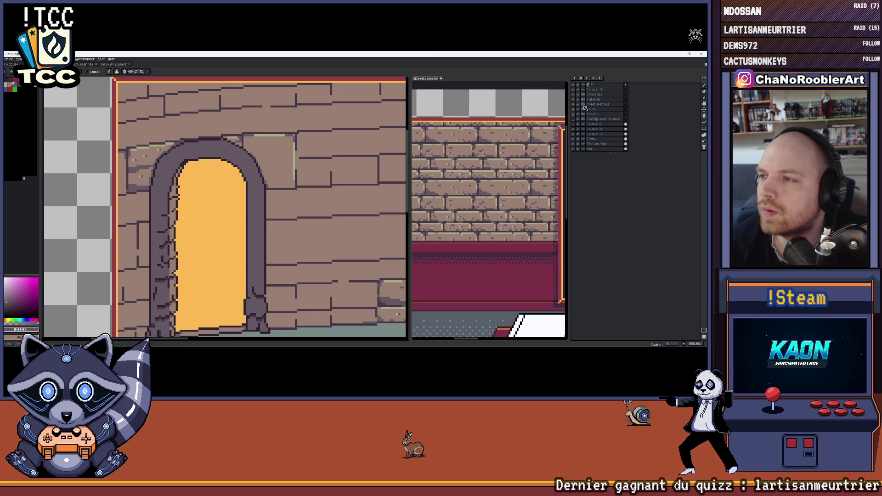
left_click(597, 144)
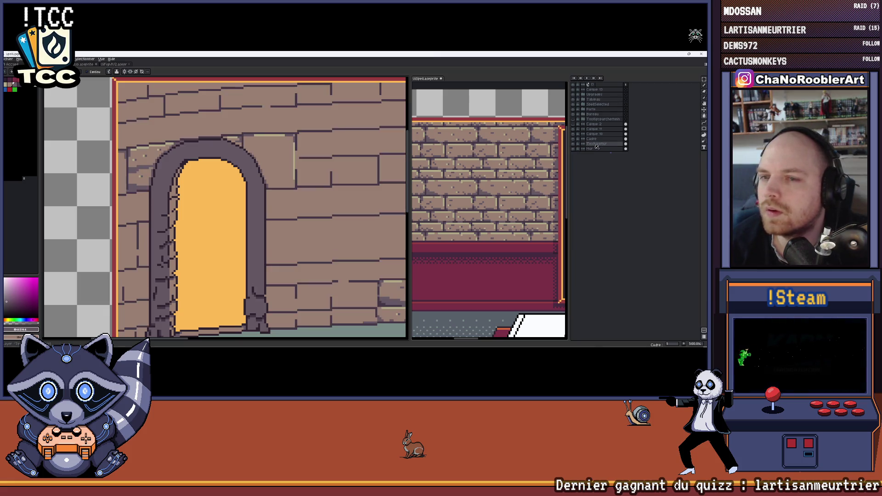
scroll(285, 190, "up", 2)
scroll(285, 189, "up", 2)
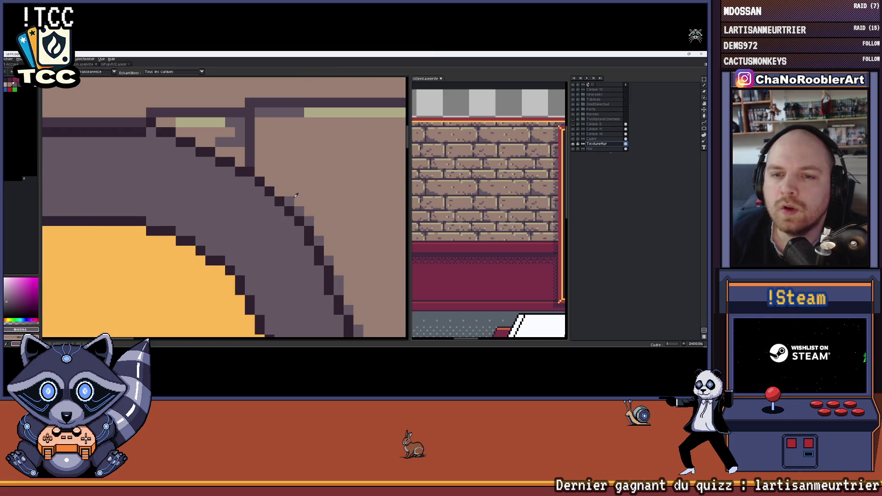
- Undo an accidental purple fill, then add grey pixels beside the arch's dark outline
left_click(278, 186)
key("ctrl+z")
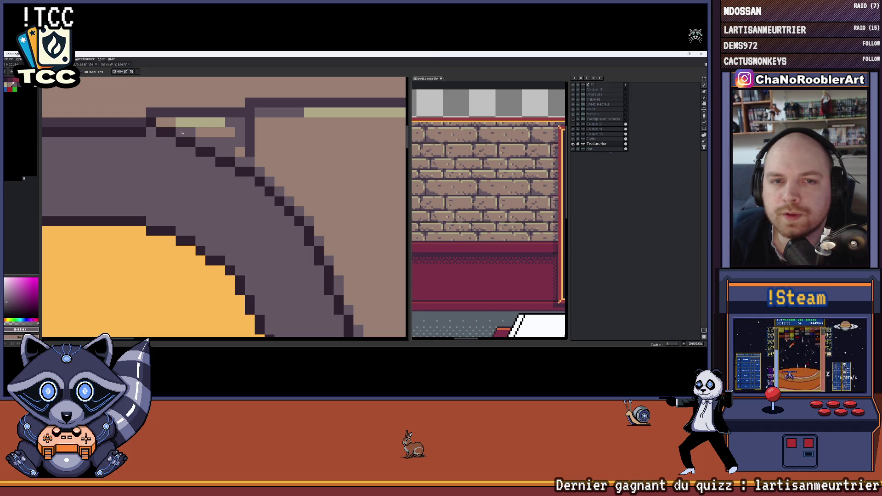
scroll(165, 122, "down", 2)
scroll(207, 138, "down", 1)
scroll(237, 148, "up", 1)
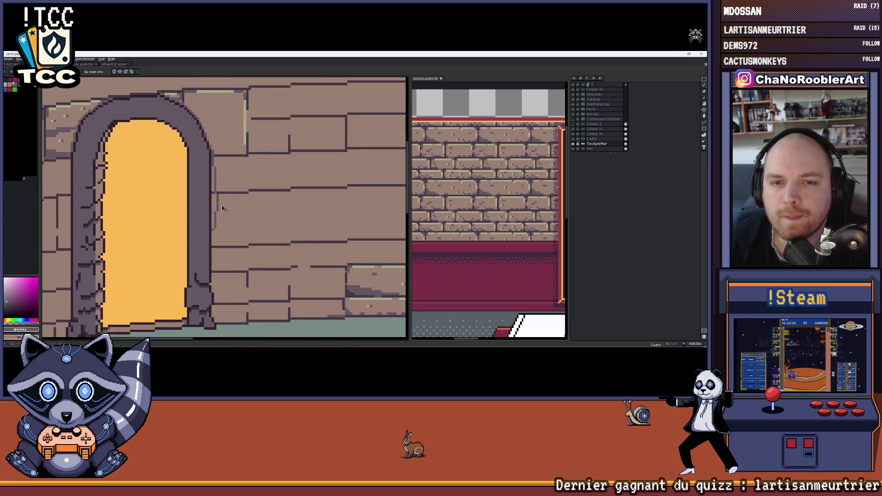
left_click_drag(211, 159, 230, 137)
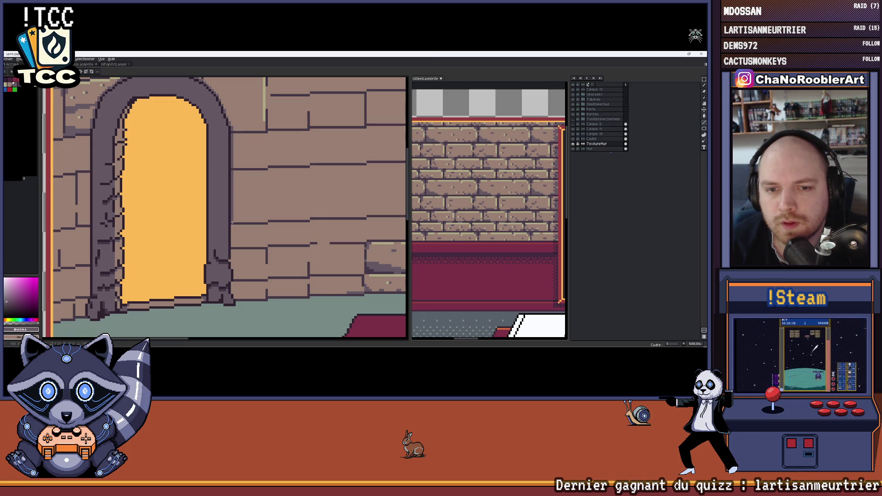
scroll(230, 245, "up", 2)
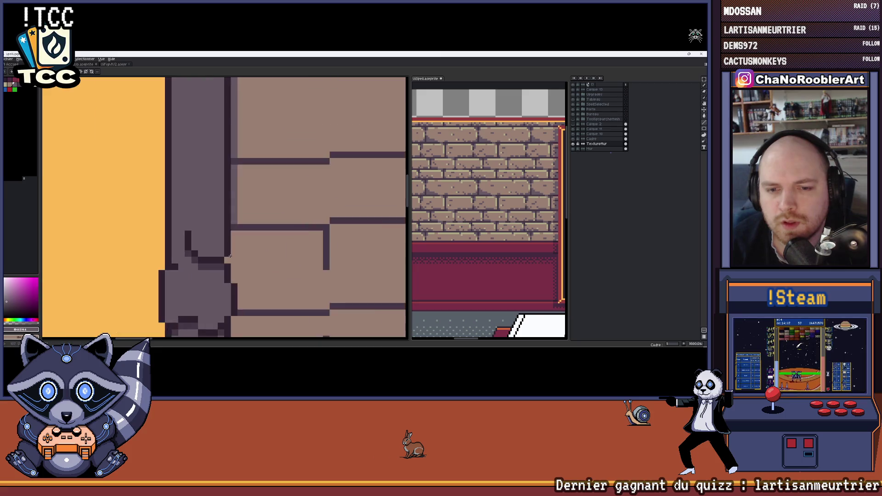
scroll(248, 212, "up", 2)
left_click(254, 207)
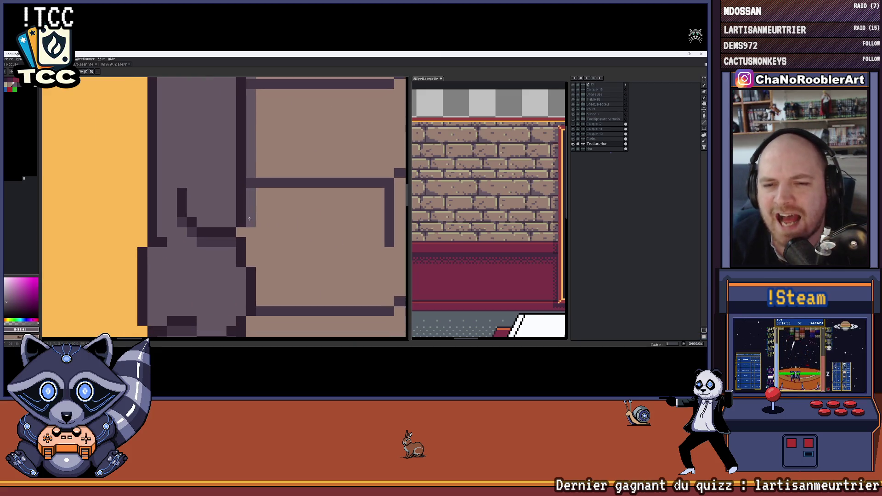
scroll(258, 234, "down", 2)
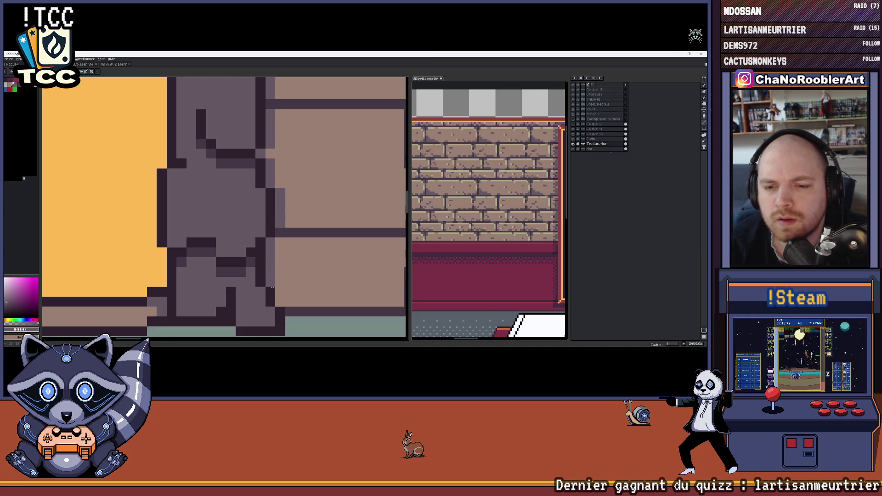
scroll(278, 299, "down", 2)
scroll(263, 269, "down", 2)
scroll(241, 224, "down", 1)
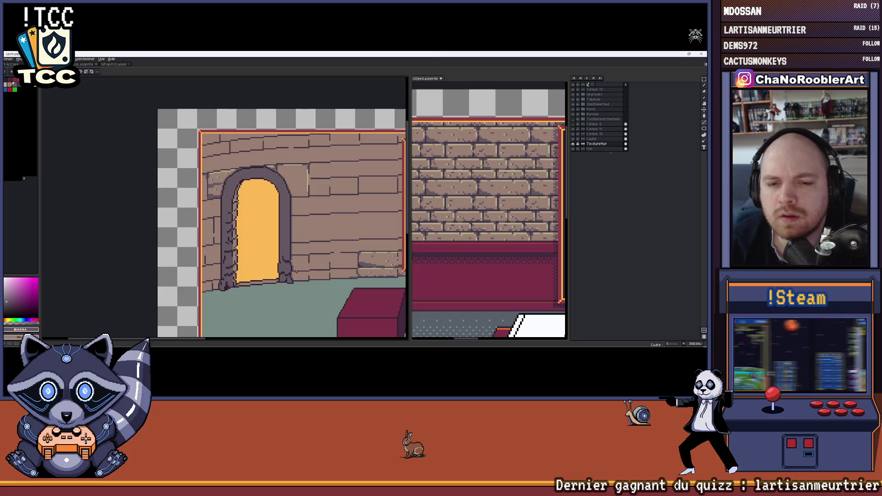
scroll(240, 225, "up", 3)
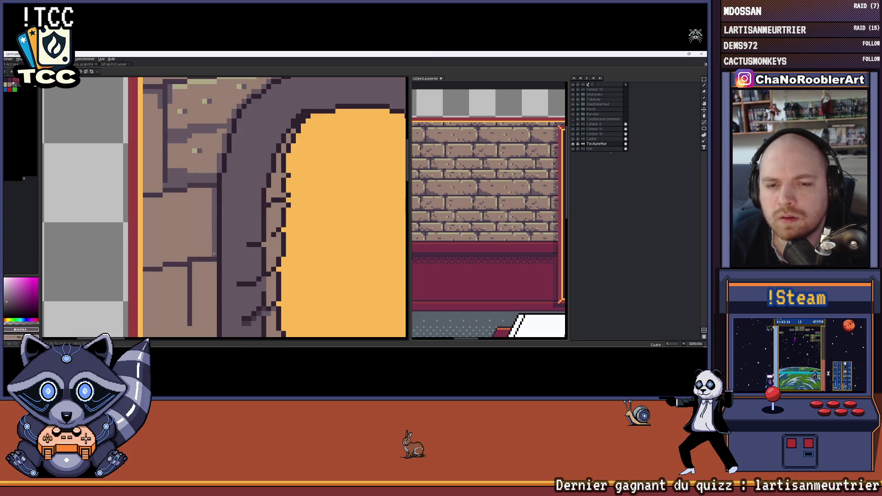
- Pan along the arch's lower edge toward its base and the floor
mouse_move(208, 288)
left_mouse_down()
mouse_move(230, 177)
mouse_move(249, 153)
left_mouse_up()
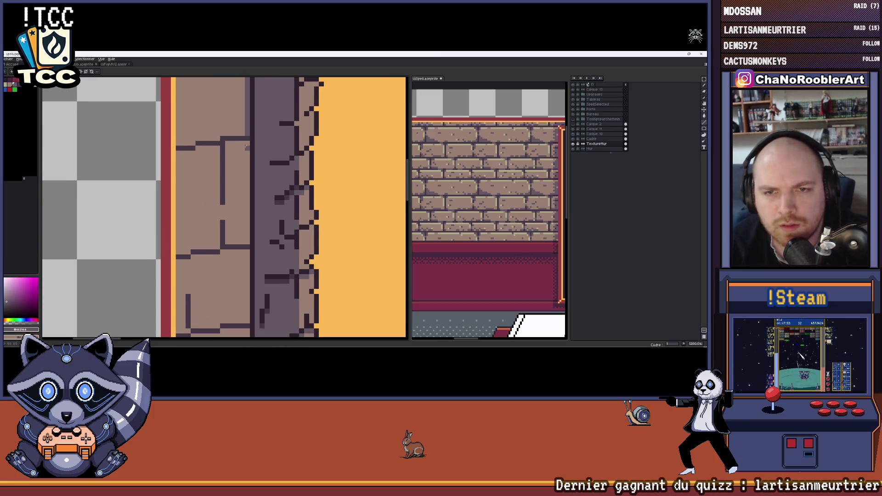
left_click_drag(245, 244, 256, 211)
left_click_drag(250, 272, 264, 166)
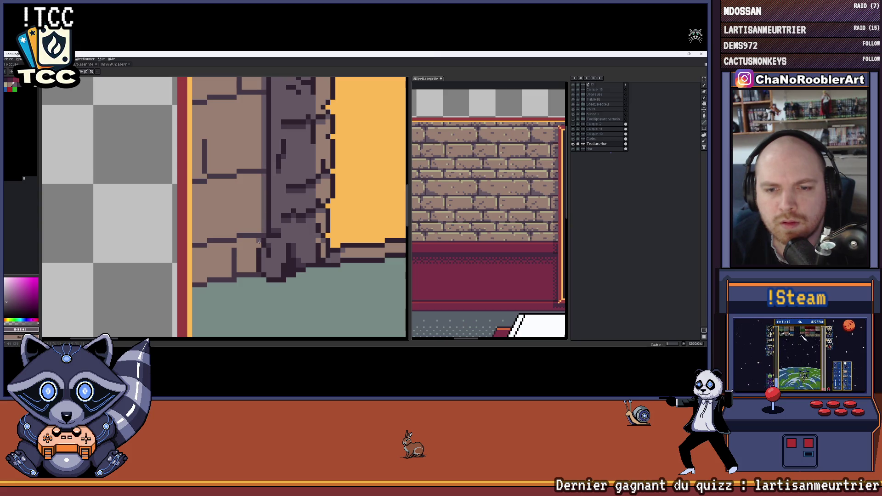
scroll(253, 269, "down", 3)
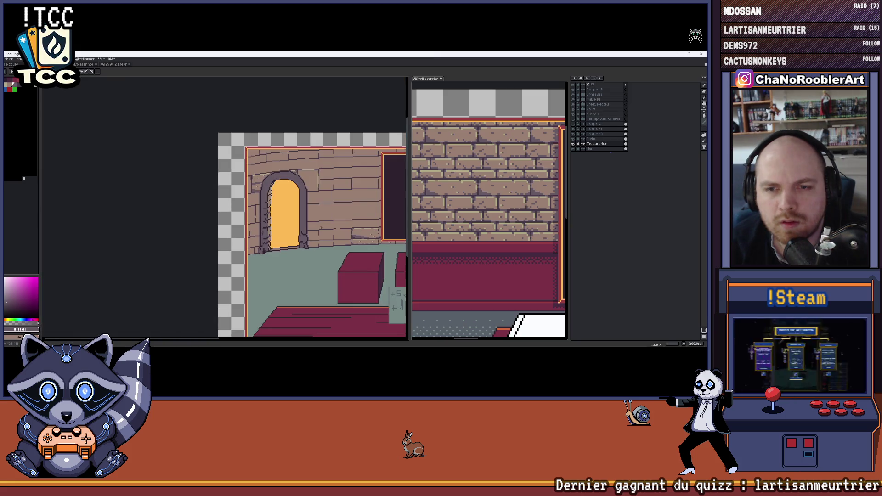
scroll(321, 226, "down", 2)
scroll(212, 194, "up", 2)
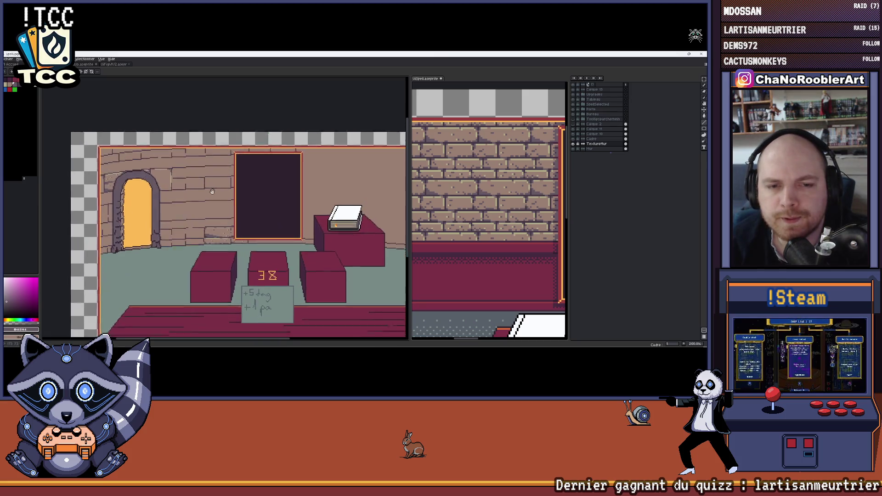
- Extend the beige highlight downward and add a horizontal highlight near the stone top
left_click_drag(212, 194, 199, 165)
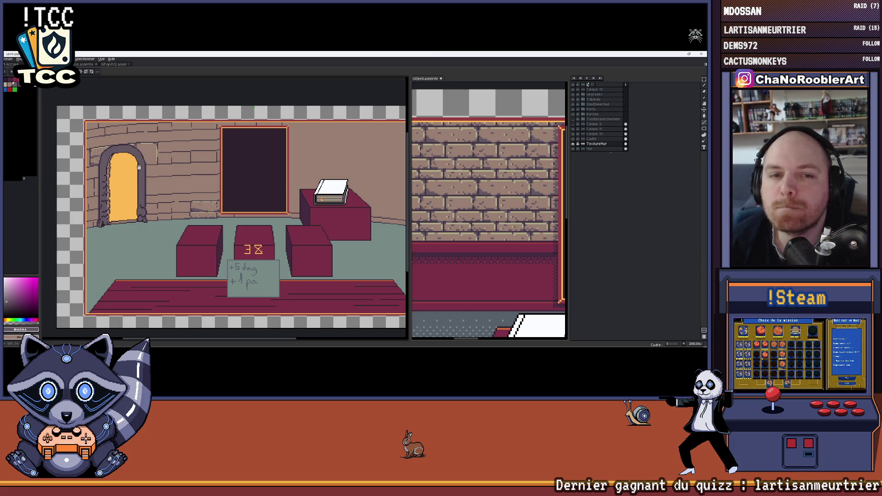
scroll(50, 153, "up", 3)
scroll(158, 164, "up", 1)
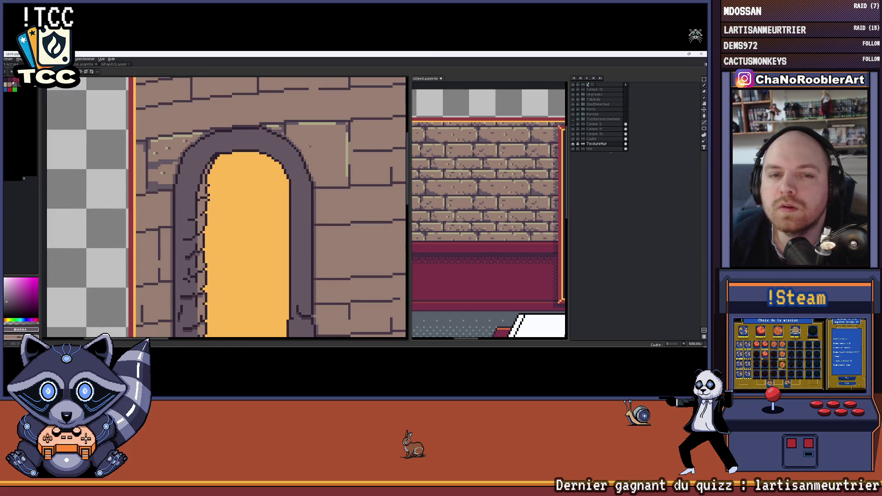
scroll(307, 148, "up", 2)
scroll(289, 163, "up", 1)
scroll(276, 167, "down", 2)
scroll(245, 195, "up", 1)
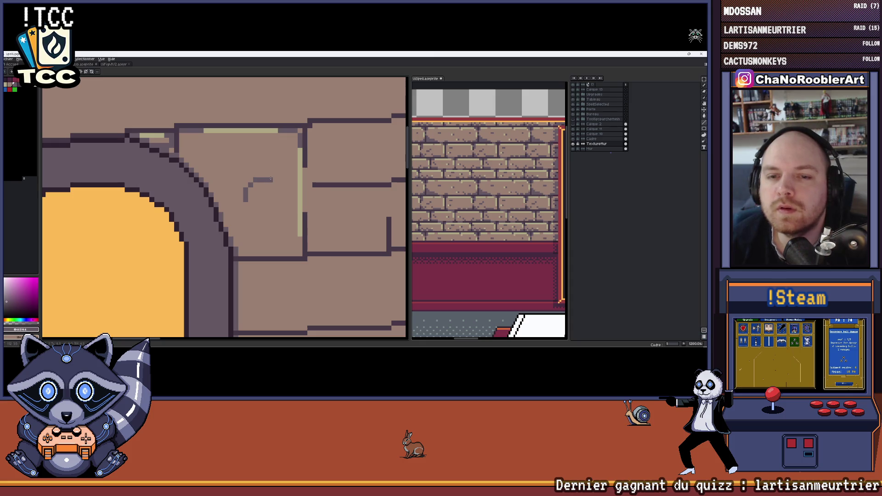
scroll(271, 179, "up", 1)
left_click_drag(229, 202, 229, 212)
left_click_drag(239, 181, 267, 180)
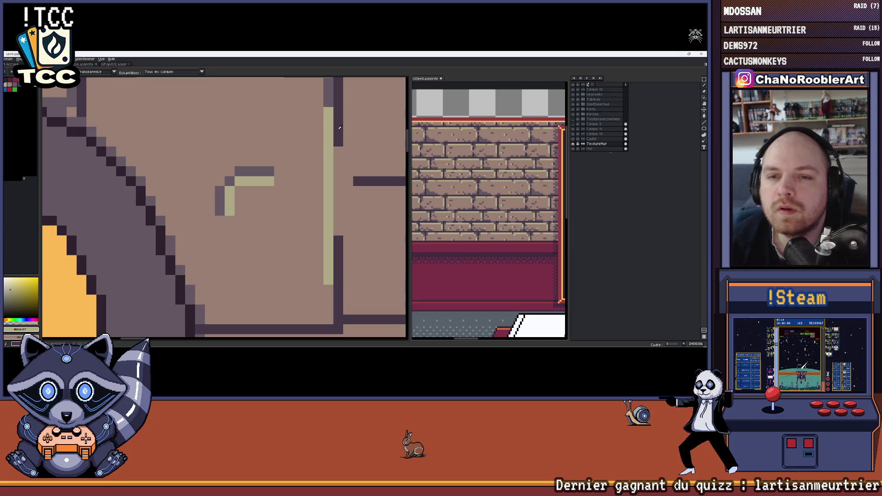
scroll(243, 170, "down", 2)
scroll(206, 138, "up", 1)
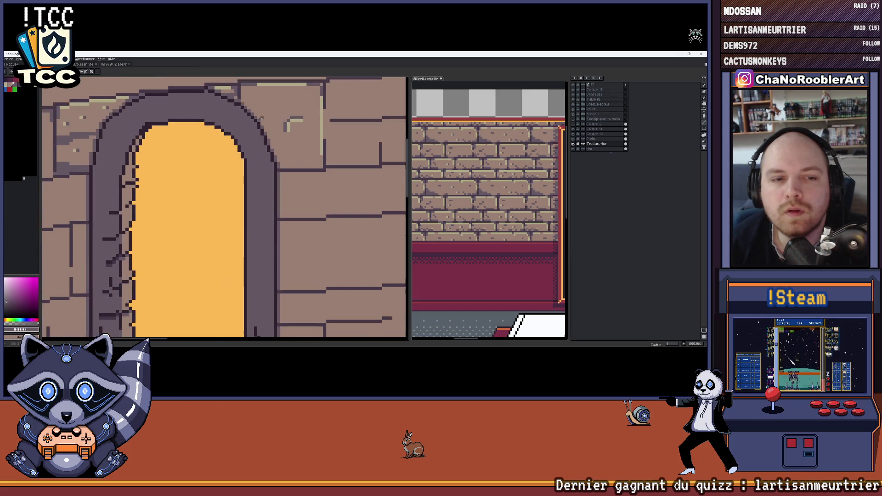
scroll(174, 96, "down", 2)
scroll(175, 96, "down", 1)
scroll(193, 172, "up", 1)
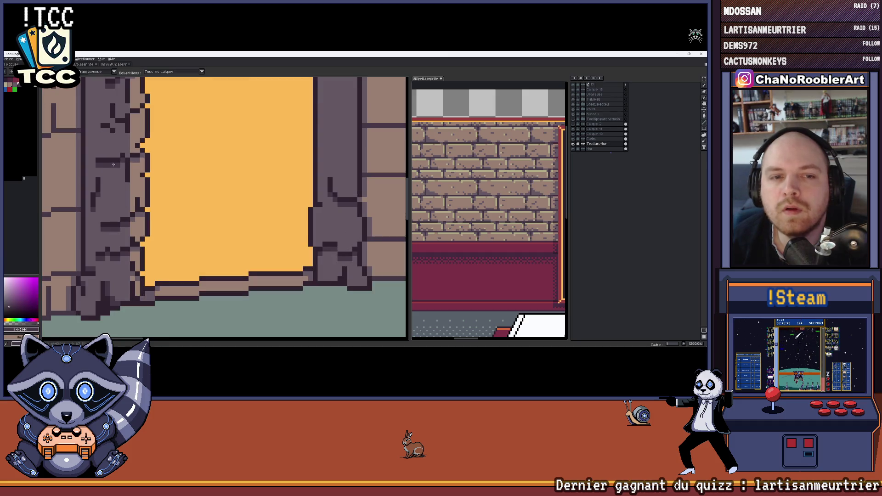
scroll(201, 241, "down", 2)
scroll(201, 241, "up", 1)
scroll(207, 177, "up", 1)
scroll(207, 177, "down", 1)
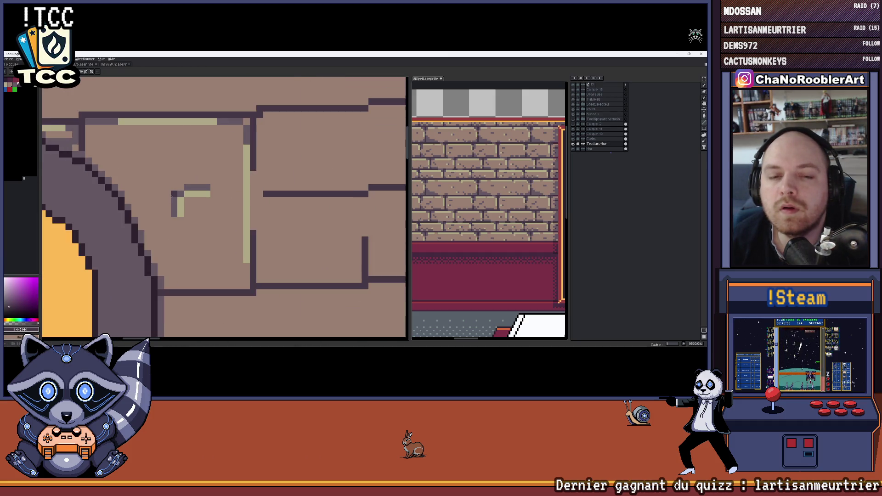
scroll(188, 181, "up", 1)
scroll(210, 162, "down", 1)
scroll(213, 165, "down", 1)
scroll(219, 169, "down", 1)
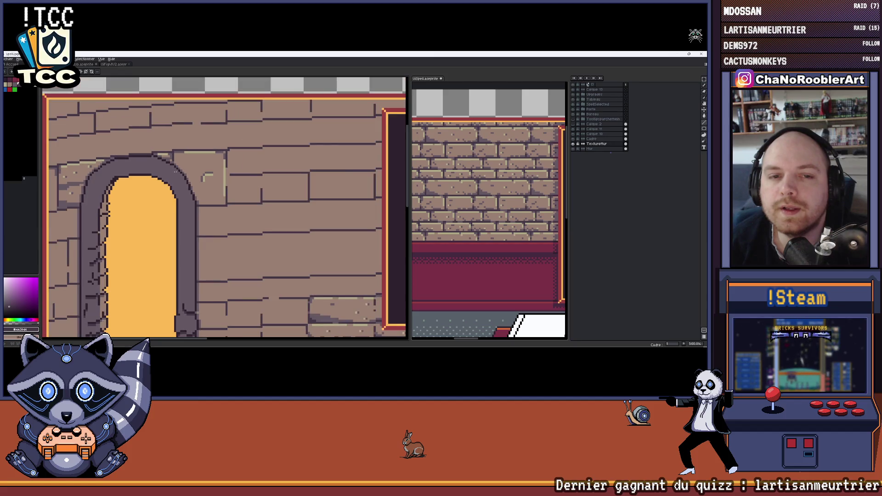
scroll(225, 172, "down", 1)
scroll(225, 173, "up", 1)
scroll(499, 190, "up", 2)
scroll(499, 190, "up", 1)
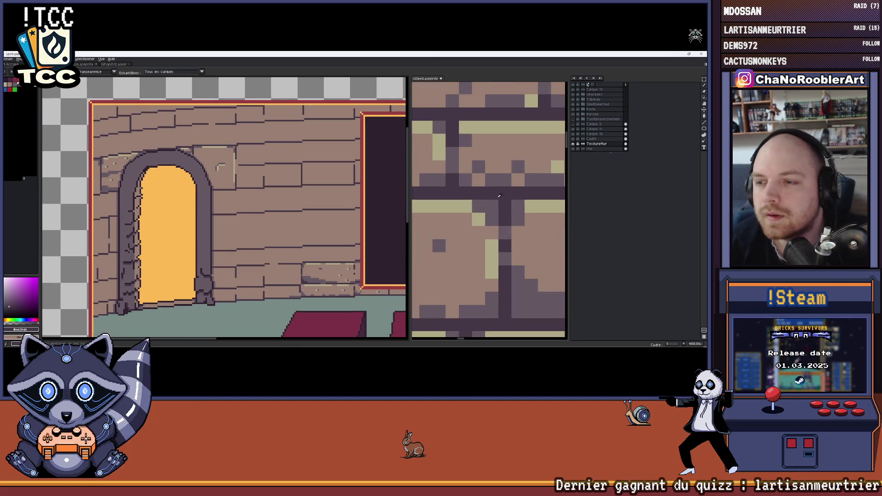
left_click(500, 190, "ctrl")
- Activate TextureMur and sample the wall brown near the crack with the Eyedropper
left_click(265, 179, "ctrl")
scroll(265, 179, "up", 1)
scroll(264, 179, "up", 2)
scroll(300, 179, "down", 1)
scroll(301, 180, "down", 1)
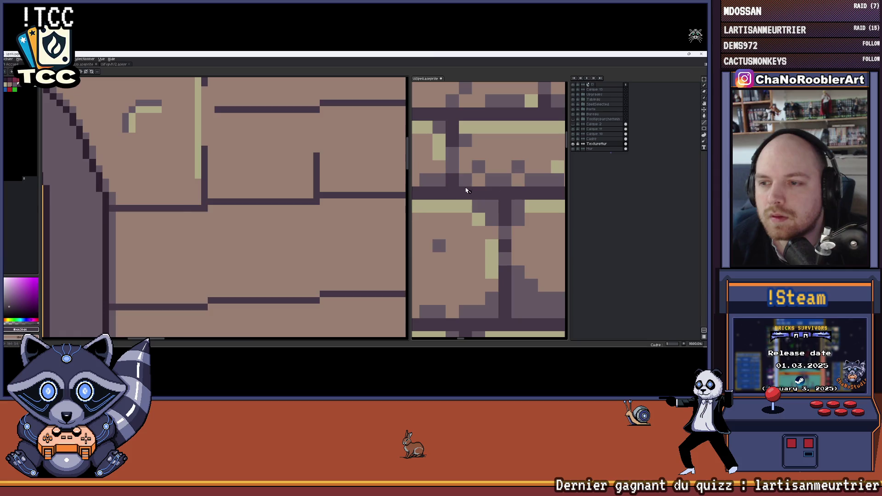
scroll(301, 179, "down", 1)
scroll(301, 179, "down", 1)
scroll(300, 180, "up", 2)
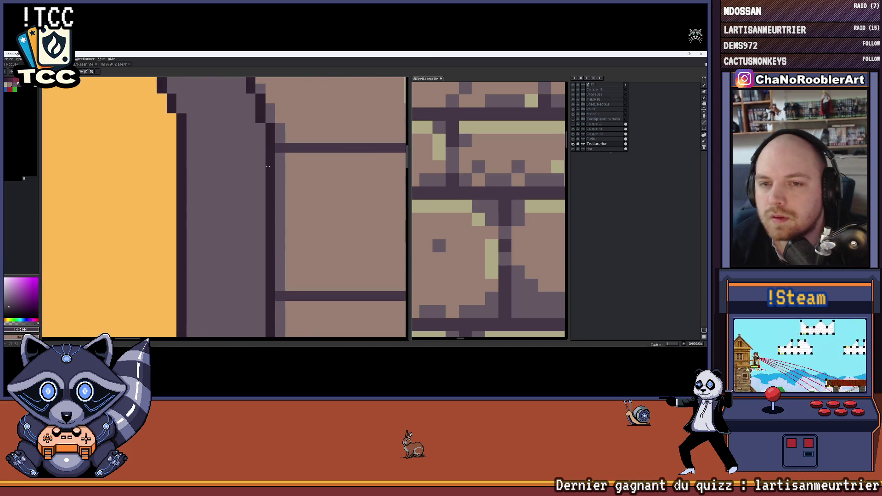
scroll(300, 179, "down", 2)
scroll(481, 204, "down", 2)
scroll(481, 203, "down", 2)
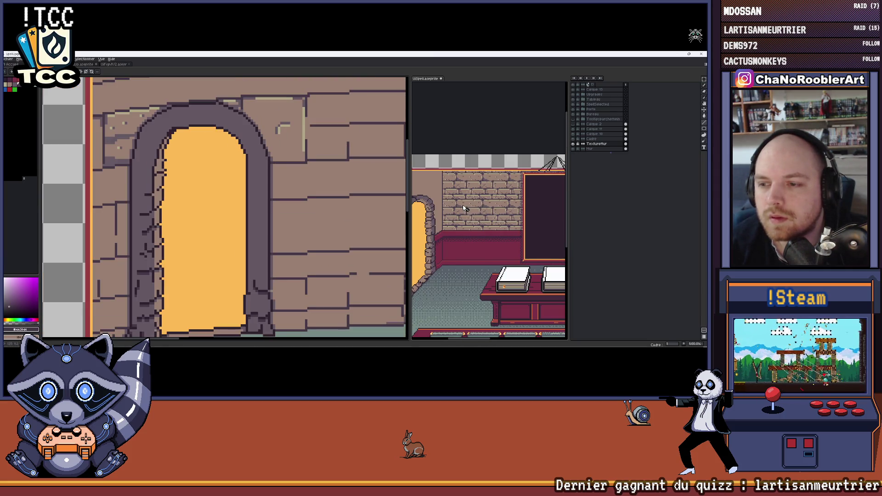
left_click_drag(464, 208, 510, 189)
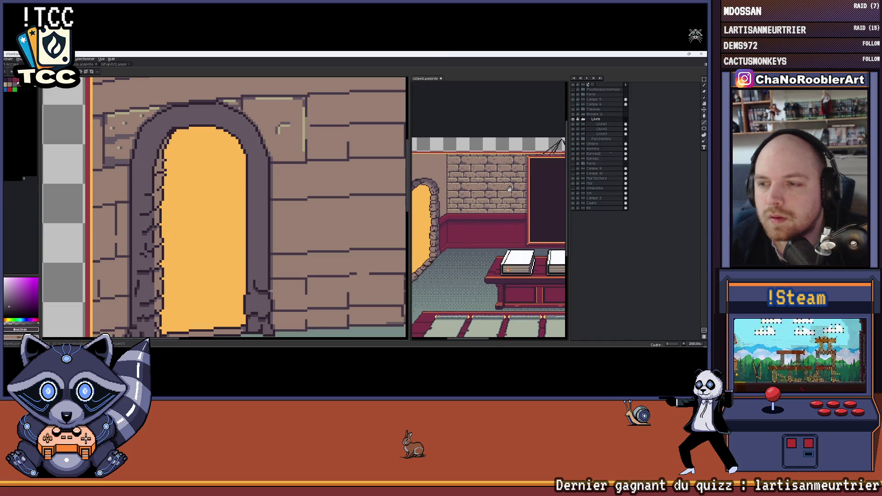
scroll(193, 125, "down", 2)
scroll(193, 126, "up", 1)
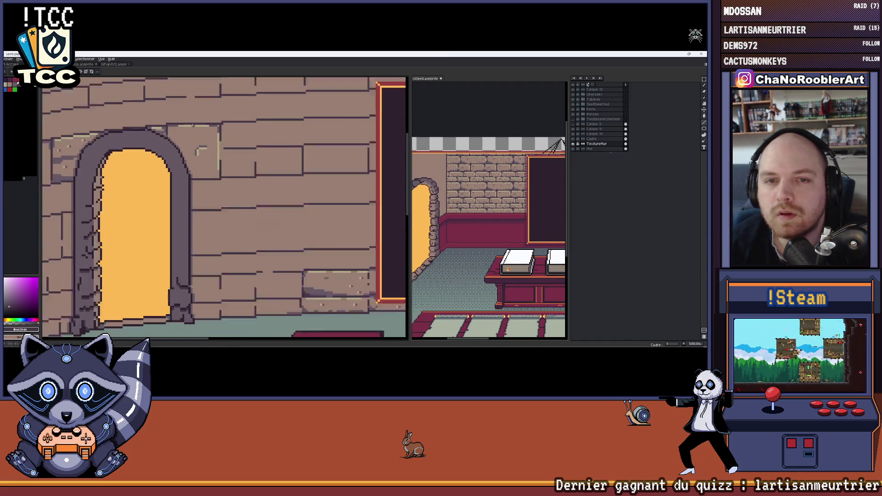
scroll(193, 125, "up", 3)
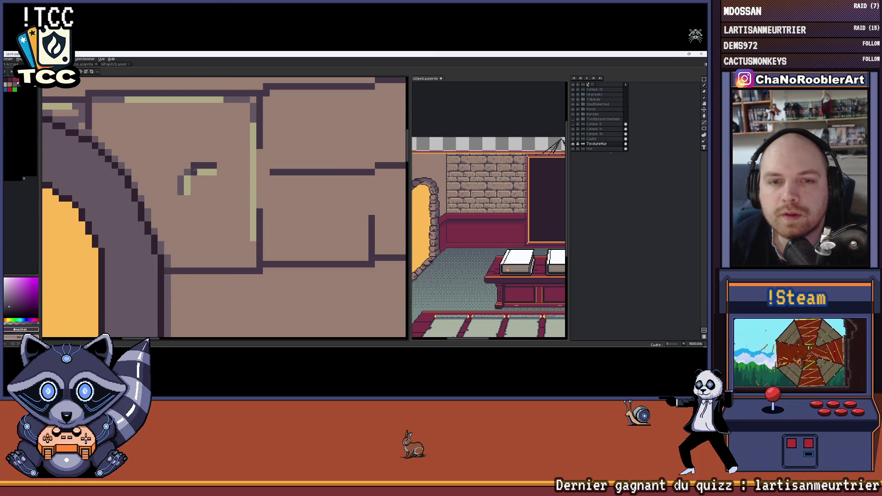
left_click_drag(179, 193, 233, 210)
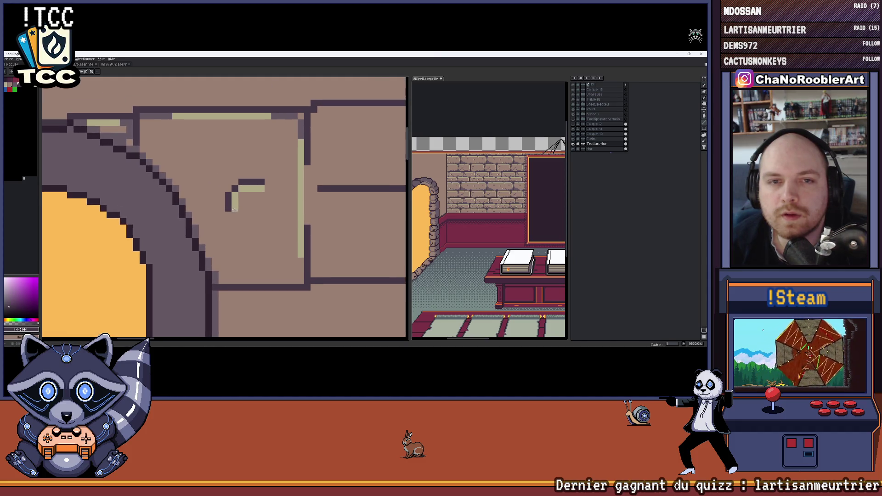
scroll(239, 178, "up", 2)
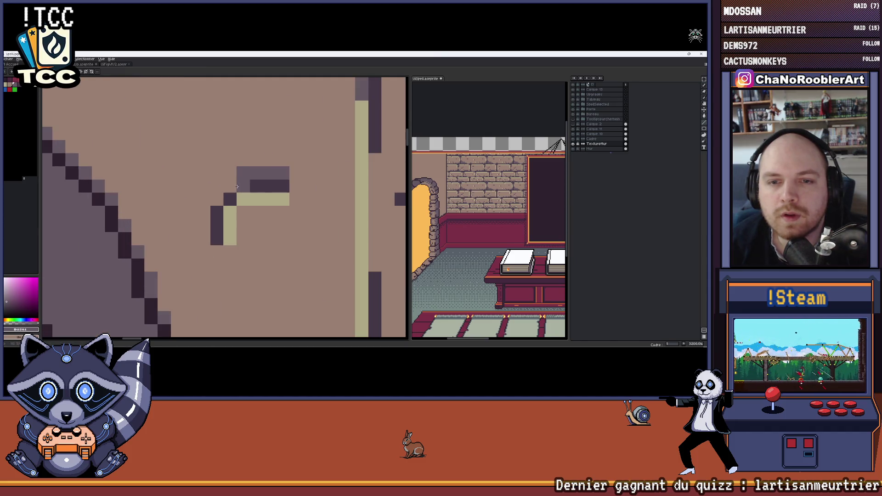
scroll(217, 196, "down", 2)
scroll(217, 197, "down", 2)
scroll(233, 148, "down", 1)
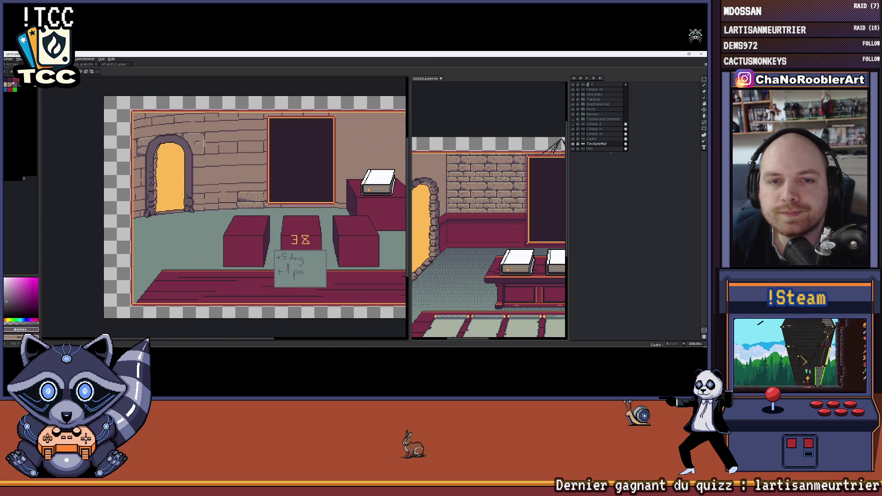
scroll(201, 129, "up", 3)
scroll(200, 146, "up", 1)
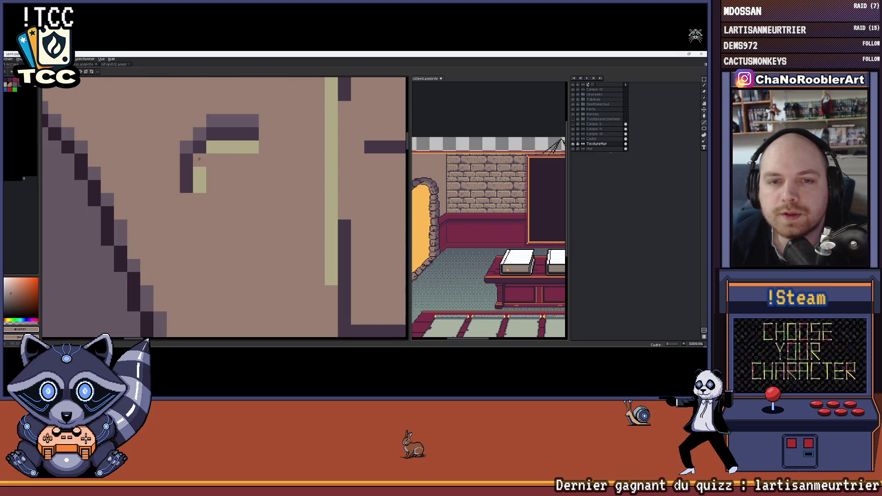
scroll(219, 173, "down", 1)
scroll(235, 171, "down", 1)
scroll(254, 168, "down", 1)
scroll(274, 165, "down", 1)
scroll(274, 165, "up", 1)
scroll(218, 158, "up", 3)
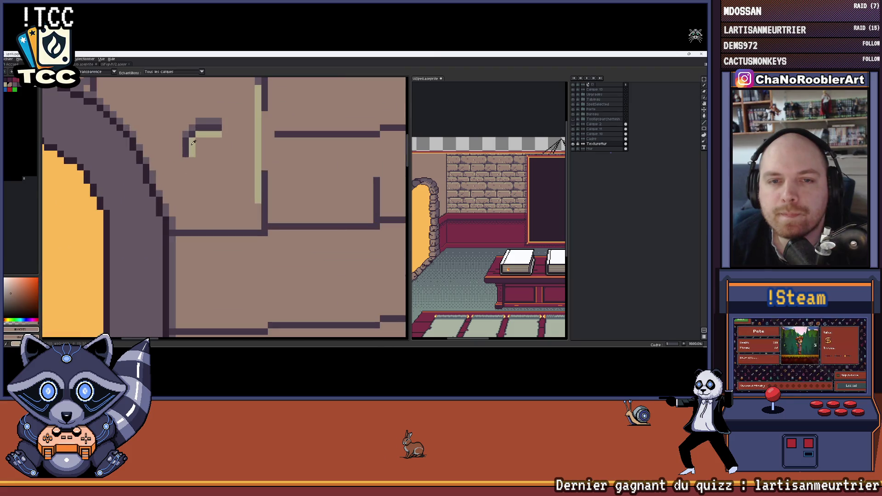
scroll(196, 144, "down", 1)
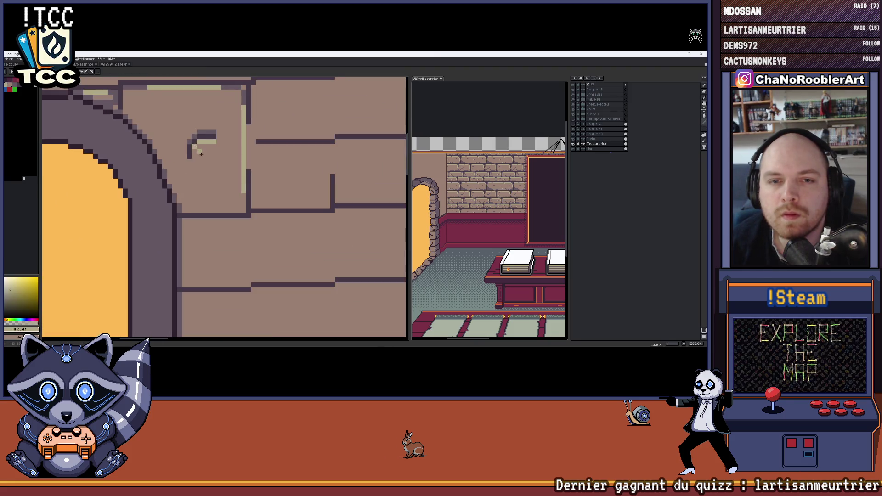
scroll(199, 152, "down", 3)
scroll(249, 162, "down", 1)
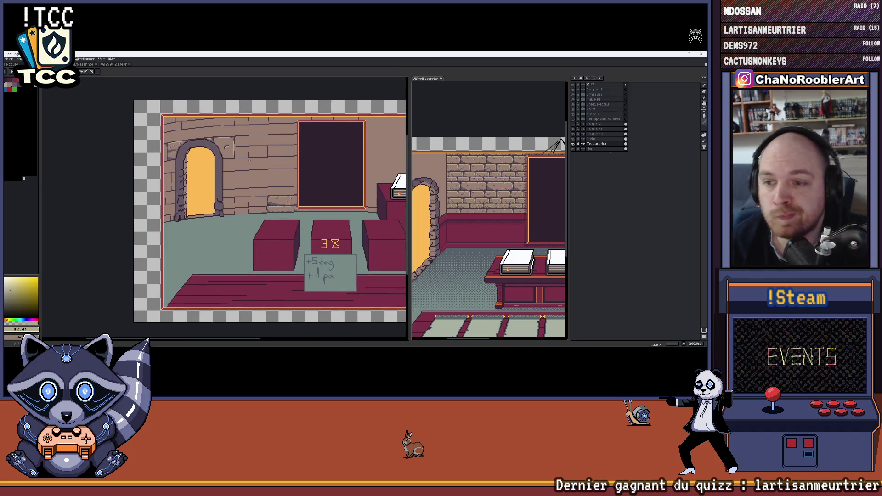
scroll(238, 146, "up", 2)
scroll(227, 131, "up", 2)
key("i")
left_click(222, 142)
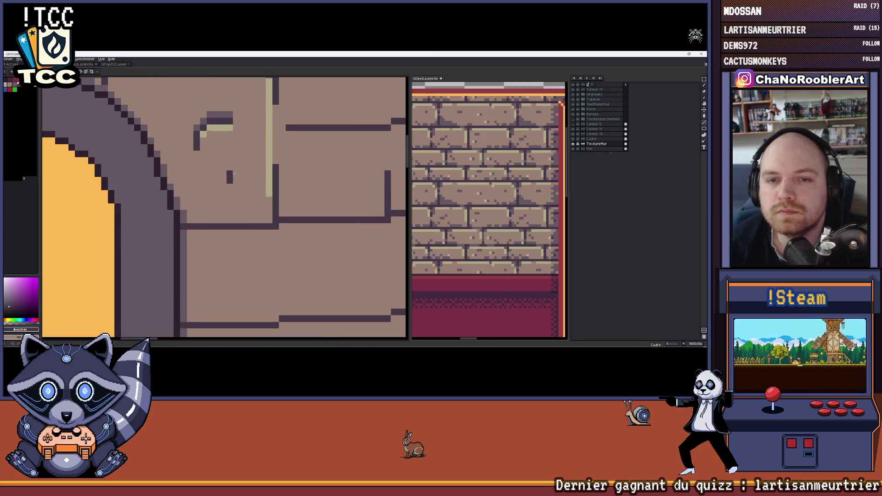
scroll(231, 177, "down", 2)
scroll(263, 168, "down", 2)
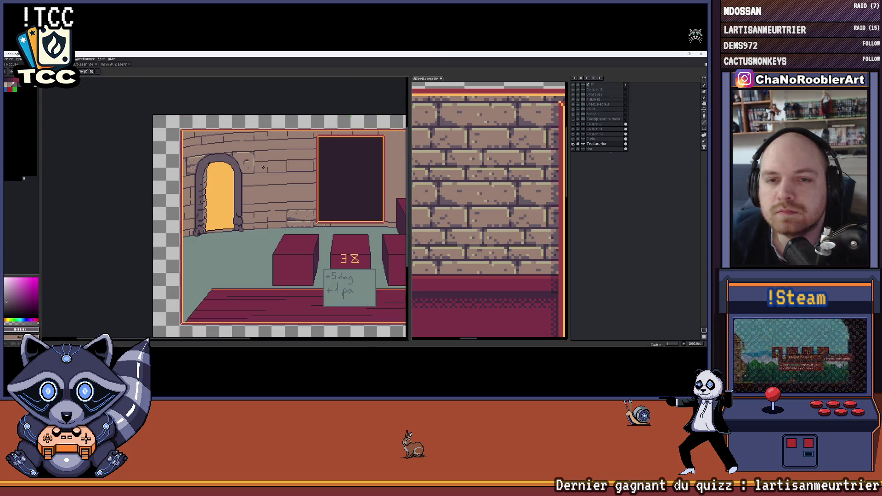
scroll(250, 160, "up", 2)
scroll(251, 159, "up", 2)
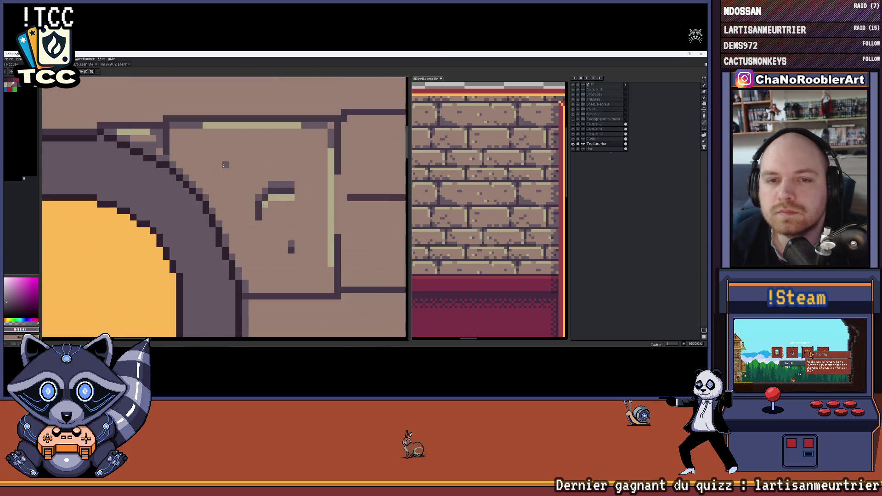
scroll(252, 157, "up", 1)
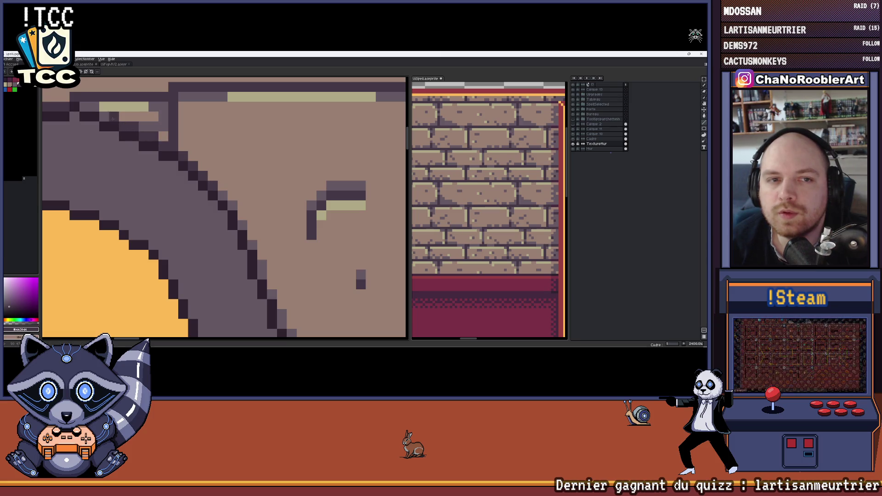
scroll(86, 106, "down", 3)
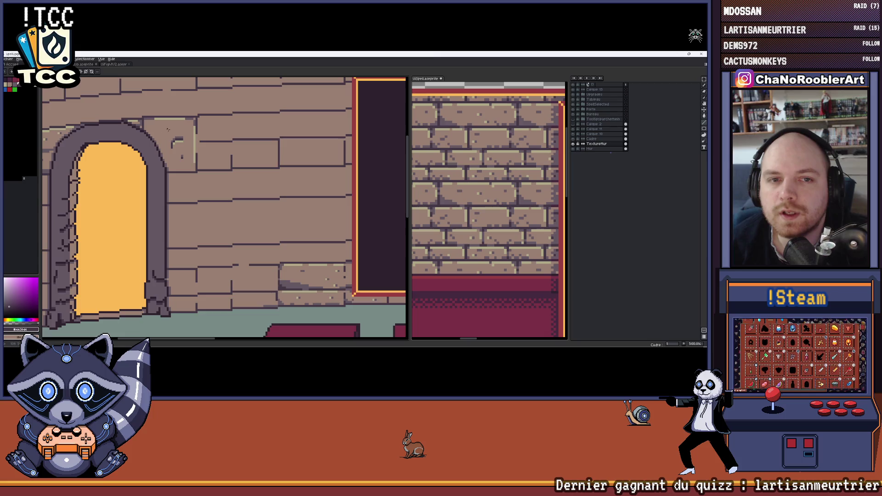
scroll(168, 129, "up", 2)
scroll(162, 137, "up", 1)
scroll(156, 144, "up", 1)
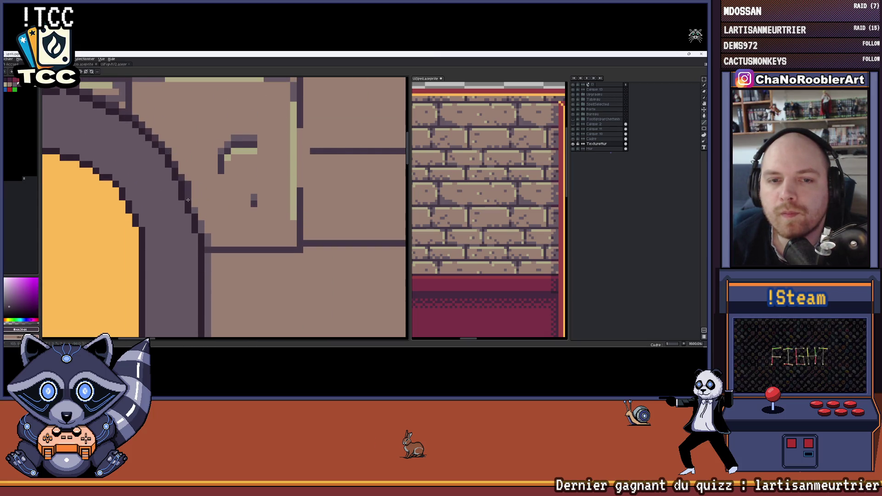
scroll(201, 219, "down", 2)
scroll(201, 219, "down", 1)
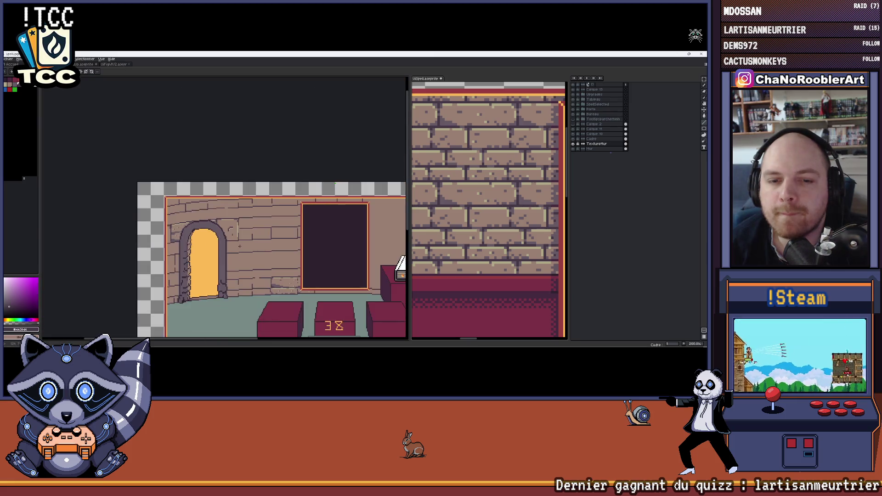
scroll(202, 219, "up", 1)
scroll(201, 219, "up", 1)
scroll(173, 246, "up", 1)
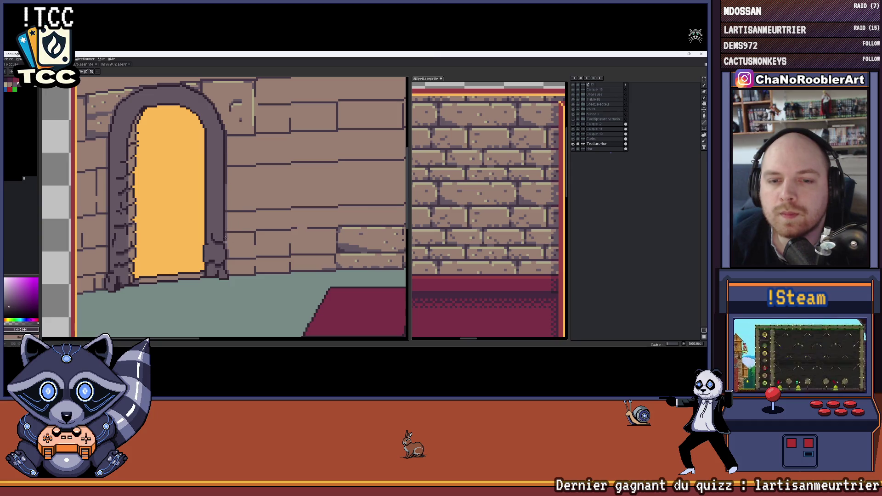
scroll(224, 237, "up", 3)
scroll(230, 121, "down", 1)
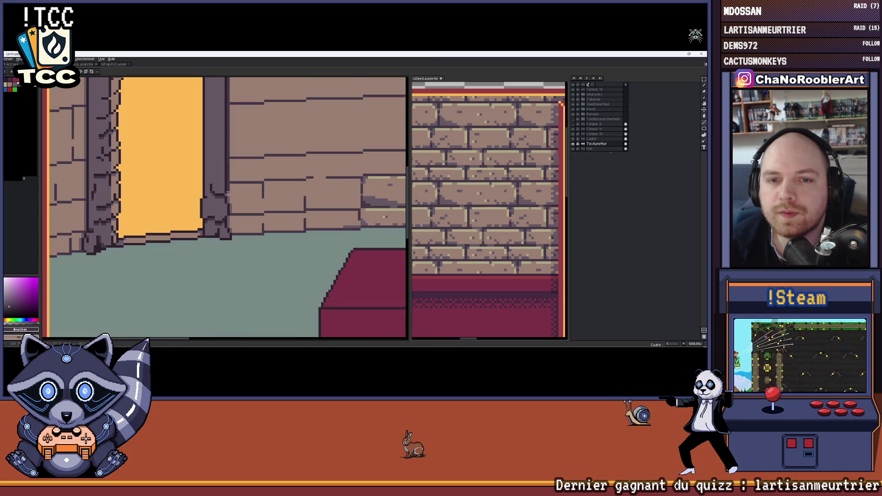
scroll(228, 193, "up", 2)
scroll(228, 192, "up", 1)
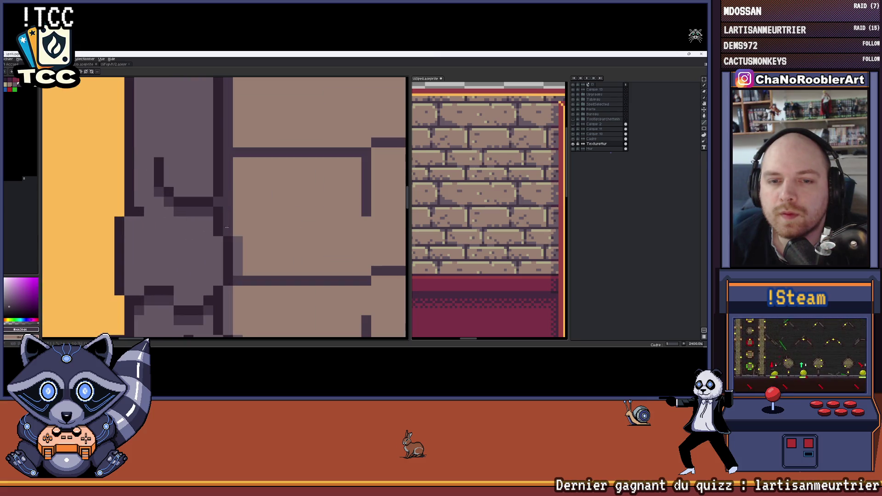
scroll(227, 225, "down", 1)
scroll(226, 225, "up", 1)
scroll(268, 172, "down", 1)
scroll(276, 165, "up", 1)
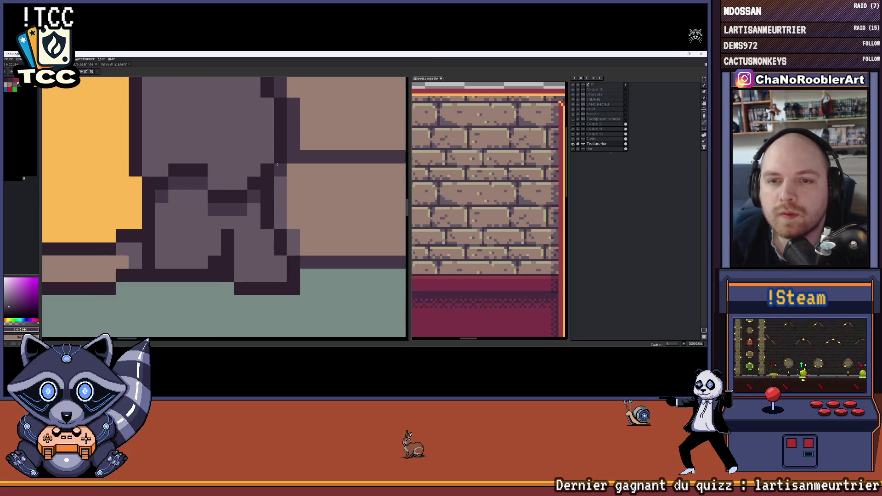
scroll(277, 218, "down", 1)
scroll(235, 218, "down", 1)
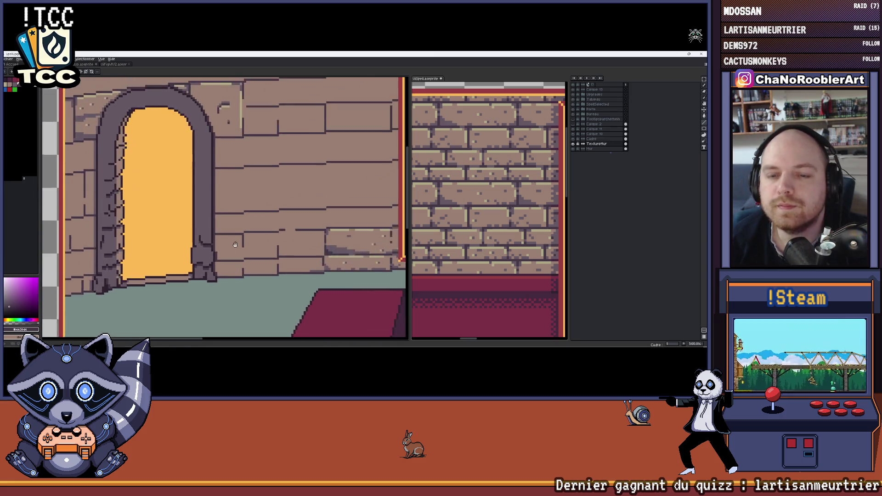
scroll(224, 218, "down", 2)
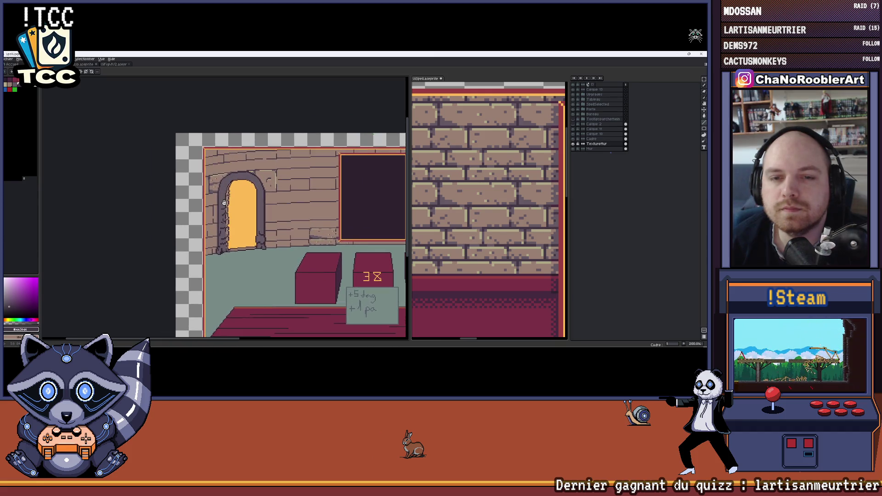
scroll(225, 202, "up", 2)
scroll(228, 167, "up", 3)
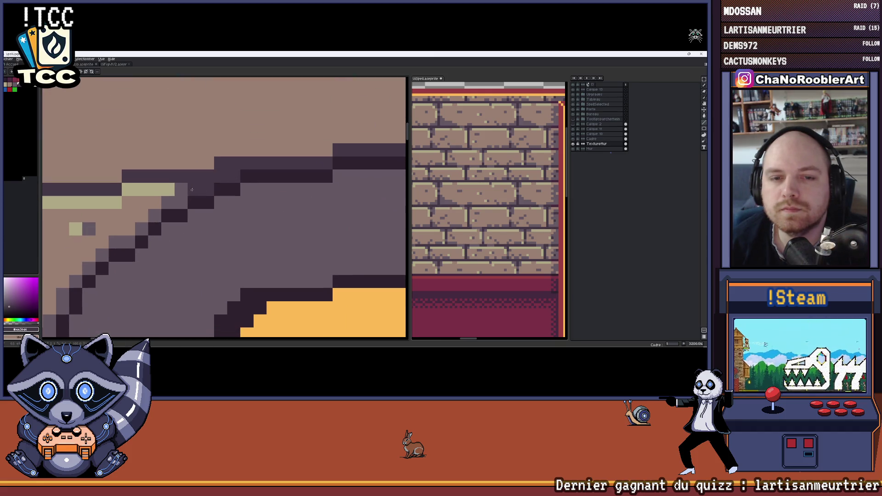
left_click_drag(194, 190, 304, 143)
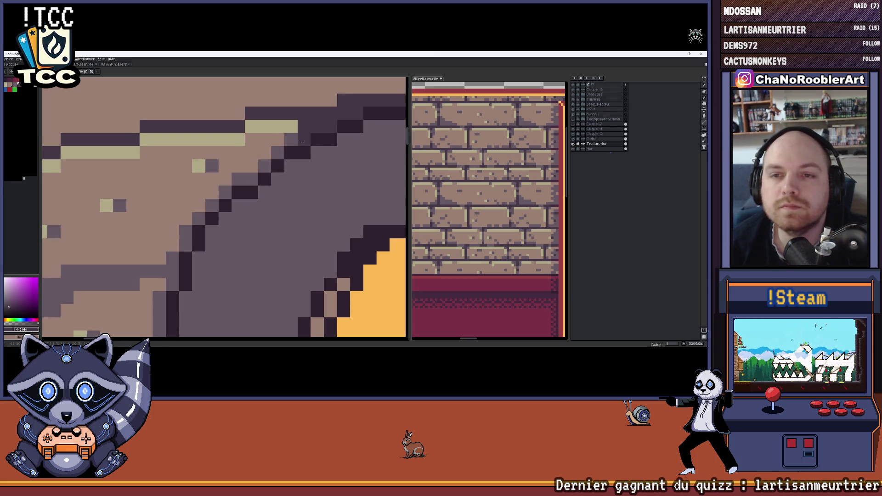
scroll(303, 143, "down", 2)
scroll(299, 154, "up", 2)
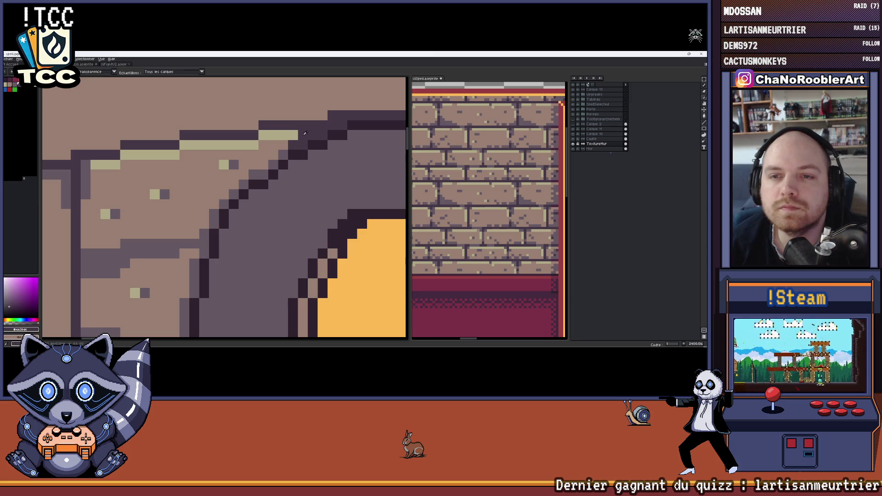
scroll(307, 129, "down", 2)
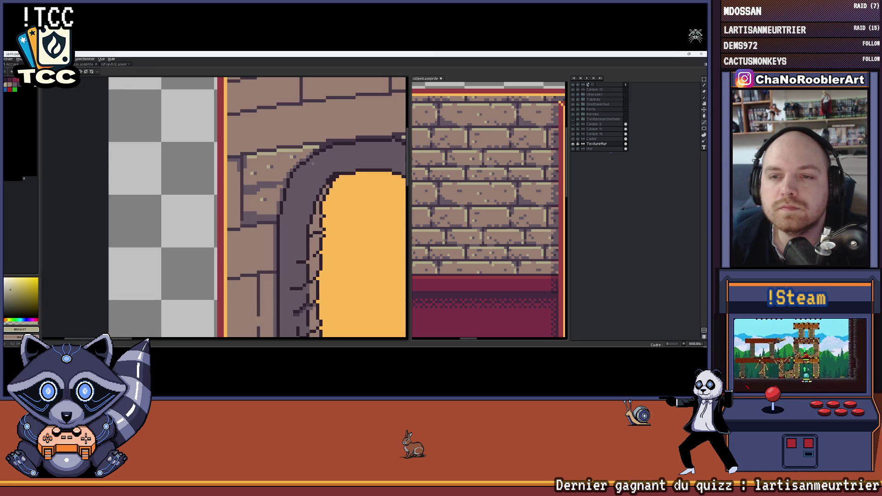
scroll(319, 148, "up", 1)
scroll(309, 155, "up", 1)
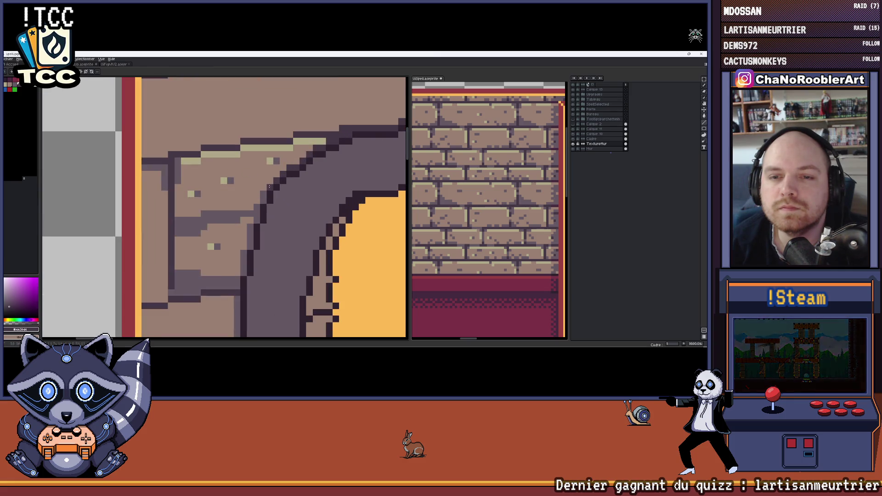
scroll(257, 192, "down", 2)
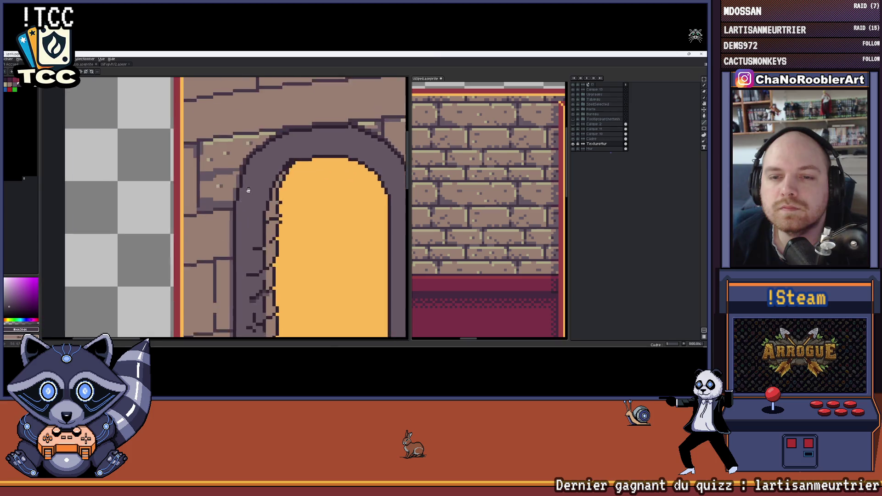
scroll(258, 173, "up", 2)
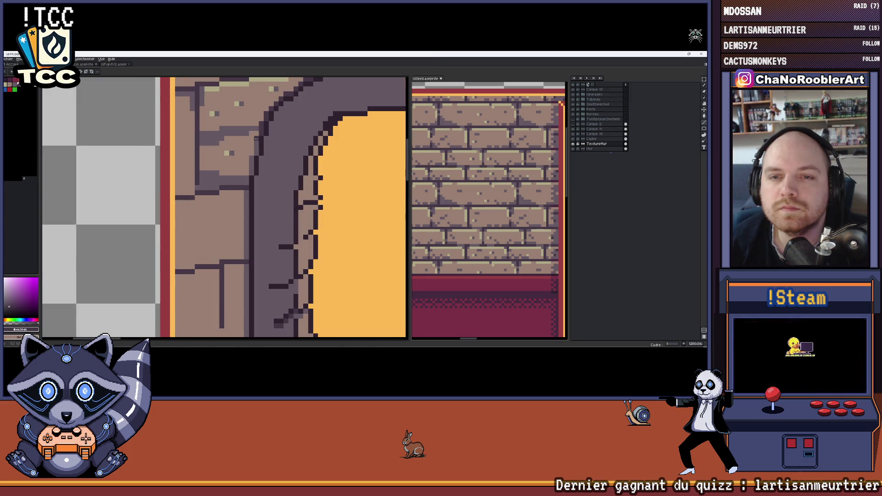
scroll(247, 197, "down", 1)
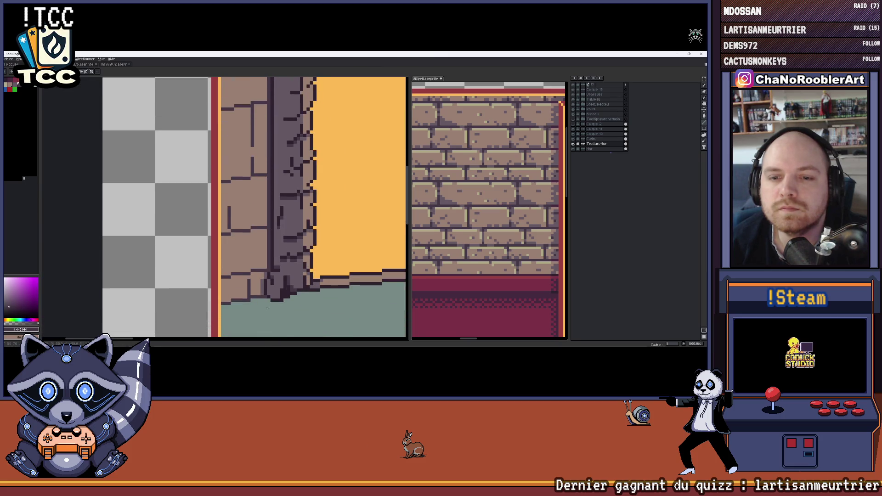
scroll(268, 268, "up", 2)
scroll(287, 218, "down", 1)
scroll(275, 267, "down", 2)
scroll(275, 268, "down", 2)
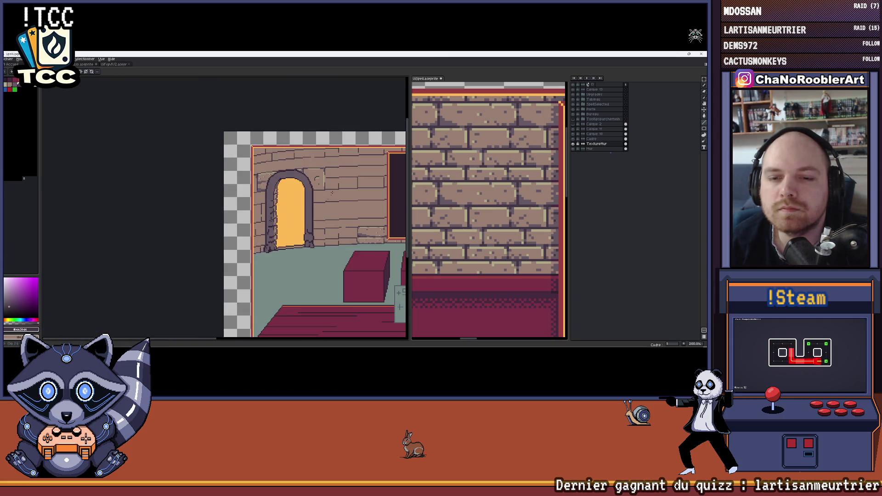
scroll(275, 162, "down", 1)
scroll(273, 160, "down", 1)
scroll(262, 159, "down", 1)
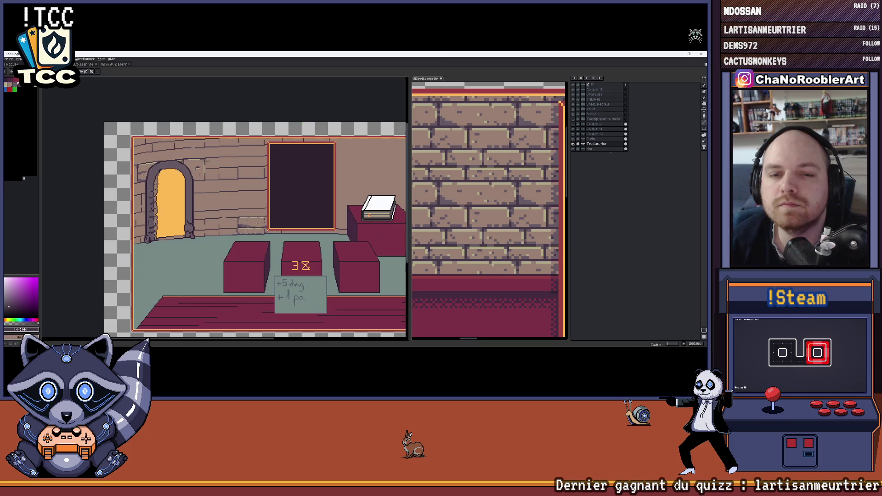
scroll(249, 155, "down", 1)
scroll(235, 153, "down", 1)
left_click_drag(229, 151, 208, 160)
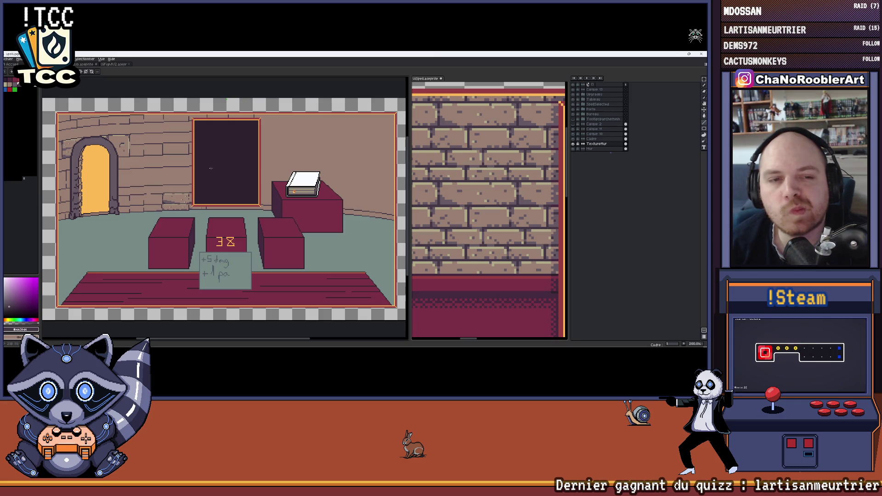
scroll(154, 158, "down", 2)
scroll(166, 162, "up", 2)
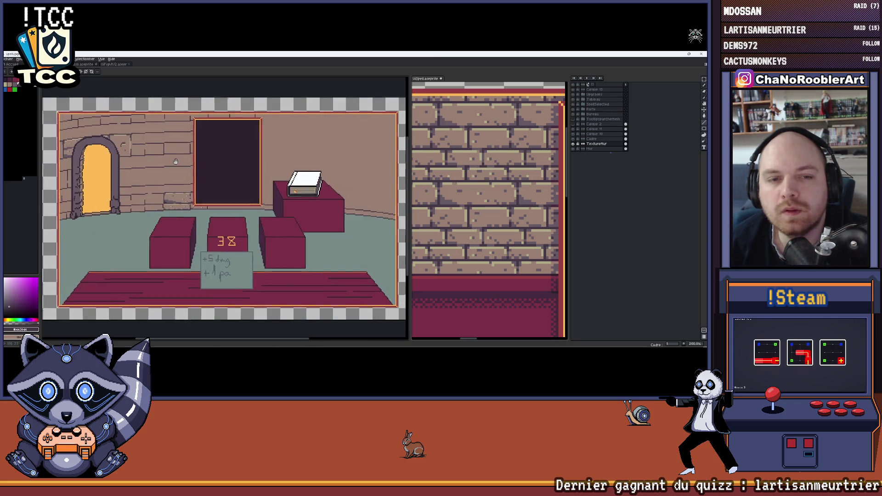
scroll(179, 168, "down", 1)
scroll(183, 171, "up", 1)
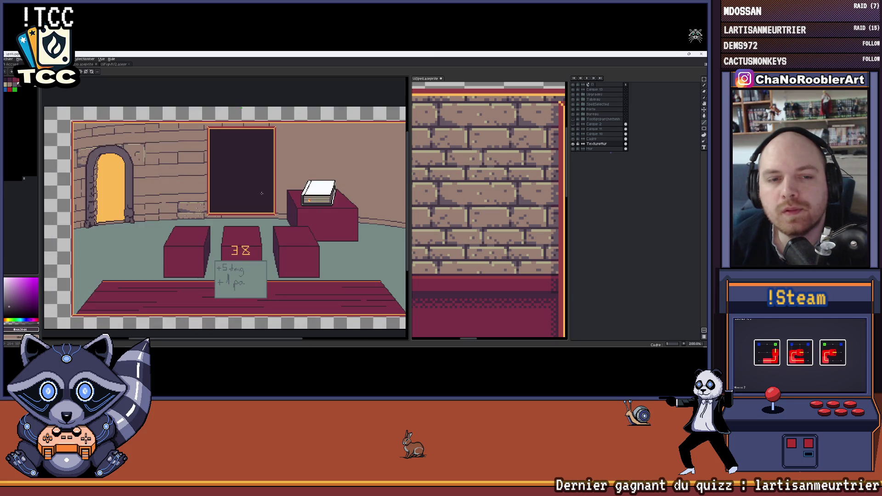
left_click_drag(260, 193, 243, 175)
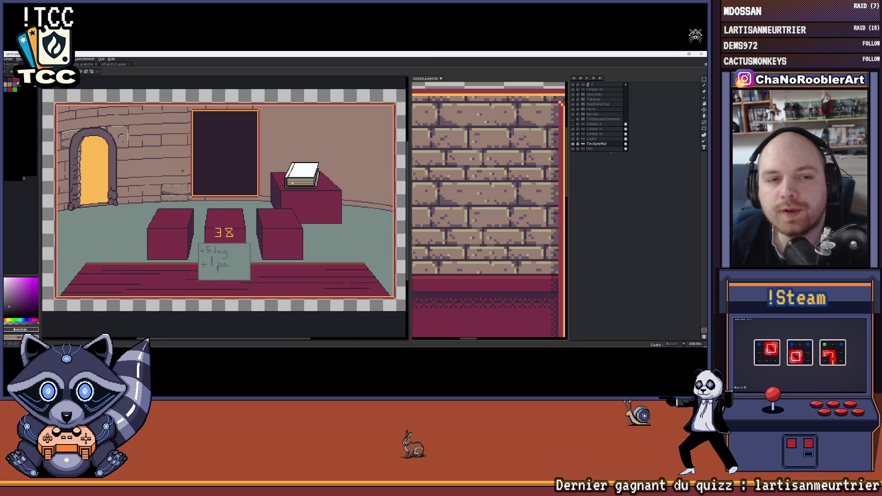
left_click_drag(179, 171, 190, 173)
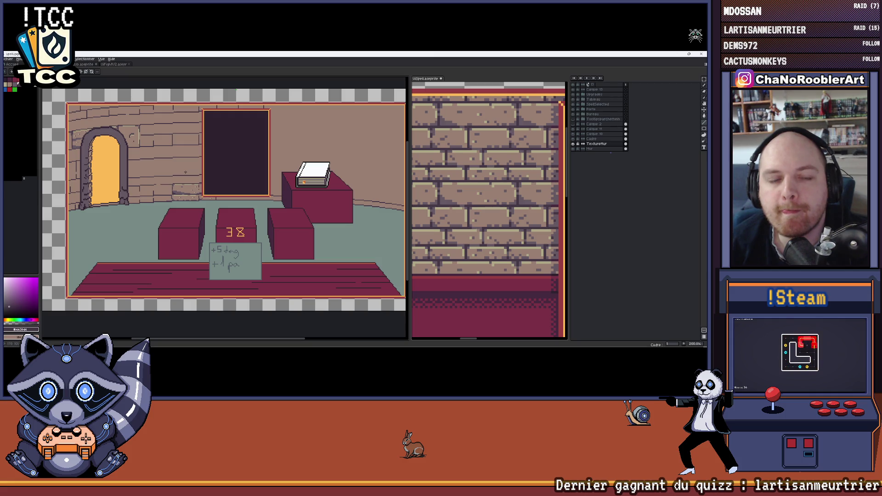
scroll(185, 172, "down", 1)
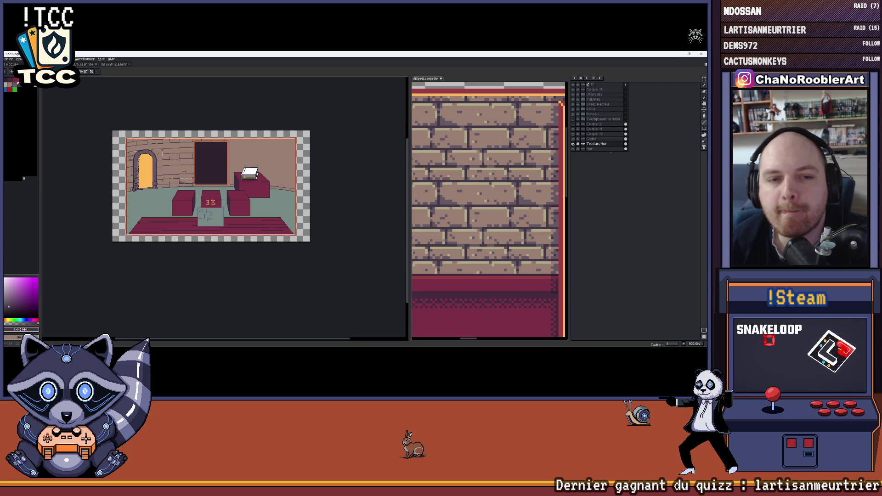
scroll(184, 171, "up", 1)
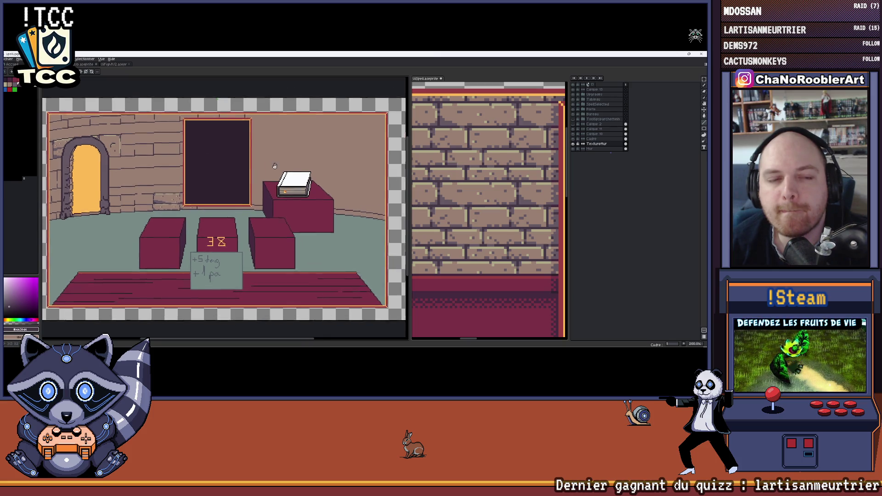
scroll(278, 167, "down", 1)
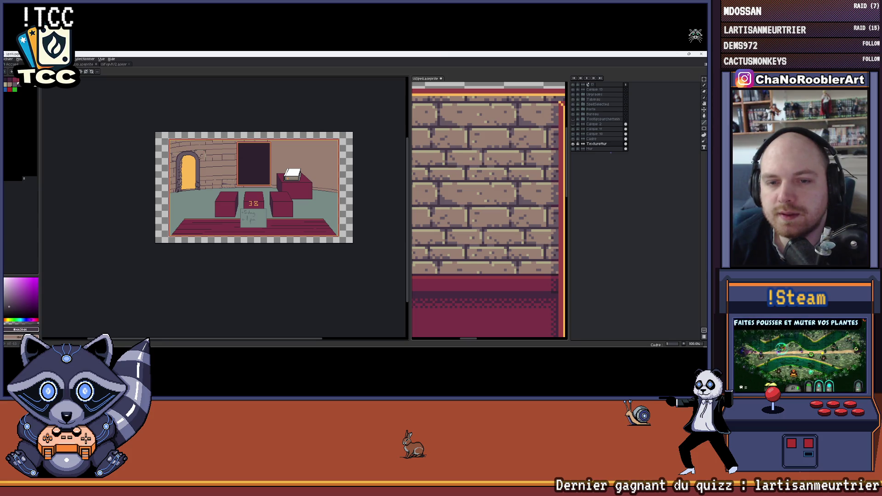
scroll(182, 171, "up", 3)
scroll(183, 170, "up", 1)
scroll(206, 167, "down", 4)
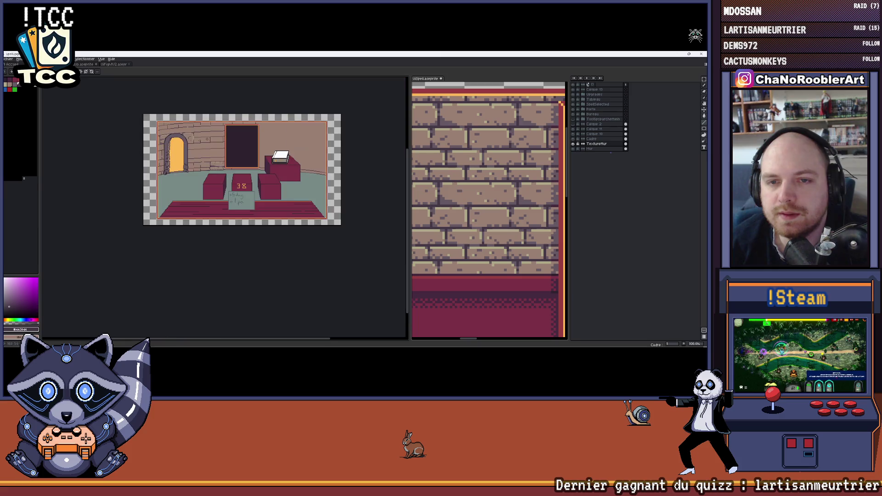
scroll(206, 167, "up", 2)
scroll(207, 168, "up", 1)
scroll(239, 174, "up", 1)
scroll(240, 173, "up", 1)
scroll(206, 207, "up", 1)
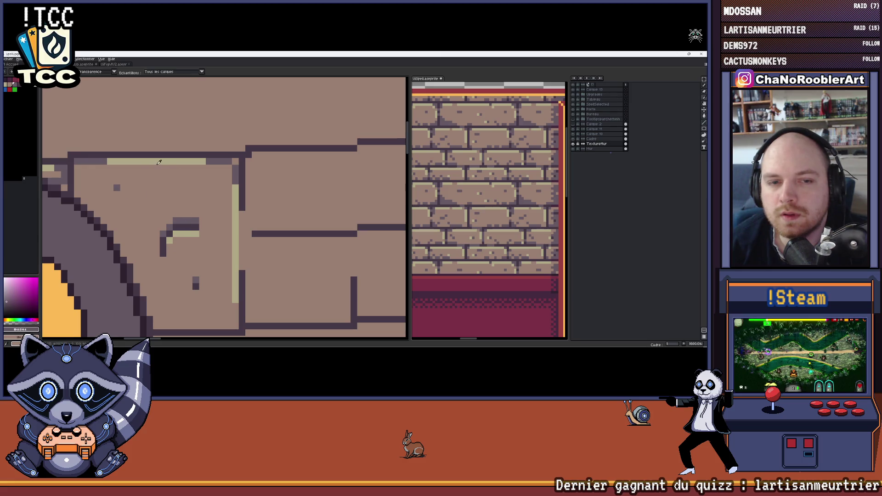
- Sample the pale stone highlight, draw a highlight line, then undo the bad strokes
left_click(159, 162, "alt")
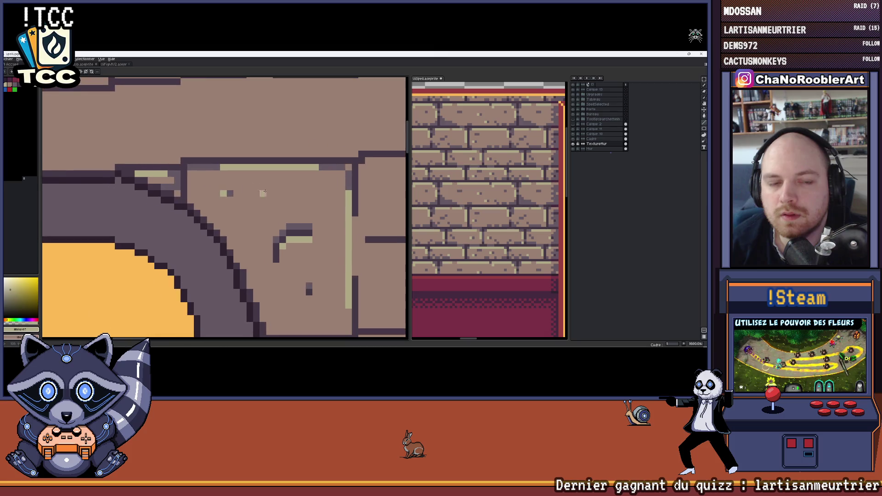
scroll(149, 158, "down", 1)
scroll(244, 197, "down", 2)
scroll(275, 232, "up", 1)
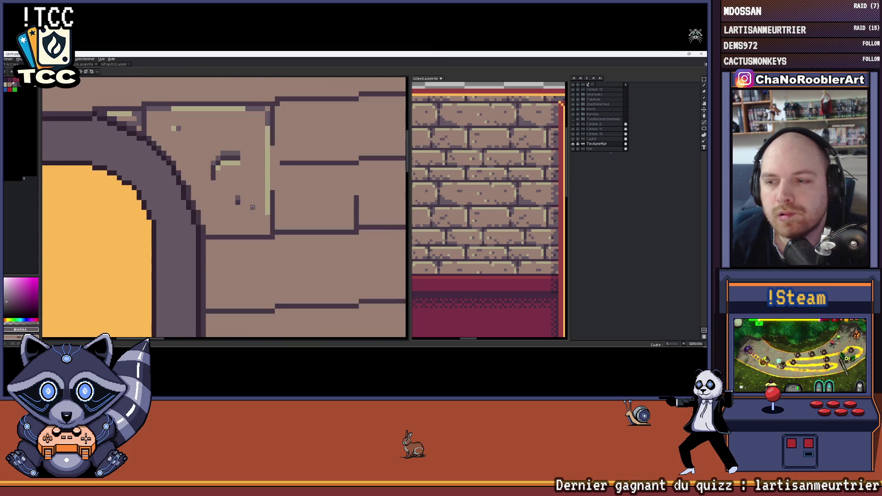
scroll(274, 231, "up", 1)
scroll(275, 232, "up", 1)
scroll(275, 231, "up", 1)
left_click_drag(275, 231, 371, 240)
mouse_move(310, 245)
left_mouse_down()
mouse_move(165, 241)
mouse_move(148, 191)
left_mouse_up()
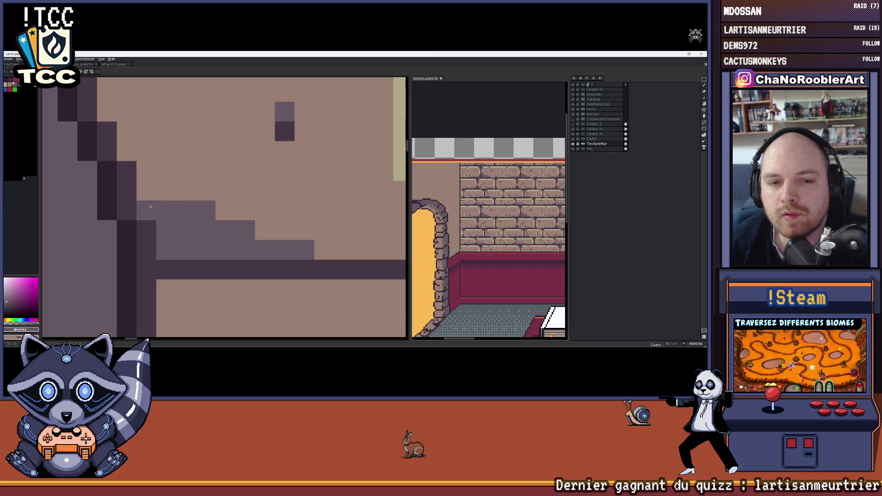
scroll(191, 195, "down", 2)
scroll(191, 196, "down", 2)
scroll(192, 200, "up", 2)
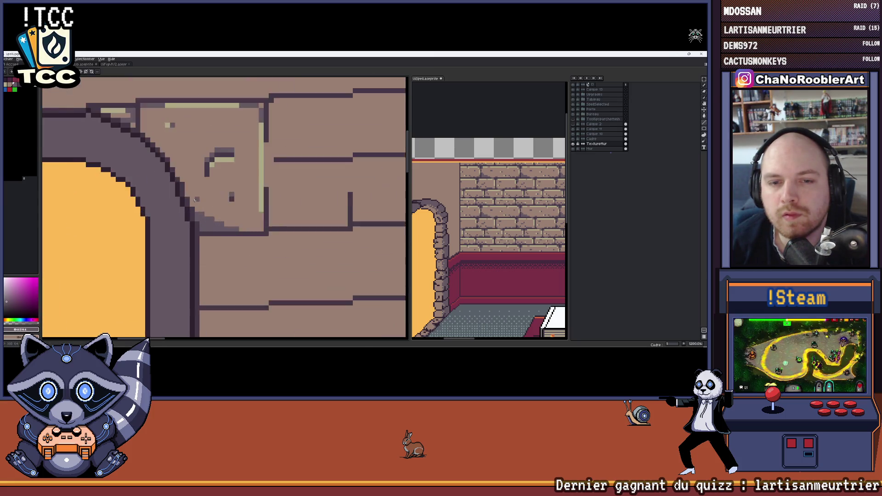
scroll(195, 207, "up", 1)
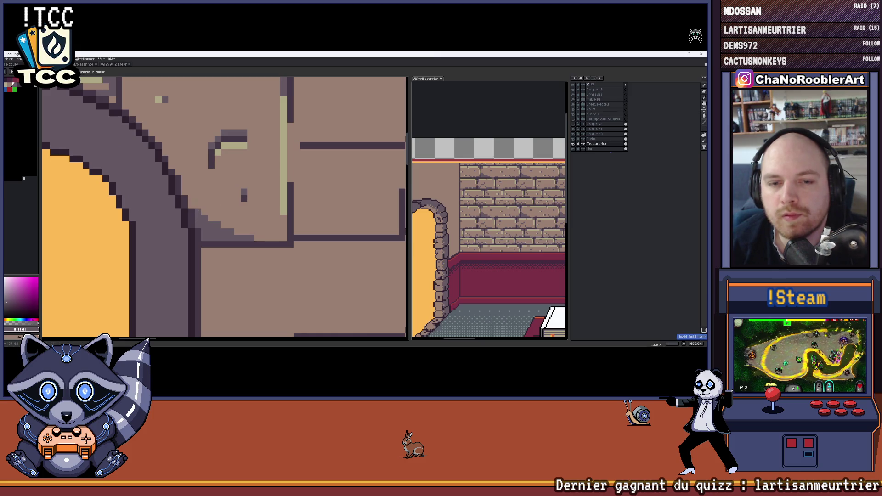
scroll(283, 233, "down", 2)
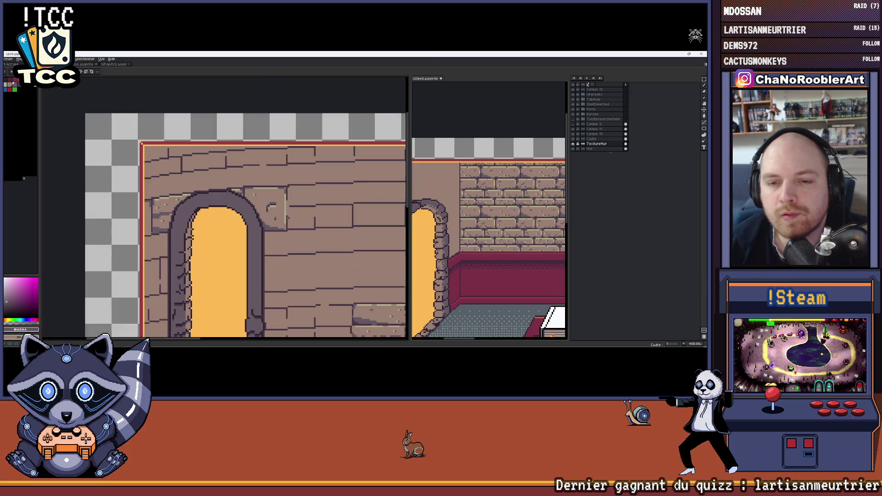
scroll(188, 169, "up", 2)
scroll(188, 169, "up", 1)
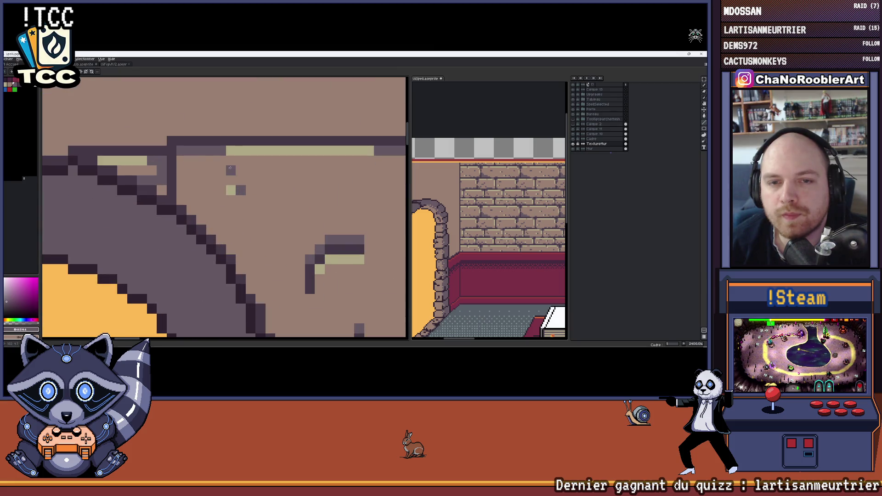
key("ctrl+z")
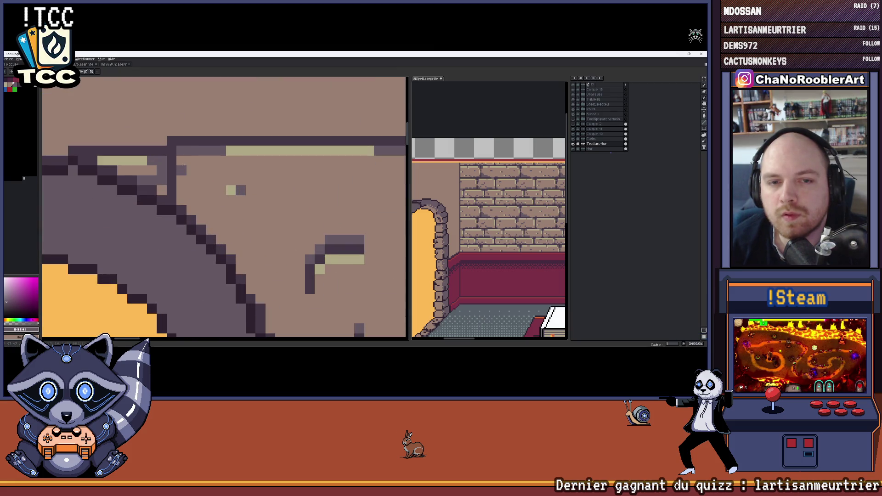
key("ctrl+z")
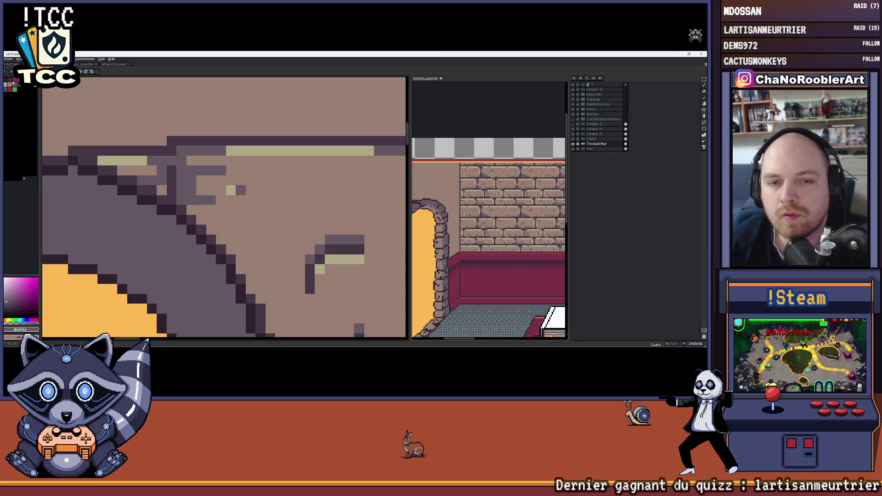
scroll(203, 196, "down", 1)
scroll(200, 186, "down", 3)
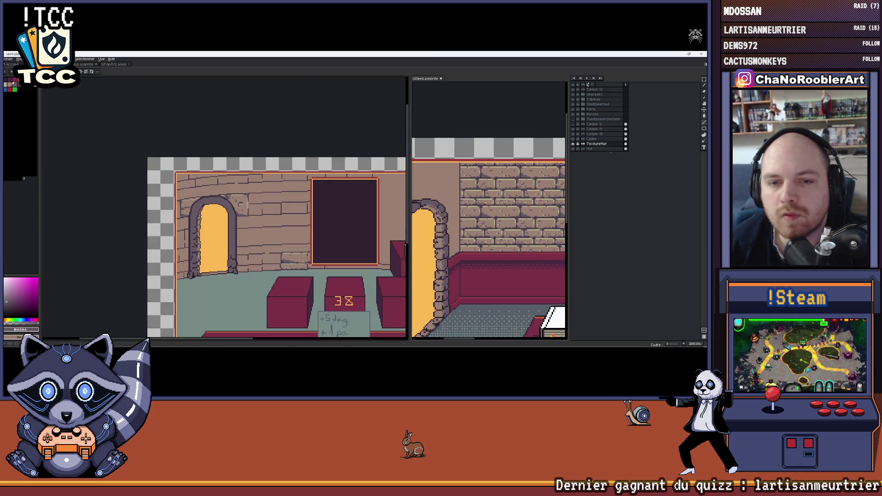
scroll(255, 207, "up", 1)
scroll(255, 205, "up", 3)
scroll(242, 193, "up", 2)
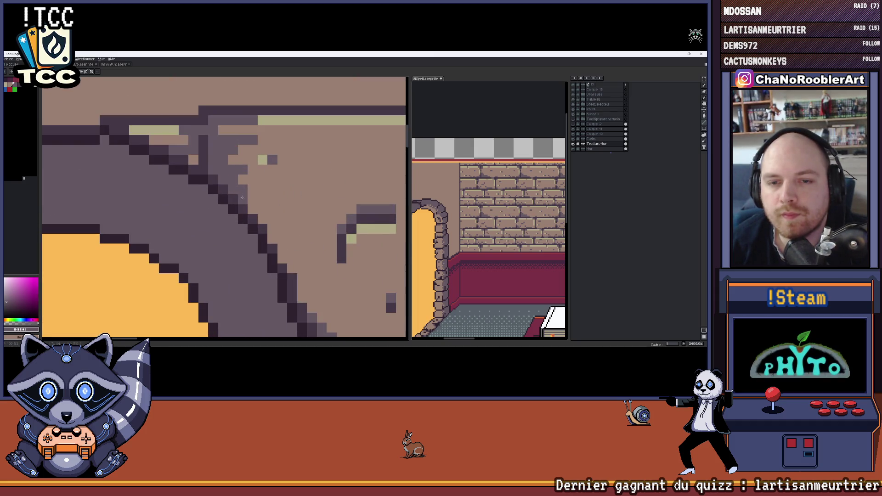
scroll(290, 216, "down", 3)
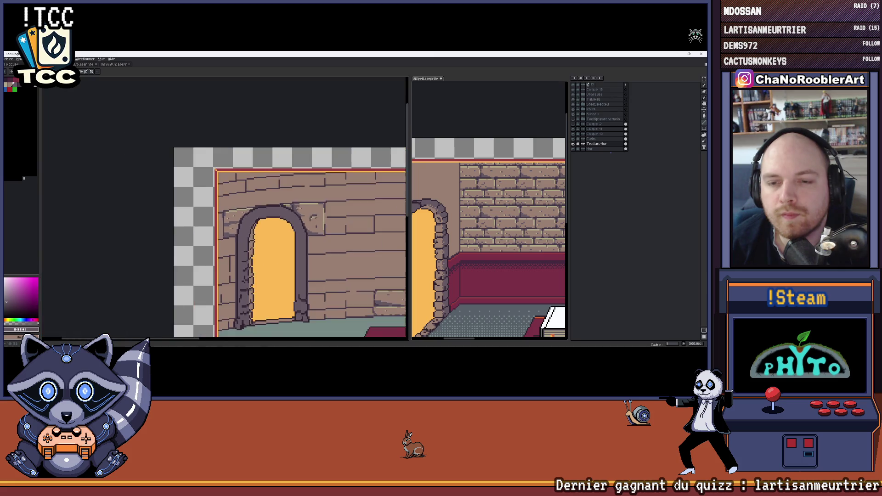
scroll(228, 180, "up", 1)
scroll(225, 177, "up", 1)
scroll(224, 174, "up", 1)
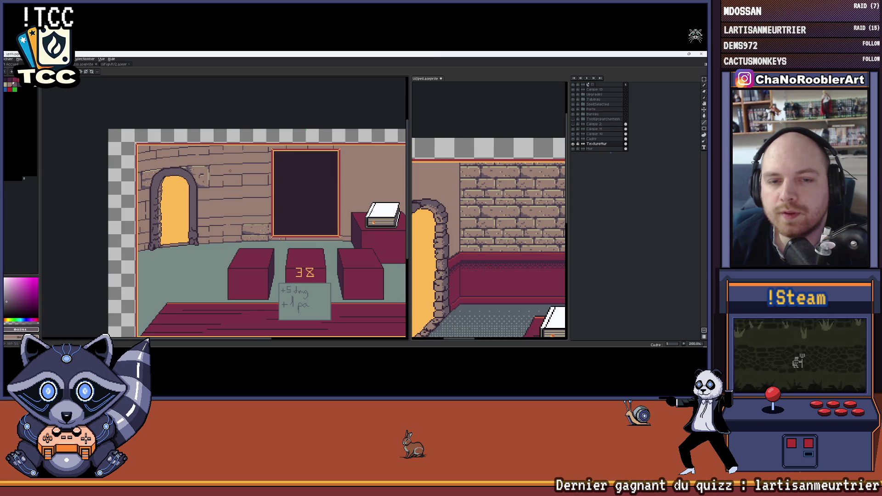
scroll(227, 170, "up", 1)
scroll(207, 168, "up", 1)
scroll(186, 166, "up", 1)
scroll(168, 163, "up", 1)
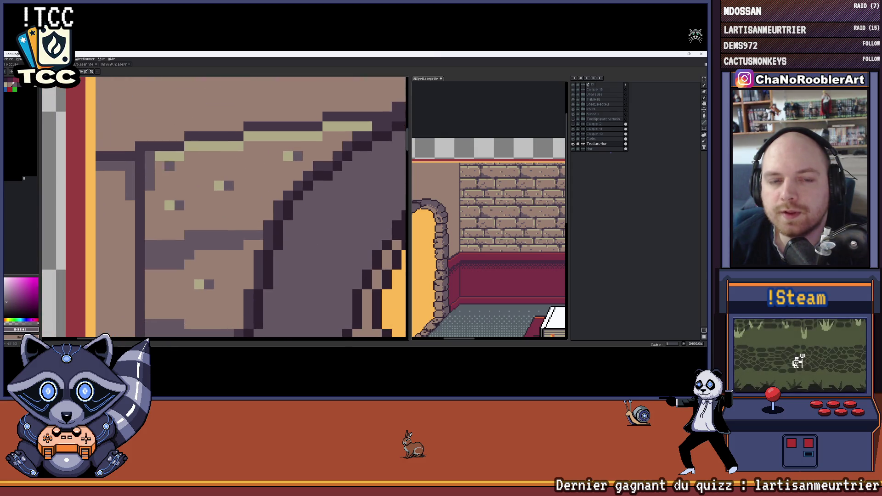
scroll(175, 170, "down", 2)
scroll(187, 177, "down", 1)
scroll(200, 187, "down", 1)
scroll(214, 195, "down", 1)
scroll(207, 203, "down", 1)
scroll(189, 215, "down", 2)
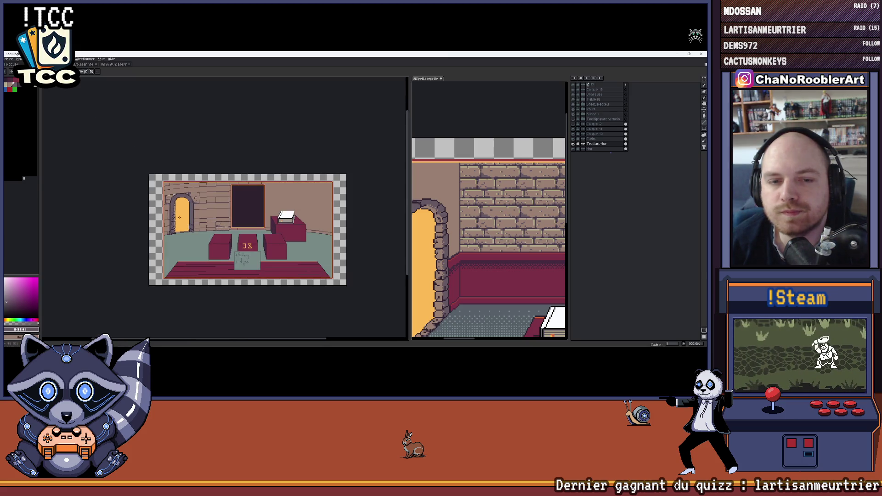
scroll(193, 219, "up", 1)
scroll(206, 217, "down", 1)
scroll(221, 215, "up", 1)
scroll(238, 212, "down", 1)
scroll(269, 207, "up", 2)
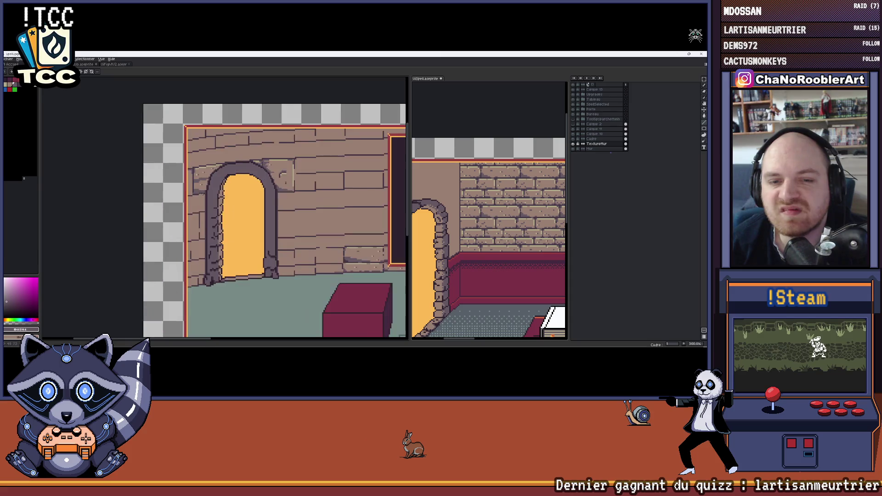
scroll(320, 194, "down", 2)
left_click_drag(321, 193, 248, 190)
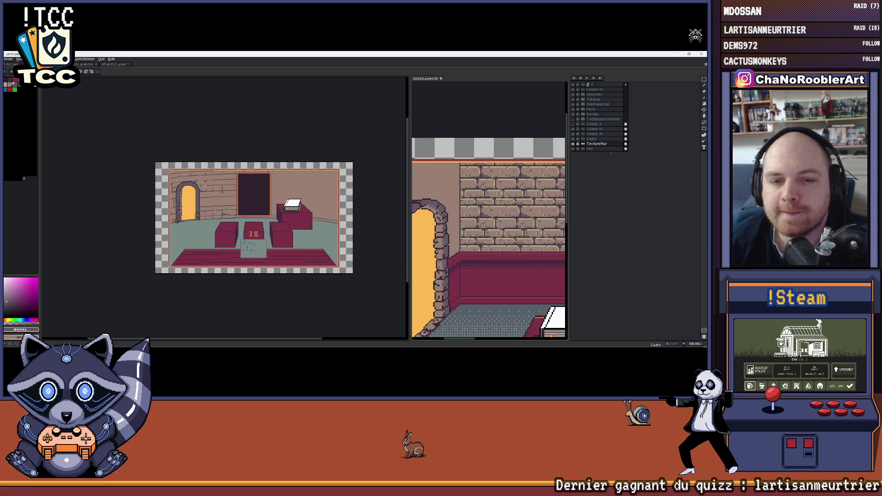
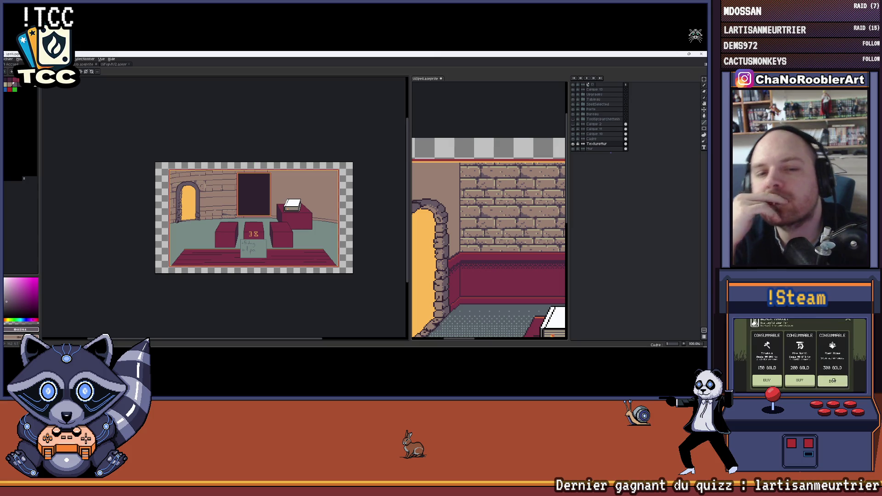
scroll(234, 232, "up", 3)
scroll(235, 233, "up", 2)
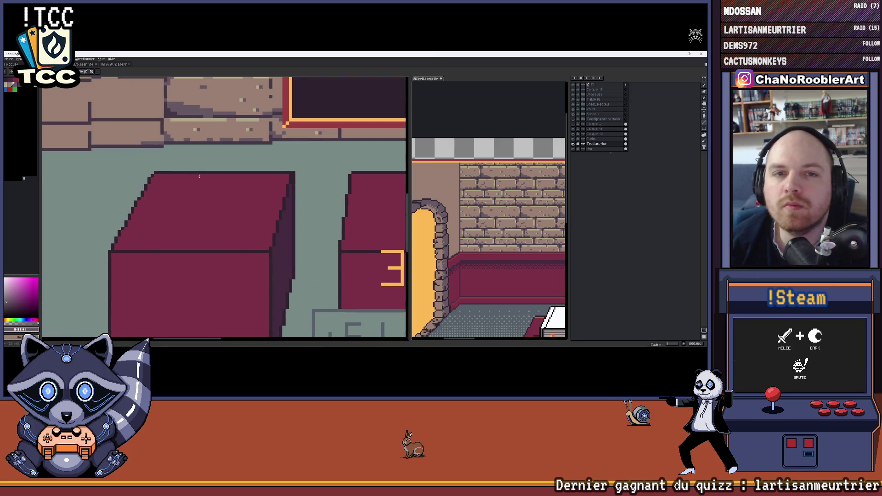
scroll(254, 269, "down", 2)
scroll(224, 178, "up", 2)
scroll(225, 178, "down", 1)
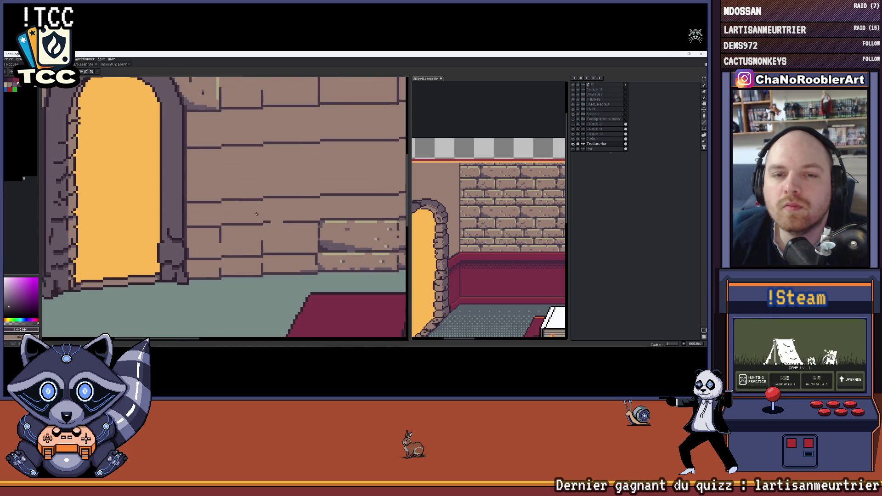
scroll(225, 177, "down", 1)
scroll(246, 223, "up", 1)
scroll(245, 224, "up", 1)
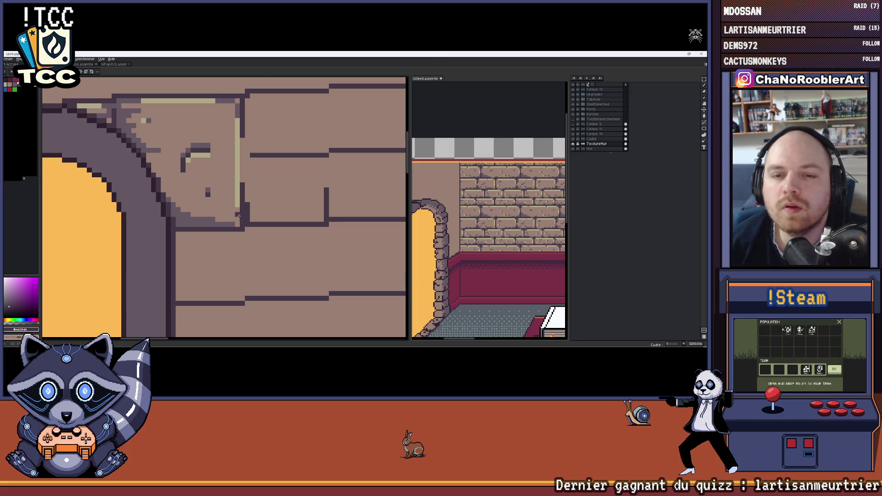
scroll(243, 232, "down", 2)
scroll(255, 230, "up", 1)
scroll(263, 230, "up", 1)
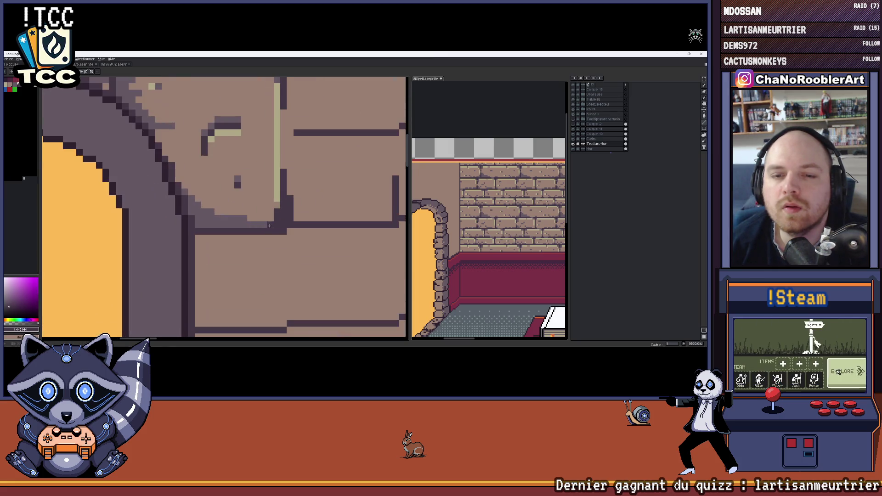
scroll(263, 229, "down", 1)
scroll(255, 229, "down", 1)
scroll(241, 229, "down", 1)
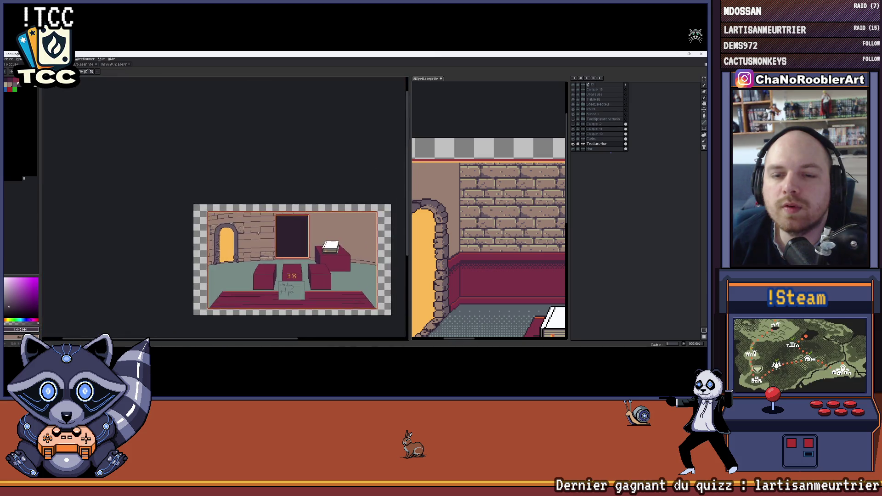
scroll(226, 228, "up", 2)
scroll(227, 229, "up", 2)
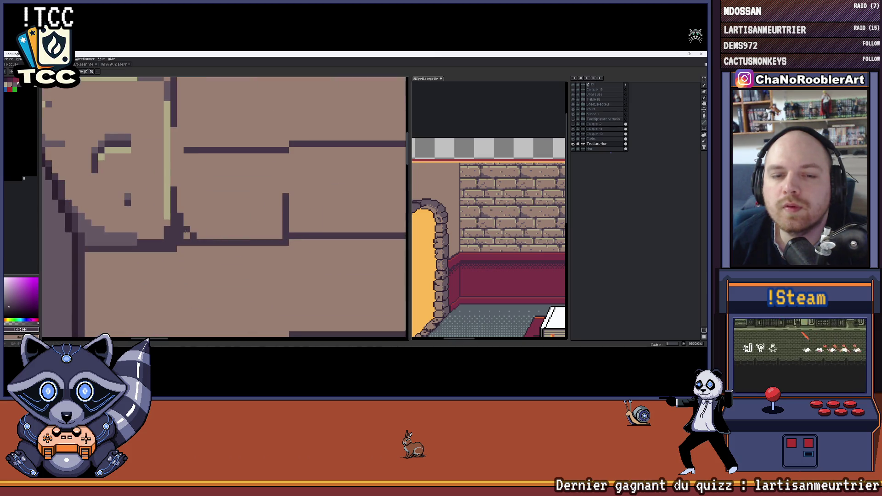
scroll(214, 242, "down", 2)
scroll(214, 241, "down", 2)
scroll(211, 262, "up", 3)
scroll(208, 277, "up", 1)
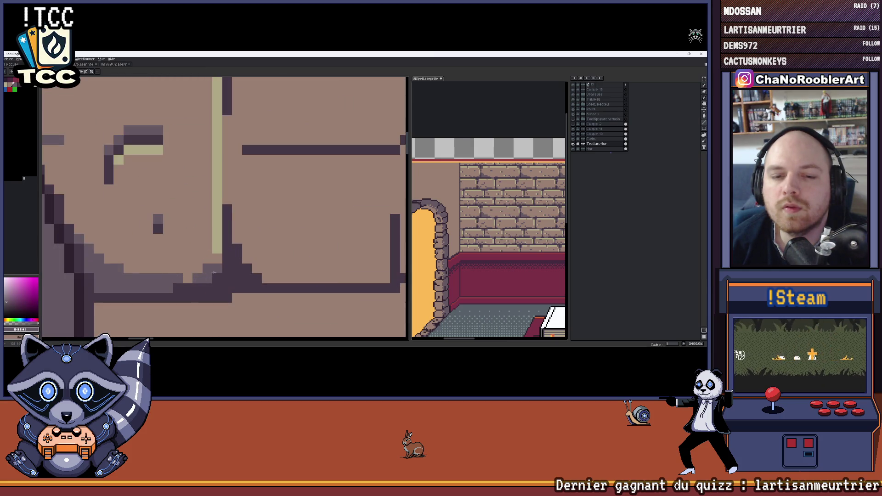
- Add a light highlight pixel and a short dark vertical crack to the stone right of the arch
key("ctrl+z")
left_click(217, 249)
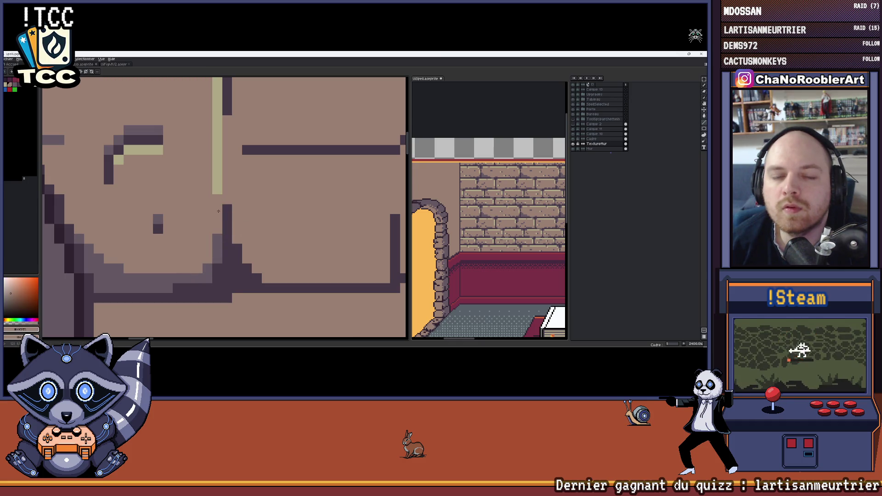
scroll(241, 226, "down", 2)
scroll(225, 211, "up", 1)
scroll(214, 220, "up", 1)
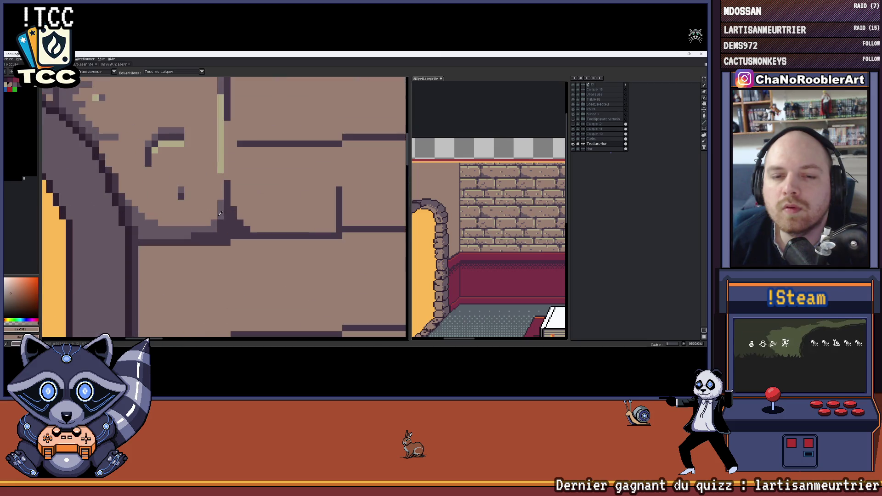
scroll(208, 224, "down", 2)
scroll(228, 227, "down", 1)
scroll(245, 230, "down", 1)
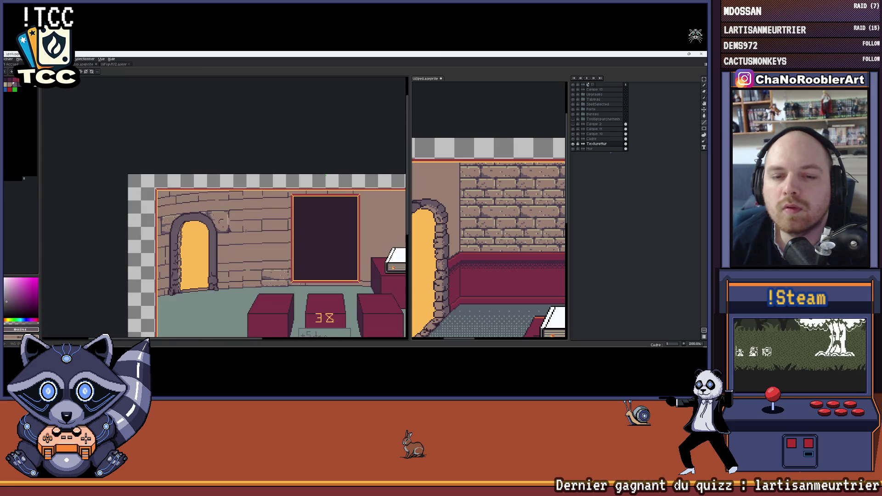
scroll(250, 229, "up", 1)
scroll(194, 191, "up", 2)
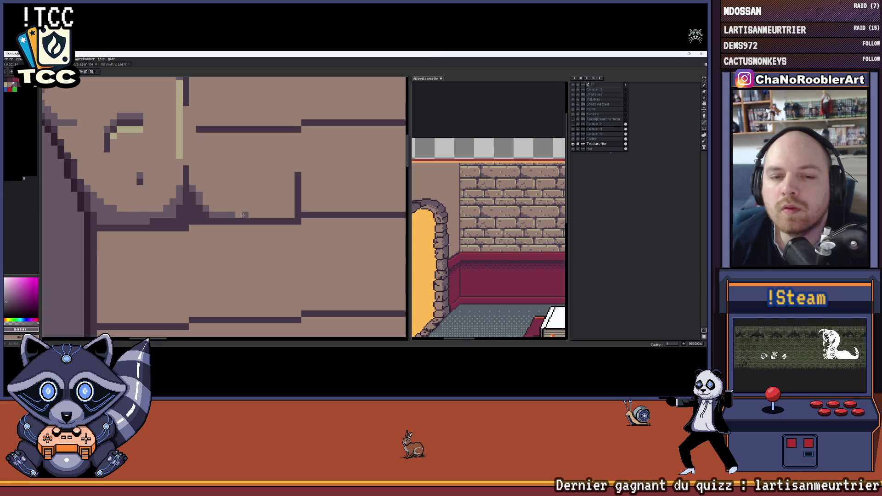
scroll(209, 192, "down", 2)
scroll(209, 192, "down", 1)
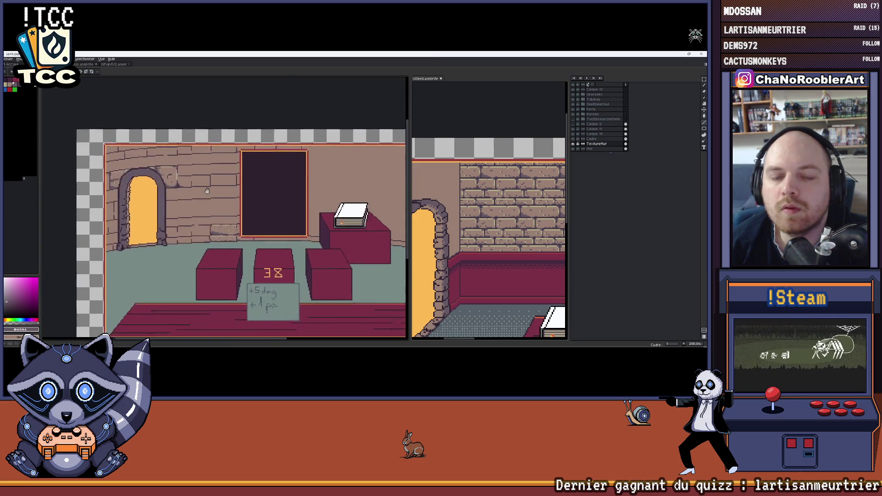
left_click_drag(209, 192, 183, 151)
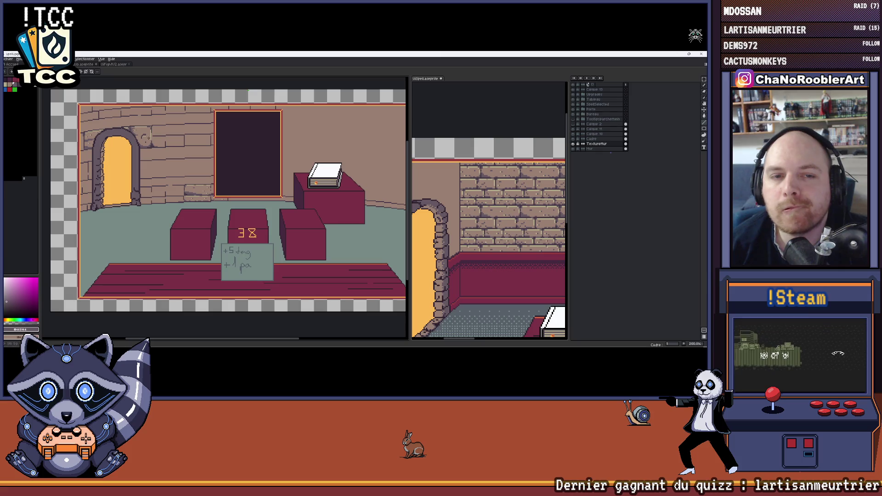
scroll(180, 137, "up", 2)
scroll(180, 137, "up", 2)
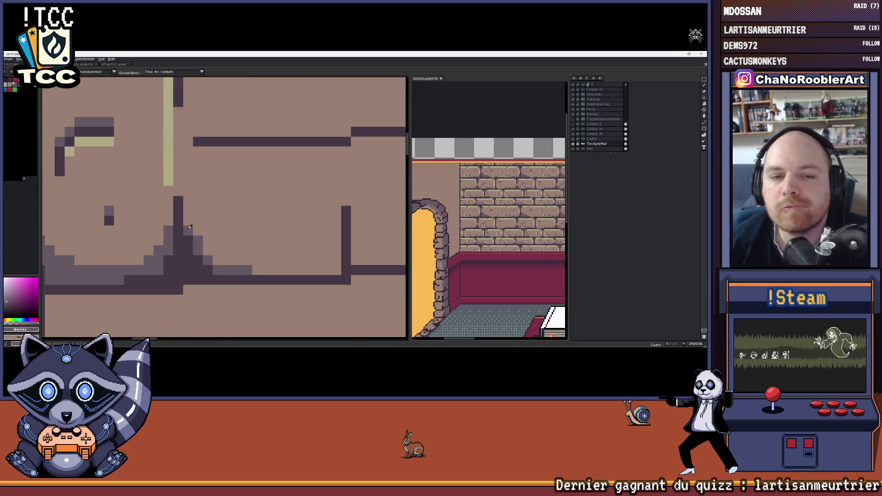
left_click_drag(189, 173, 188, 150)
scroll(189, 202, "down", 2)
scroll(188, 201, "down", 1)
scroll(200, 203, "up", 2)
scroll(205, 203, "down", 2)
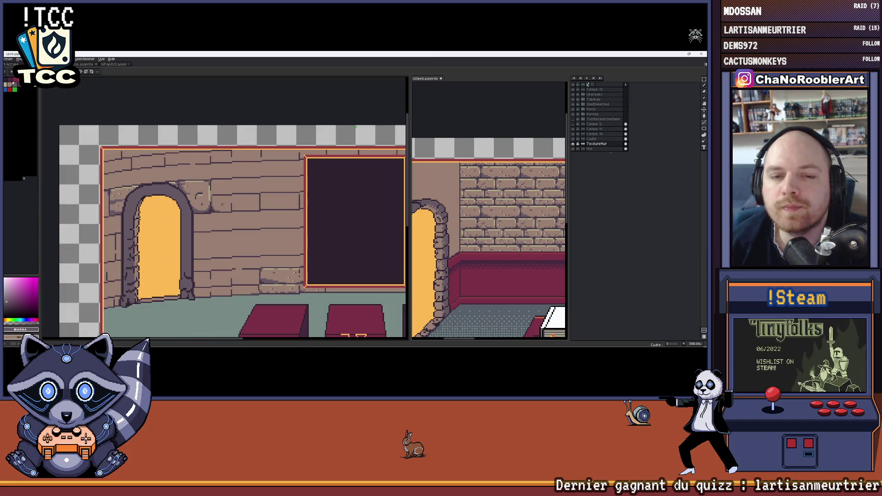
scroll(207, 197, "up", 3)
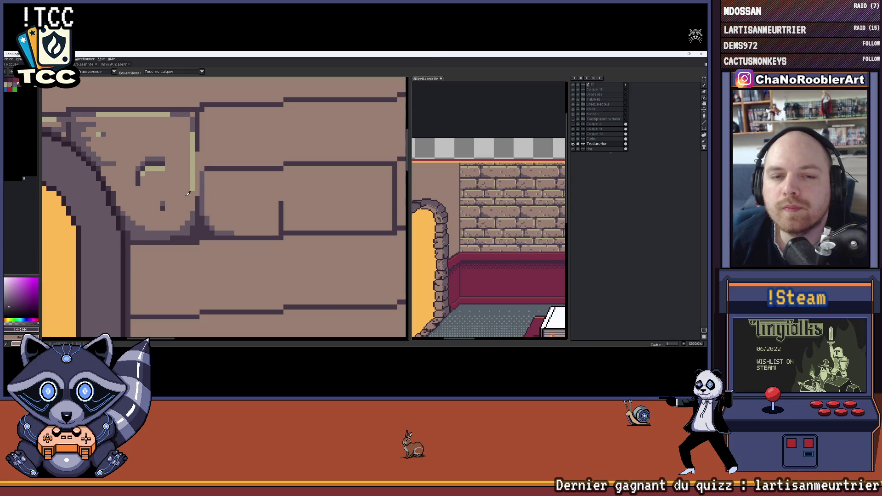
left_click(192, 187, "alt")
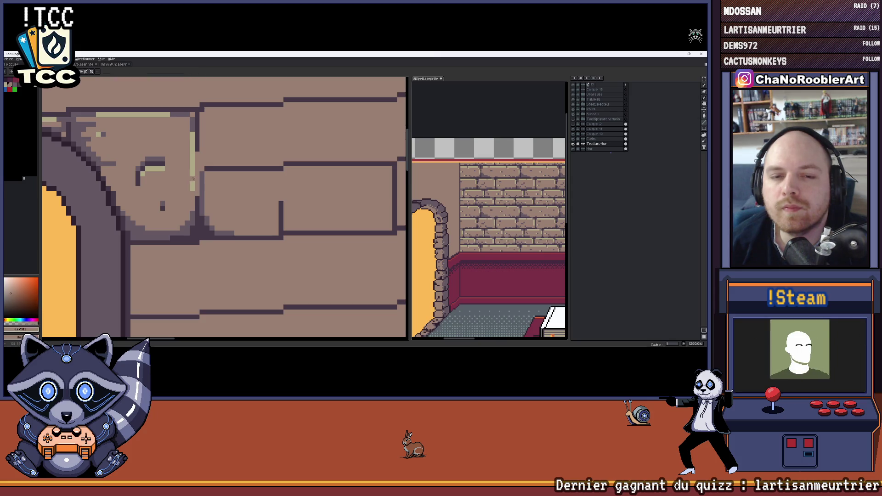
scroll(205, 198, "down", 2)
scroll(209, 201, "down", 3)
scroll(208, 201, "up", 1)
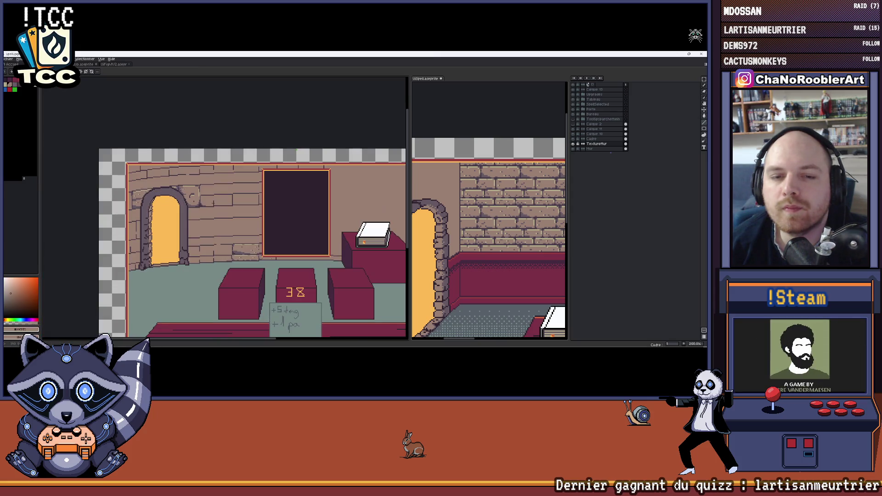
left_click_drag(218, 198, 221, 192)
scroll(237, 173, "up", 3)
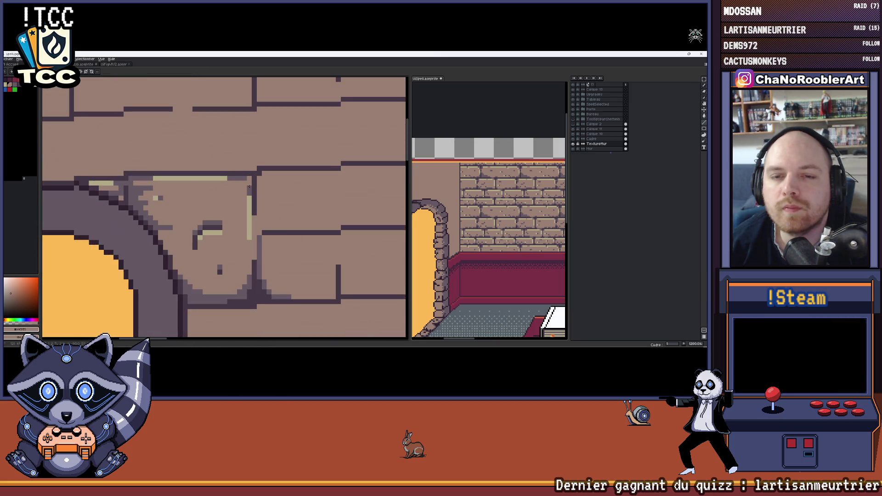
key("i")
left_click(124, 221)
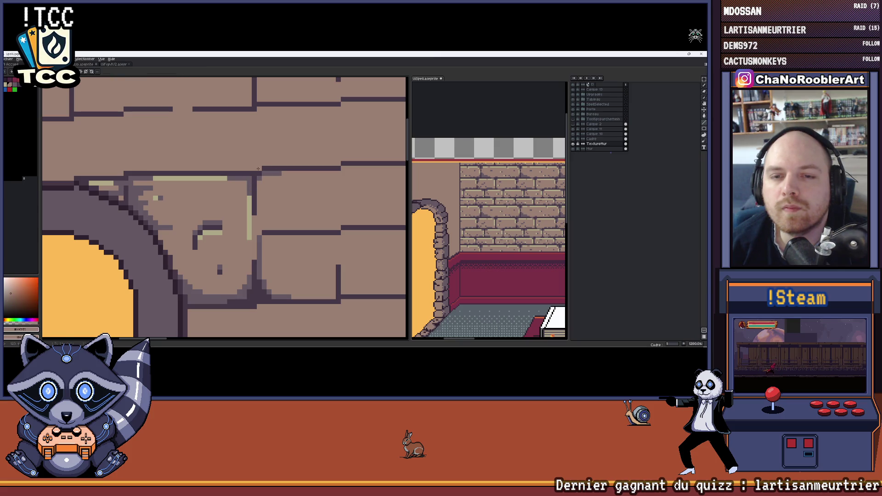
scroll(259, 169, "down", 3)
scroll(313, 174, "up", 2)
scroll(240, 191, "up", 1)
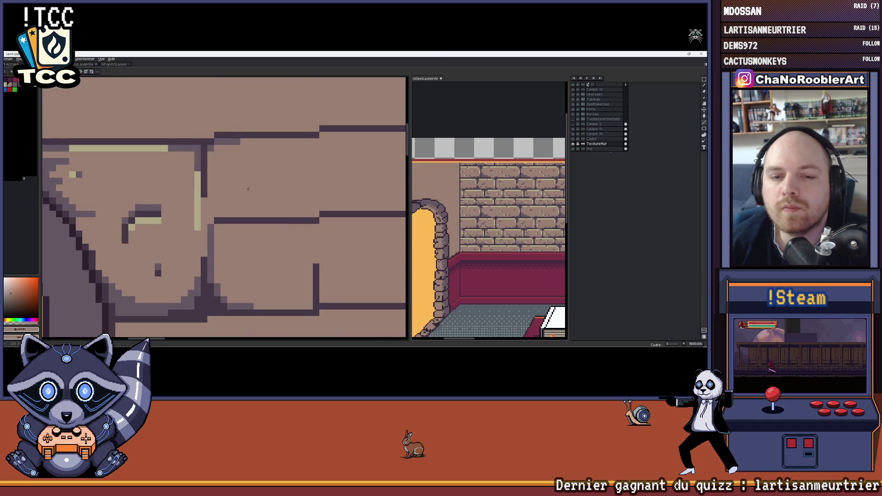
scroll(240, 191, "up", 1)
scroll(234, 225, "down", 1)
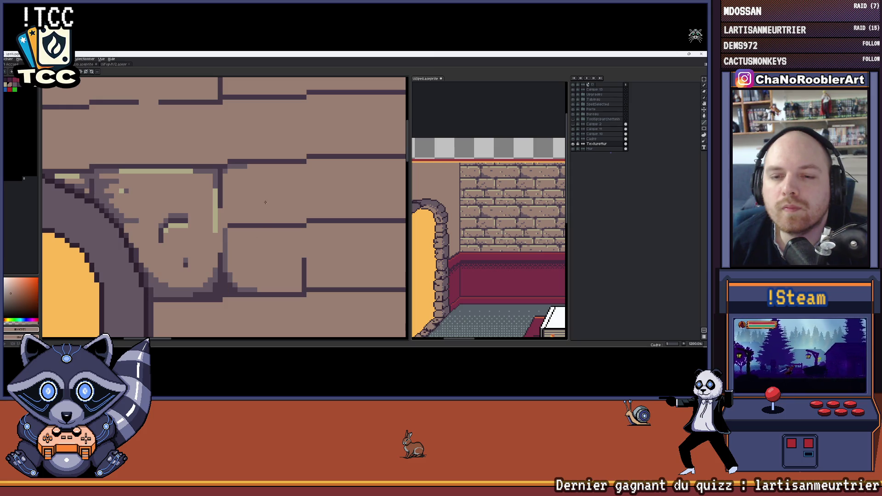
key("i")
left_click(232, 166)
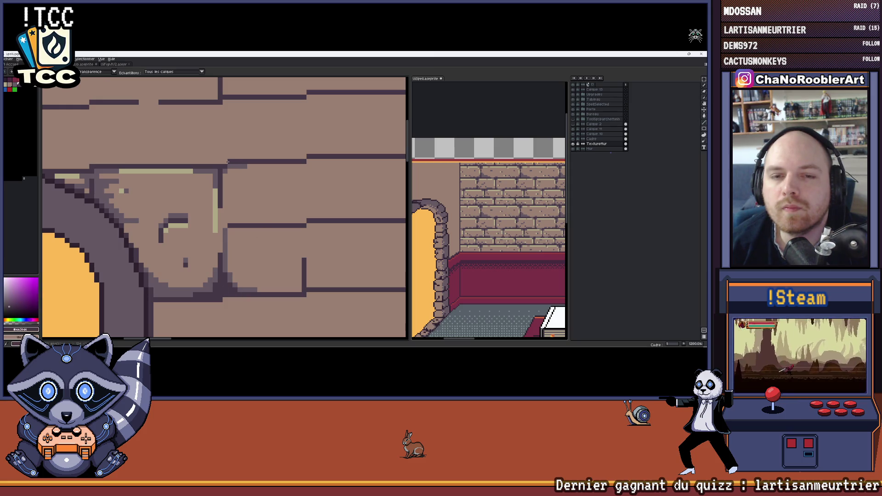
scroll(232, 166, "down", 2)
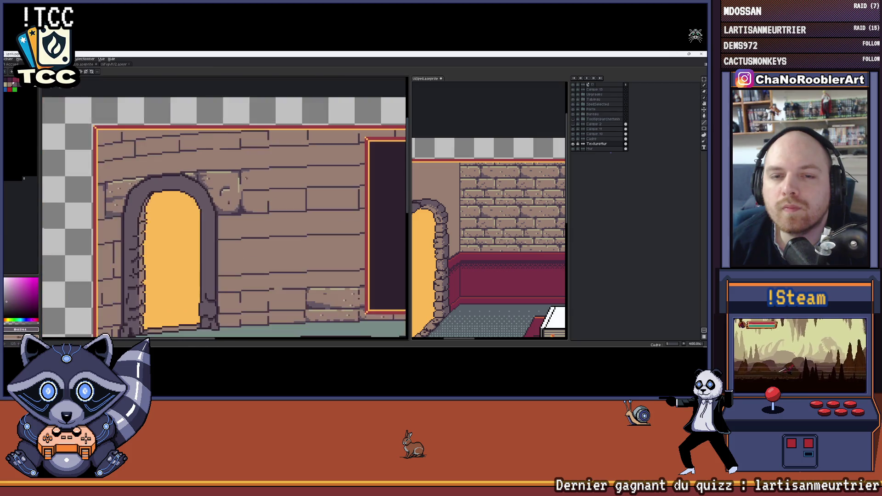
scroll(232, 167, "up", 2)
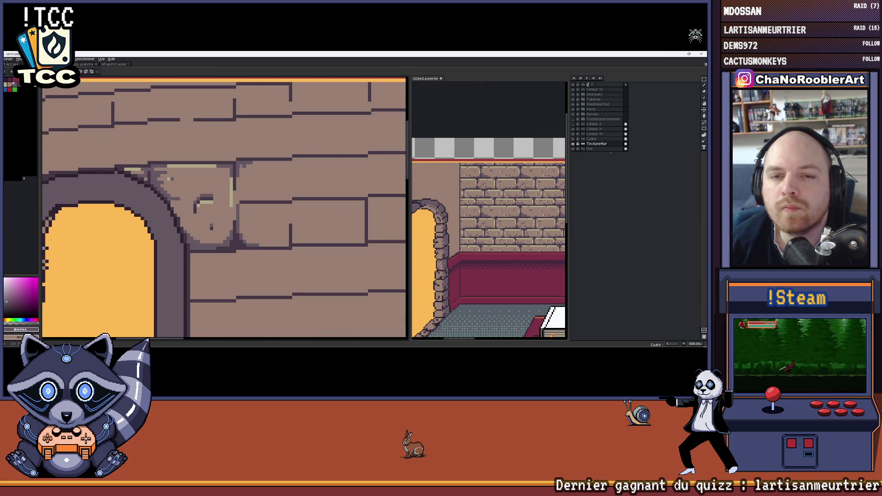
scroll(280, 174, "down", 2)
scroll(280, 173, "down", 1)
scroll(204, 175, "down", 1)
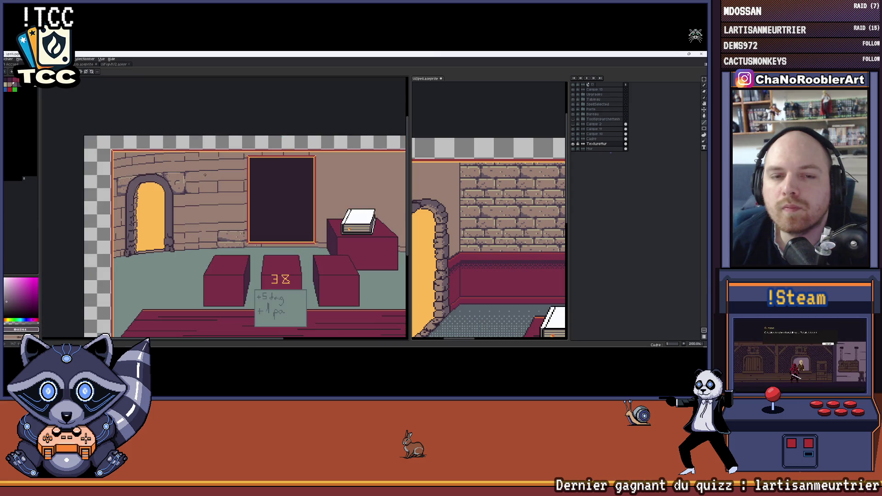
left_click_drag(193, 175, 237, 158)
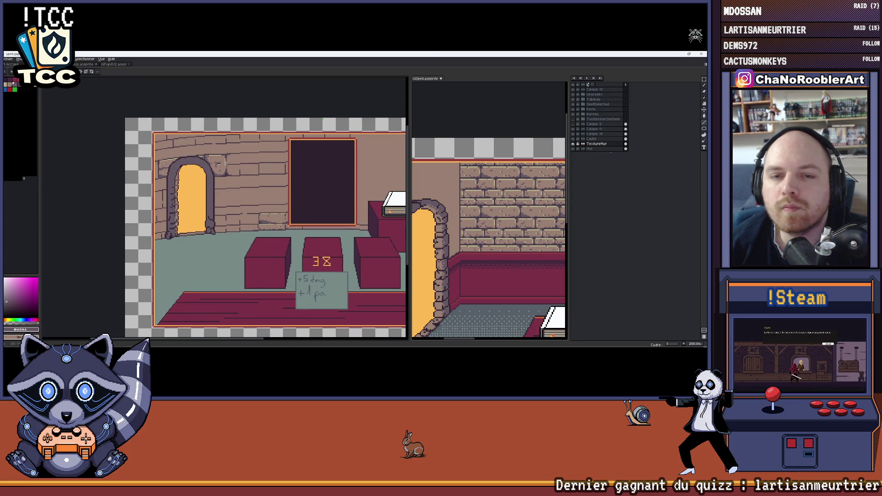
scroll(227, 169, "up", 2)
scroll(234, 176, "up", 1)
scroll(250, 187, "up", 1)
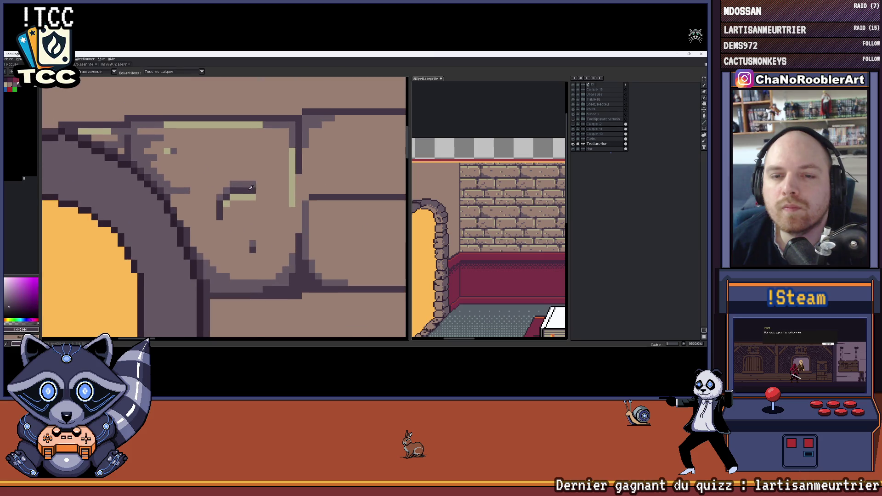
scroll(250, 188, "up", 1)
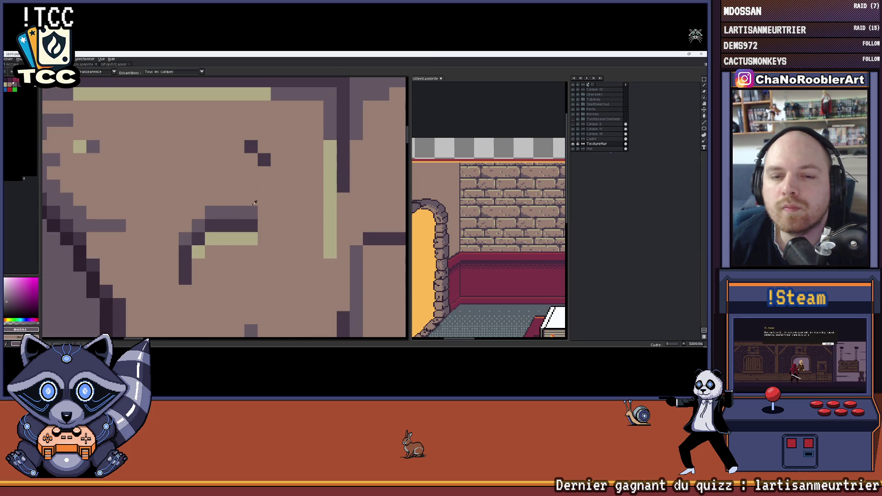
scroll(266, 145, "down", 2)
scroll(255, 149, "down", 1)
scroll(234, 152, "down", 1)
scroll(211, 156, "down", 1)
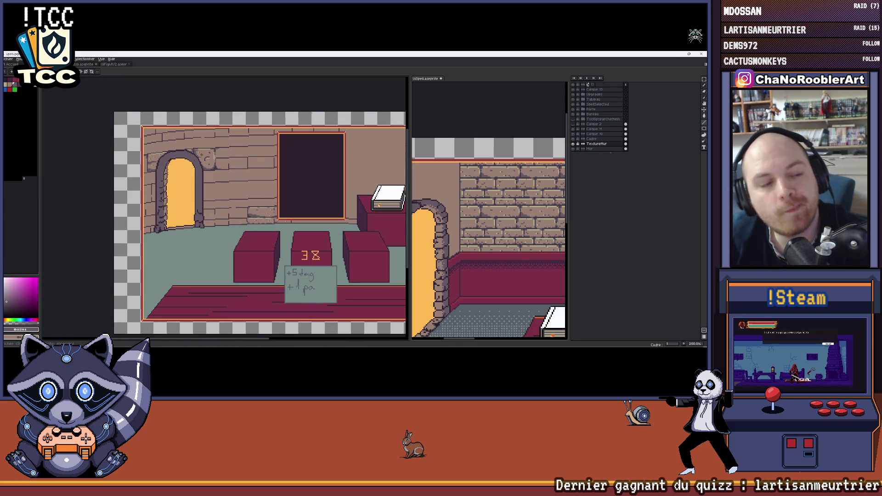
scroll(230, 161, "down", 1)
scroll(204, 169, "up", 1)
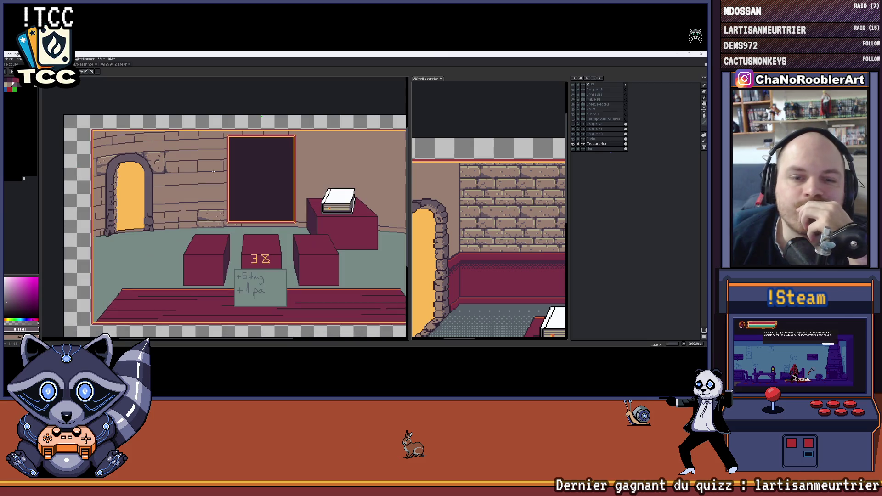
scroll(204, 169, "down", 2)
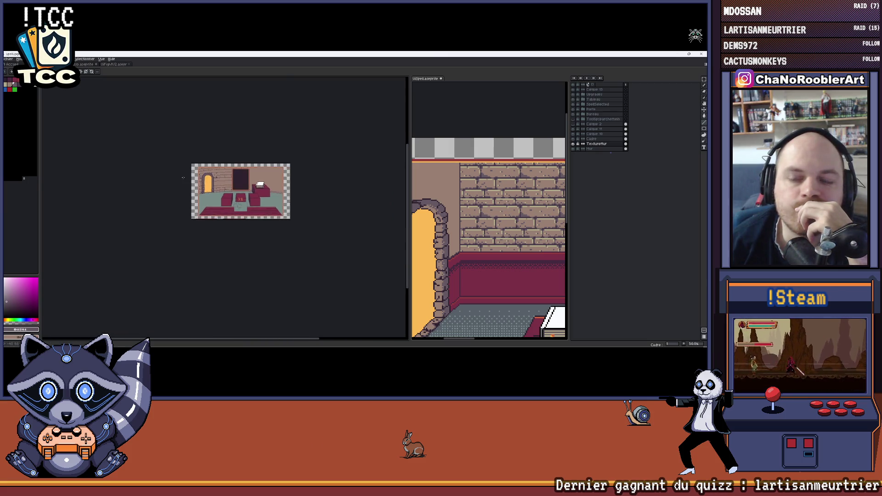
scroll(284, 185, "up", 1)
scroll(283, 185, "down", 1)
scroll(283, 185, "up", 1)
scroll(255, 191, "up", 1)
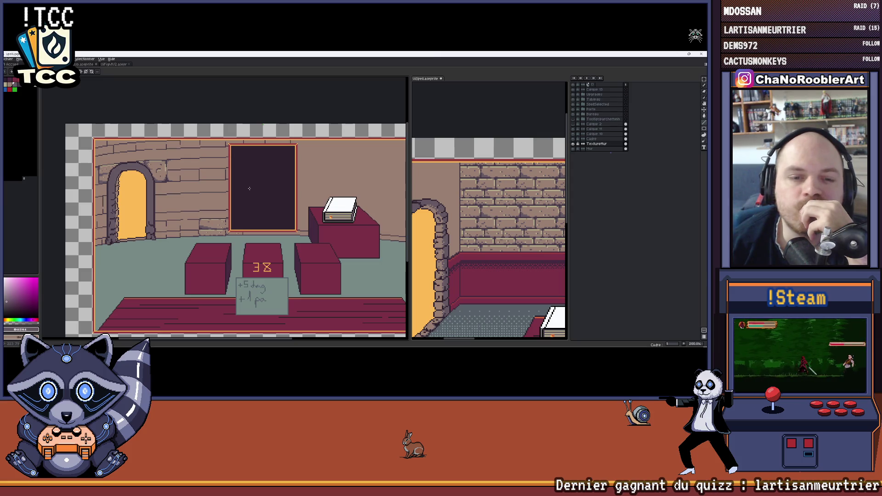
scroll(228, 222, "up", 2)
scroll(228, 222, "up", 2)
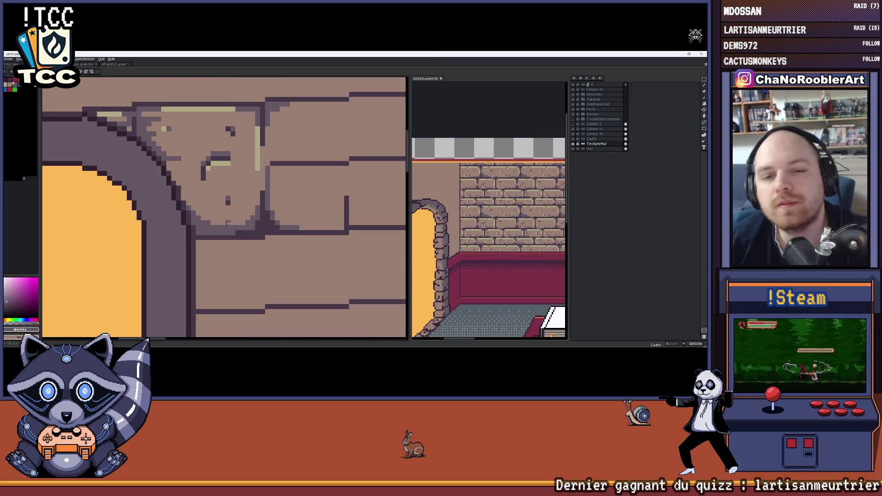
scroll(227, 222, "up", 2)
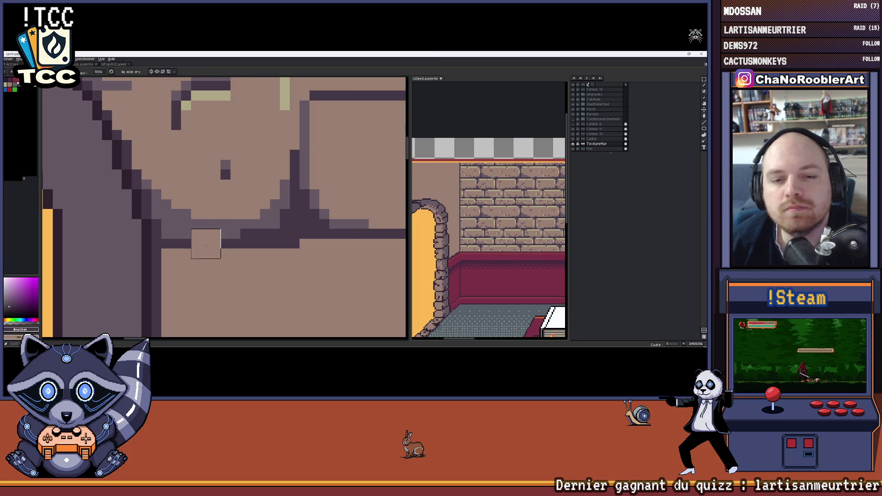
- Close the keystone's dark outline gap, brighten one pixel pale yellow and restore a stray one to stone brown
key("b")
left_click_drag(209, 247, 206, 243)
scroll(205, 254, "down", 3)
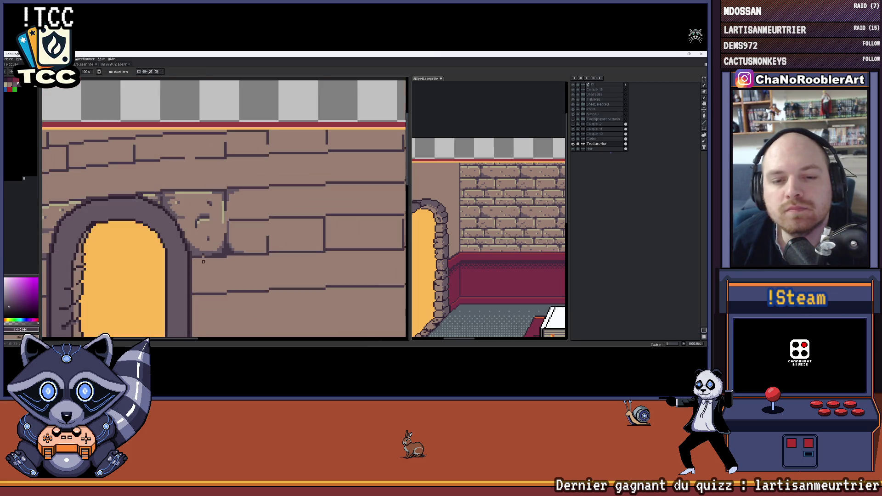
scroll(206, 240, "up", 1)
scroll(228, 186, "up", 3)
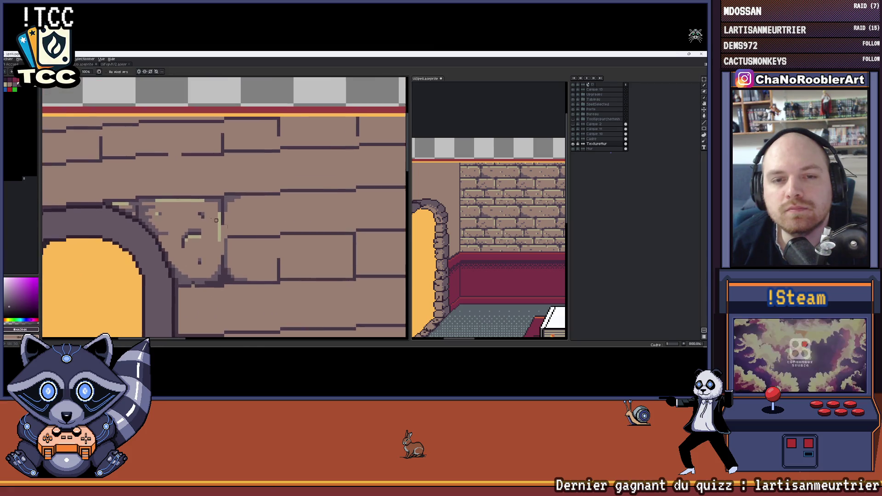
key("i")
key("b")
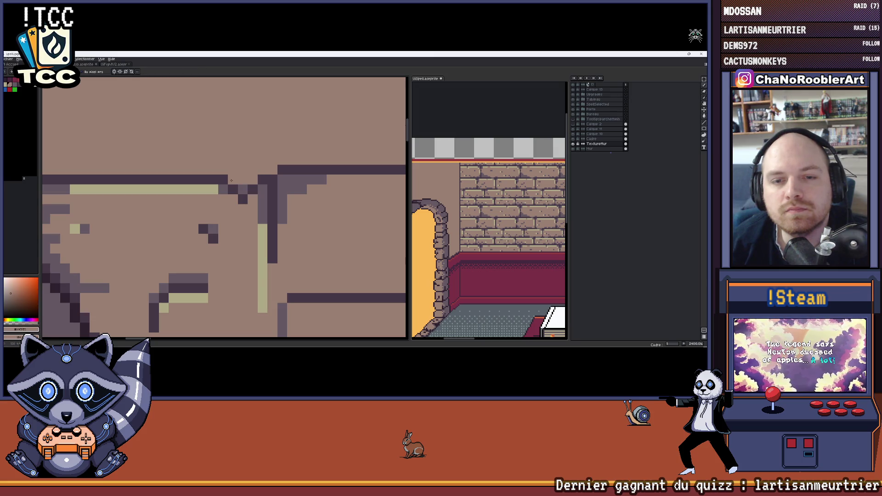
scroll(247, 187, "down", 3)
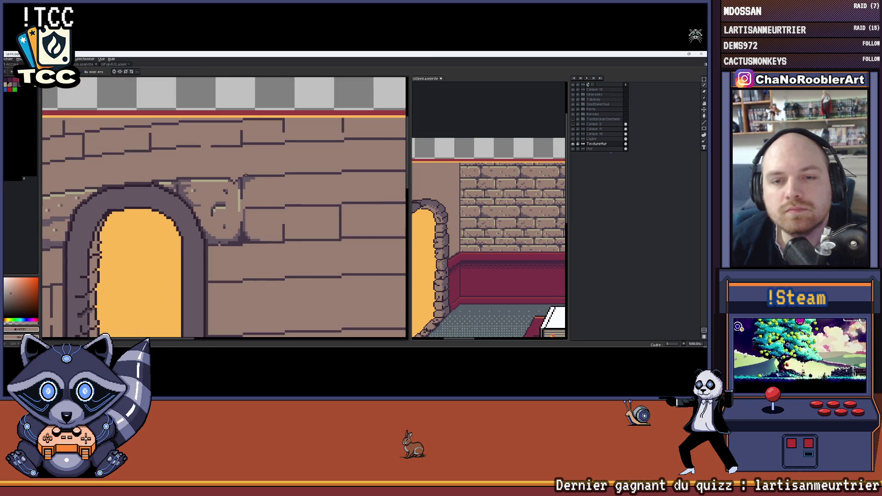
scroll(234, 187, "up", 3)
left_click(205, 186, "alt")
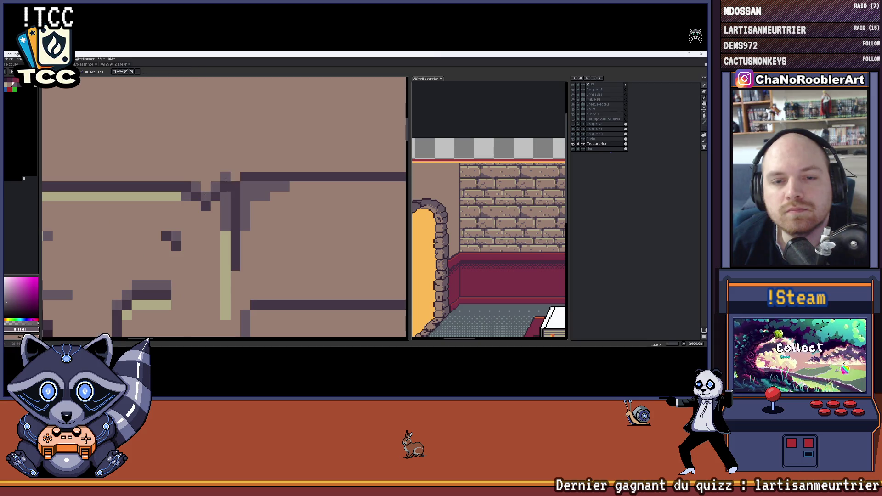
scroll(225, 179, "down", 3)
scroll(225, 179, "up", 3)
left_click(176, 176, "alt")
left_click(206, 185)
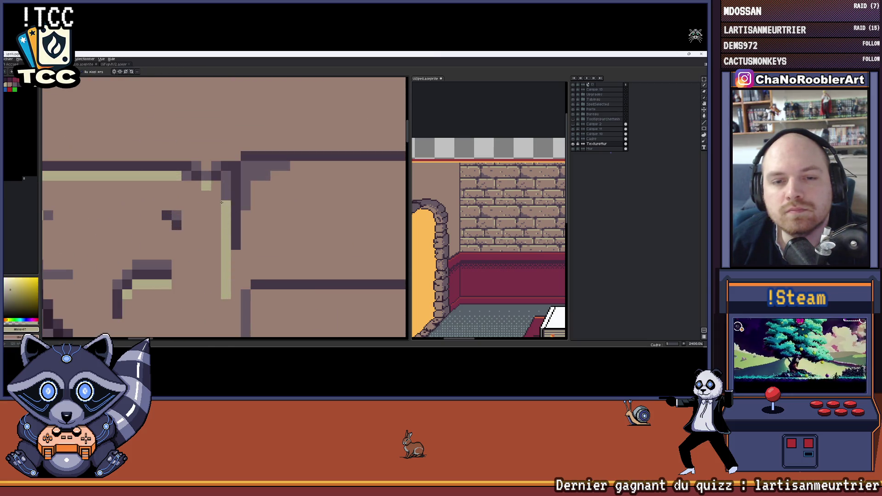
left_click(180, 192, "alt")
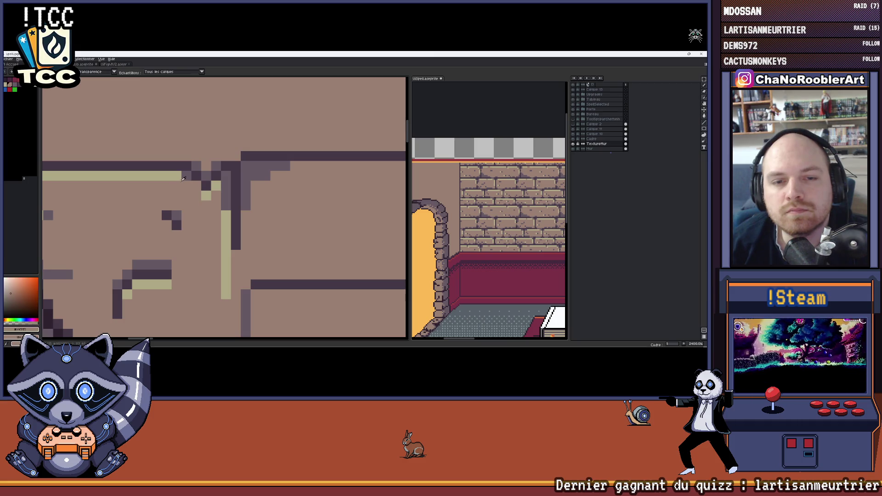
scroll(197, 192, "down", 3)
scroll(197, 192, "up", 3)
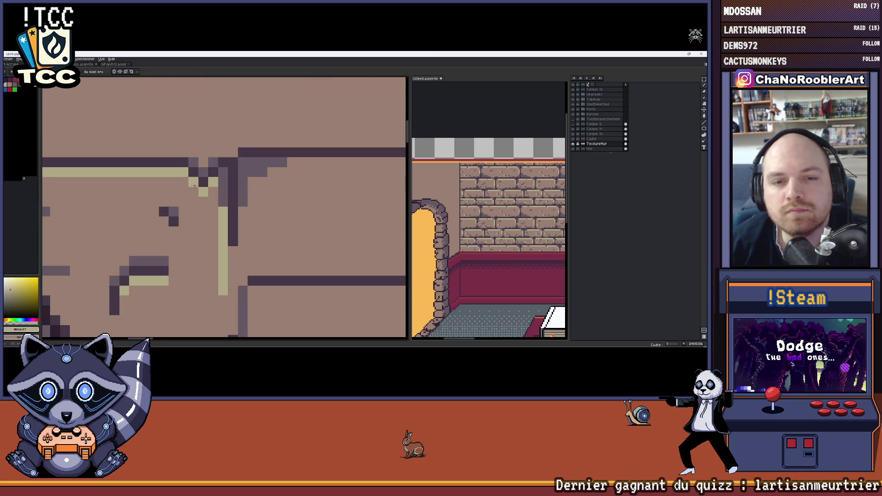
scroll(194, 186, "down", 2)
scroll(195, 187, "down", 1)
scroll(195, 186, "down", 1)
scroll(196, 188, "up", 1)
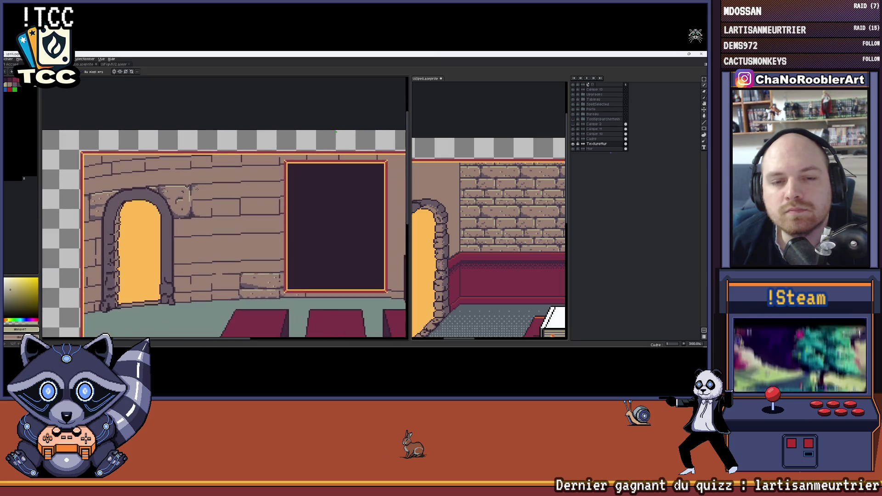
scroll(197, 188, "down", 1)
scroll(186, 224, "up", 3)
scroll(186, 225, "up", 1)
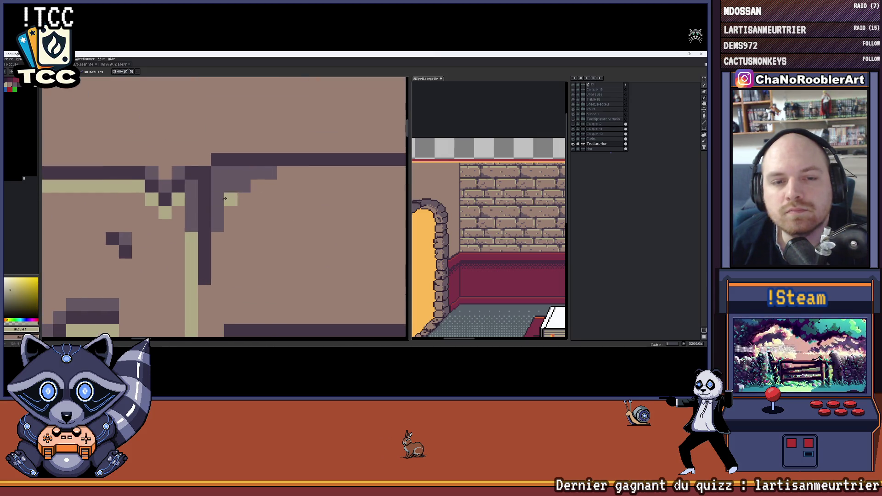
- Sample stone, khaki, wall, tan, highlight and arch colours in turn, undoing a stray stroke
left_click(187, 223, "alt")
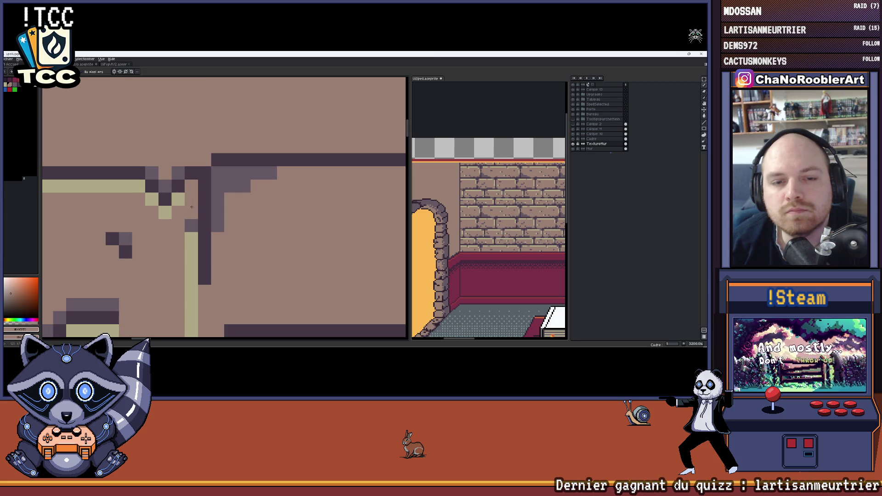
left_click(196, 238, "alt")
scroll(196, 238, "down", 1)
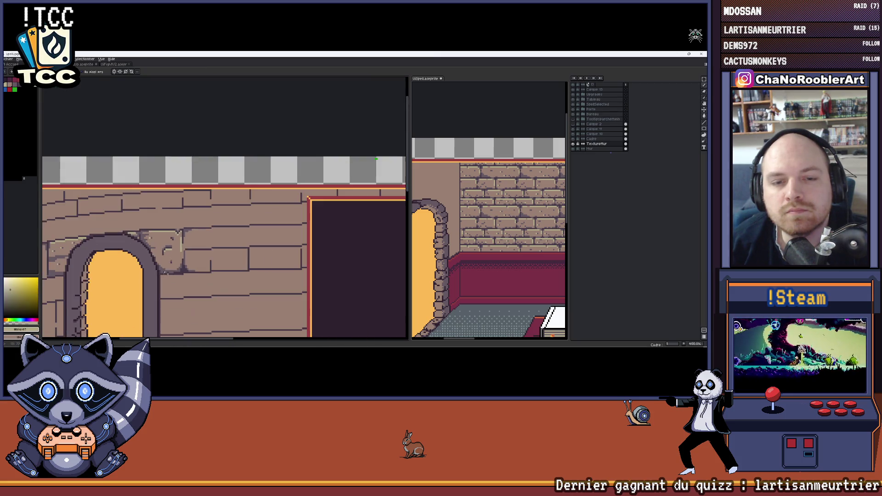
scroll(196, 238, "down", 1)
scroll(196, 238, "down", 1)
scroll(205, 179, "up", 2)
scroll(204, 181, "up", 1)
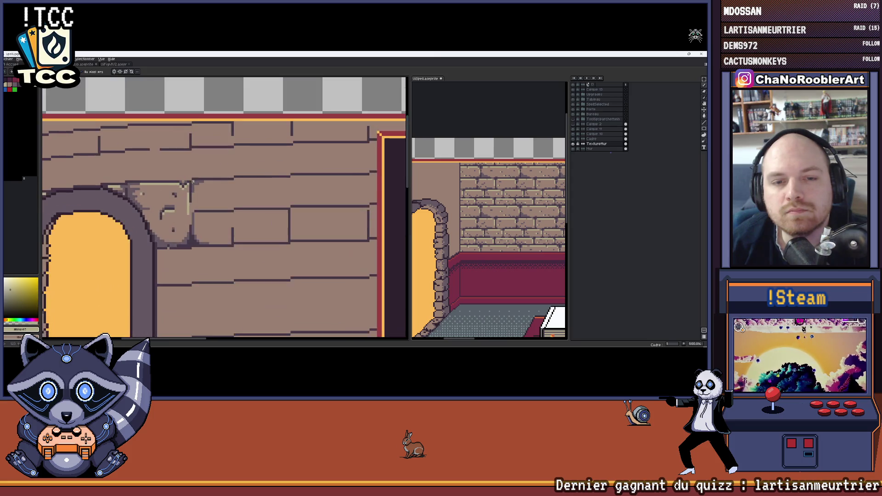
scroll(200, 182, "up", 2)
scroll(199, 183, "up", 2)
scroll(198, 183, "up", 1)
left_click(173, 196, "alt")
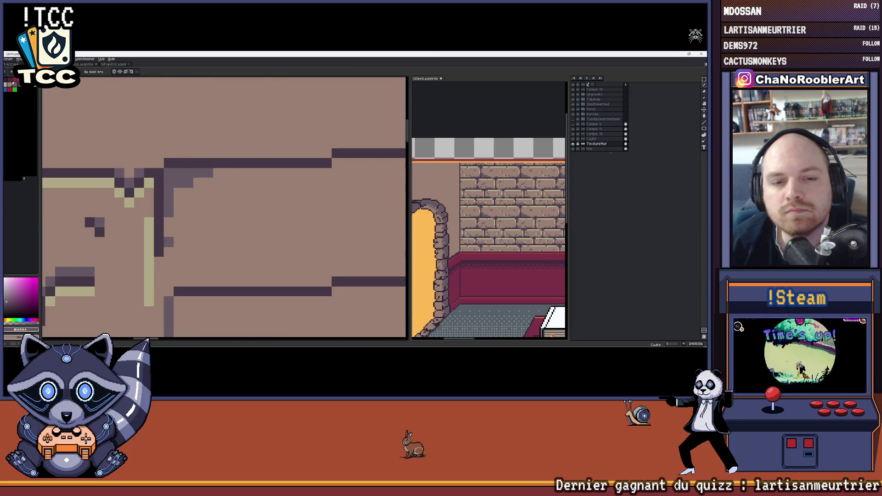
scroll(167, 266, "down", 3)
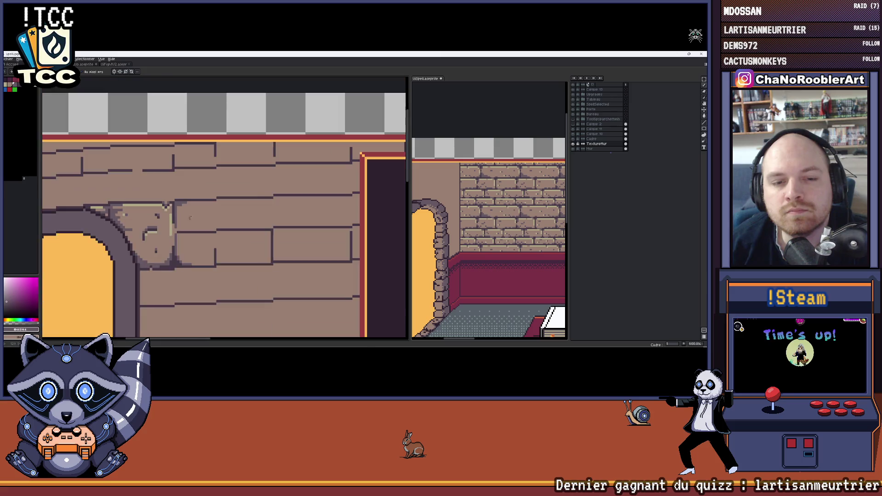
scroll(193, 221, "down", 1)
scroll(220, 179, "up", 1)
left_click_drag(227, 173, 228, 147)
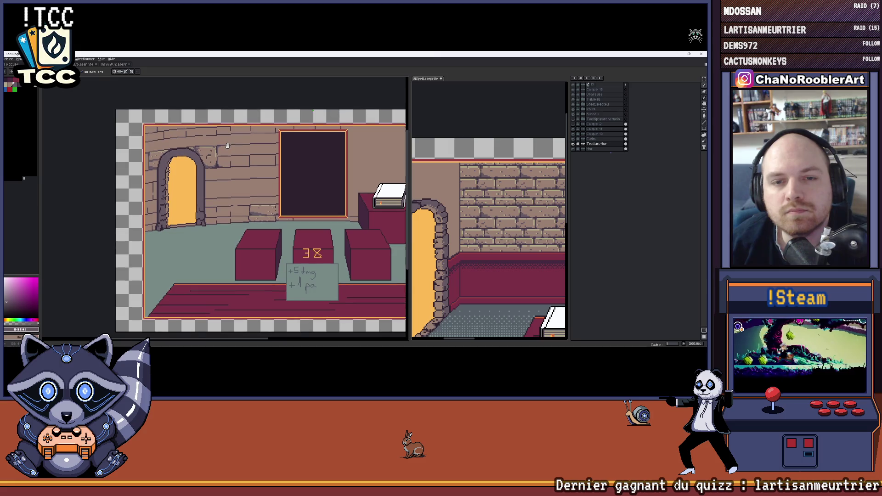
scroll(227, 146, "up", 3)
left_click(232, 198, "alt")
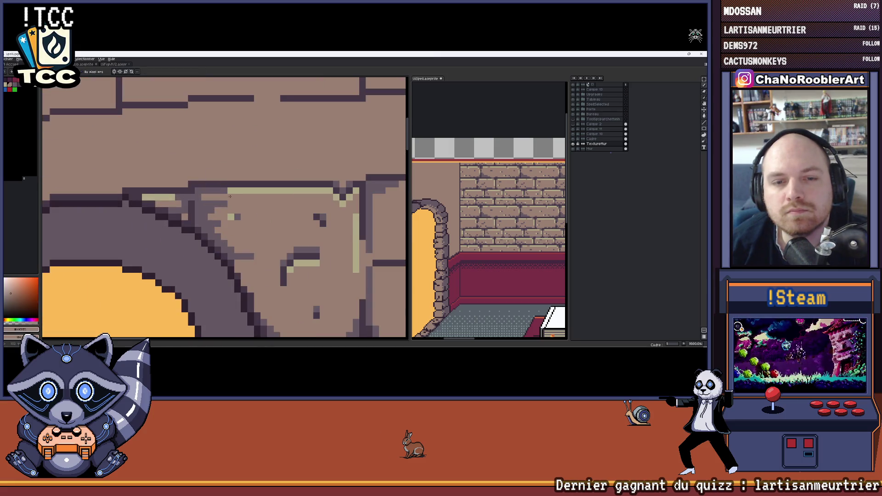
key("ctrl+z")
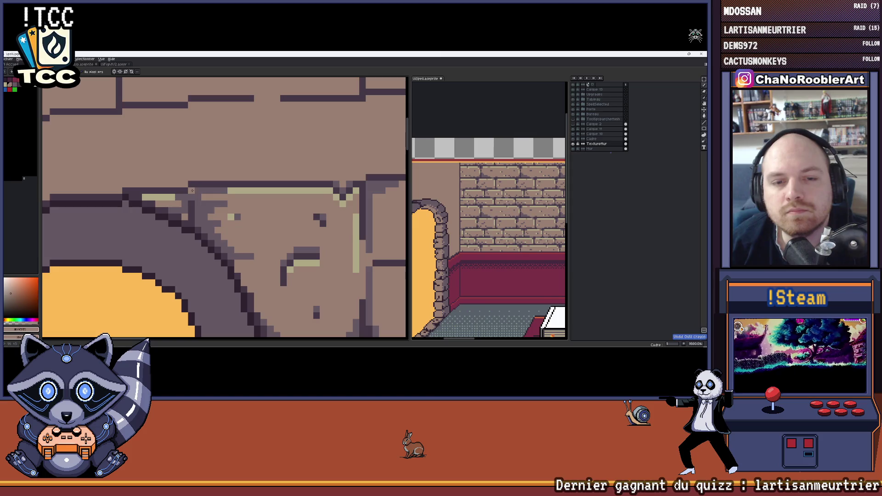
left_click(236, 188, "alt")
key("o")
left_click(203, 203)
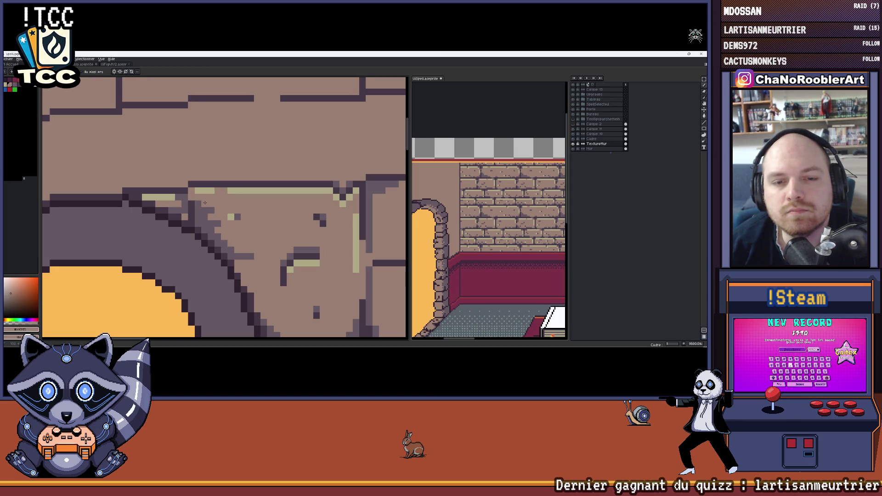
scroll(221, 207, "down", 3)
scroll(217, 221, "up", 2)
scroll(214, 232, "up", 2)
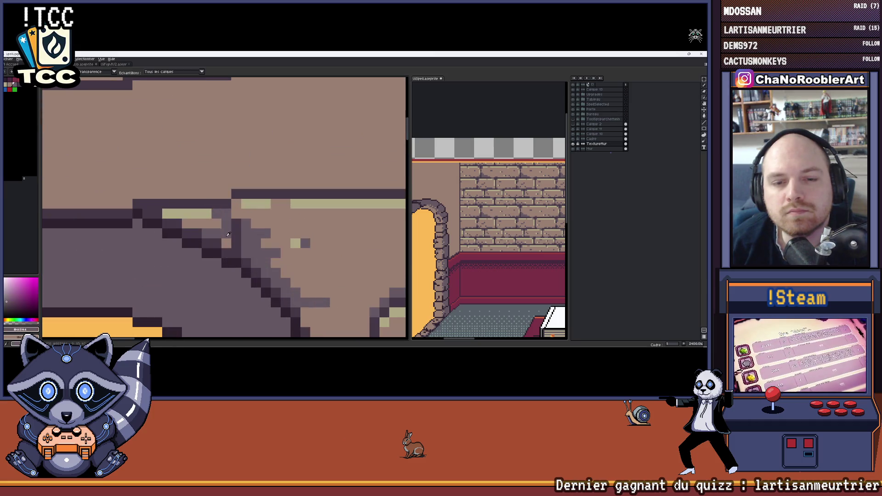
- Paint over the highlight along the keystone's diagonal edge and add a tan pixel to the frame
left_click_drag(214, 231, 216, 214)
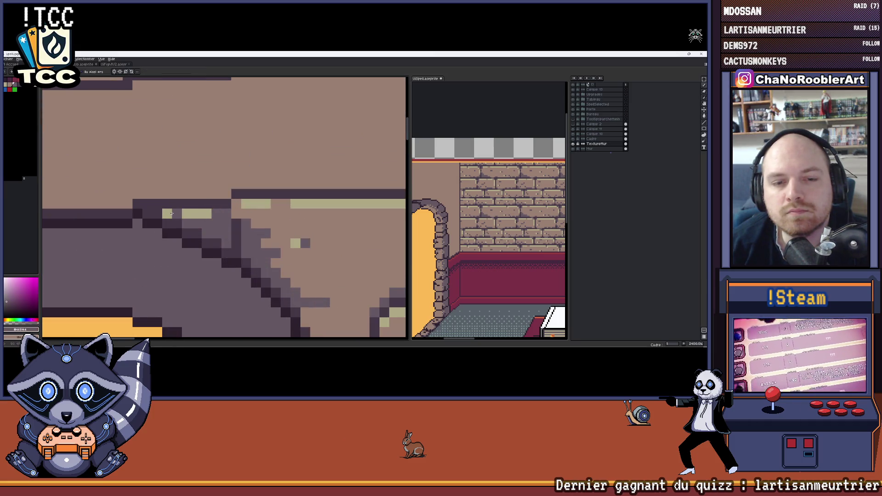
scroll(216, 213, "down", 3)
scroll(216, 213, "down", 1)
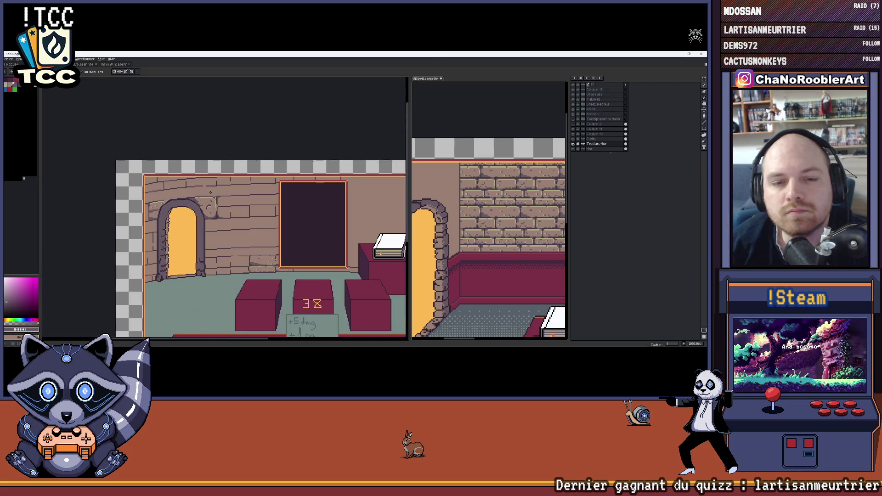
scroll(226, 196, "up", 2)
scroll(185, 202, "up", 2)
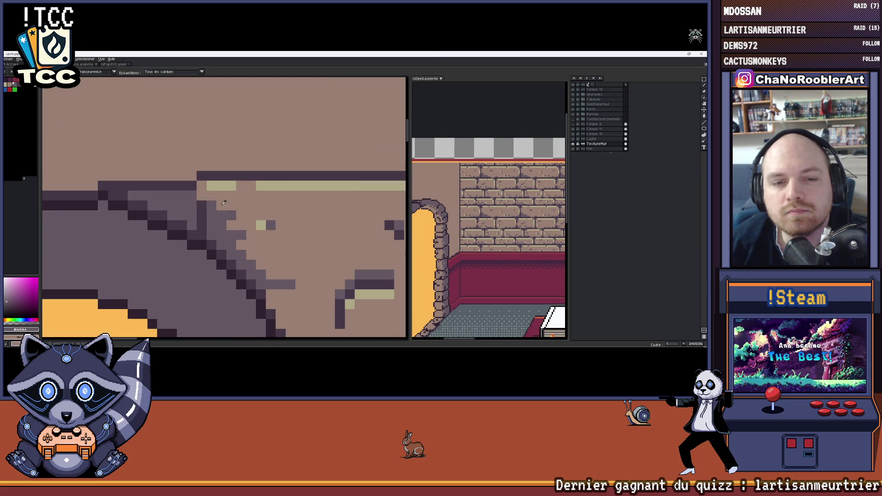
left_click(220, 205)
left_click(188, 205)
scroll(174, 205, "down", 3)
scroll(198, 119, "down", 1)
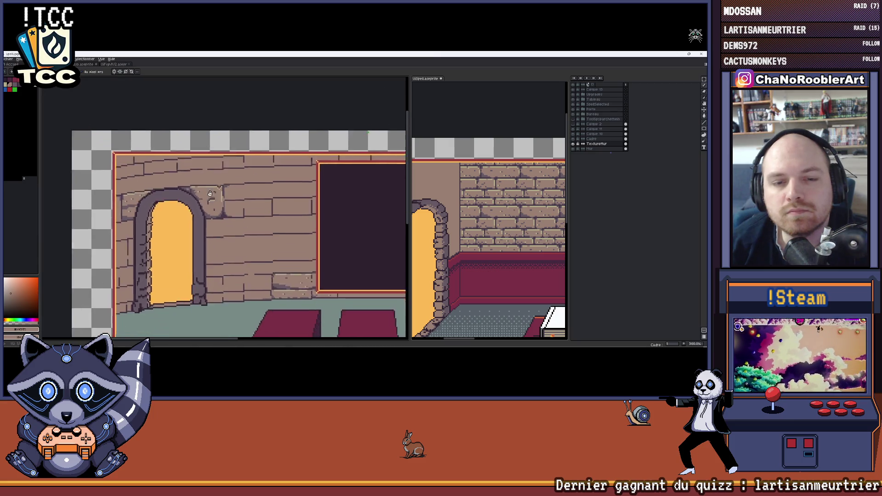
scroll(197, 118, "right", 2)
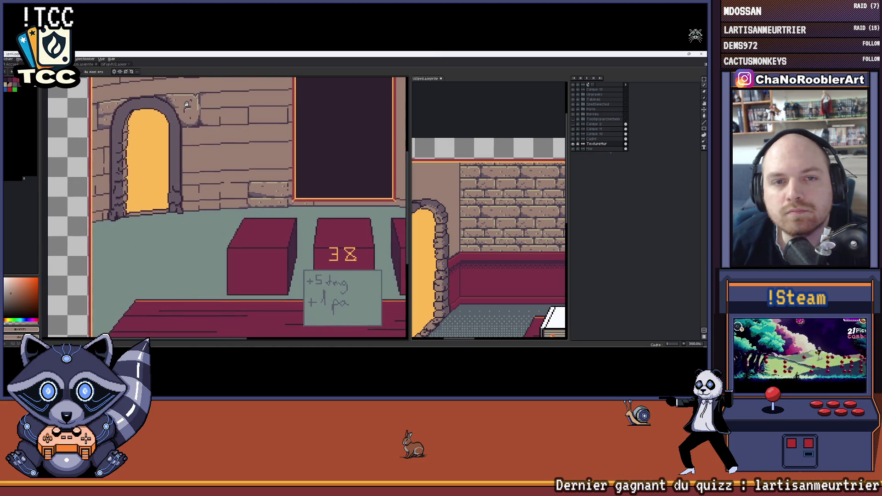
scroll(184, 149, "right", 3)
scroll(184, 148, "down", 3)
scroll(184, 149, "up", 2)
scroll(184, 148, "up", 1)
scroll(184, 149, "up", 2)
scroll(169, 184, "up", 1)
scroll(169, 183, "up", 1)
scroll(169, 184, "down", 1)
scroll(170, 184, "down", 1)
scroll(170, 184, "down", 1)
scroll(169, 184, "up", 2)
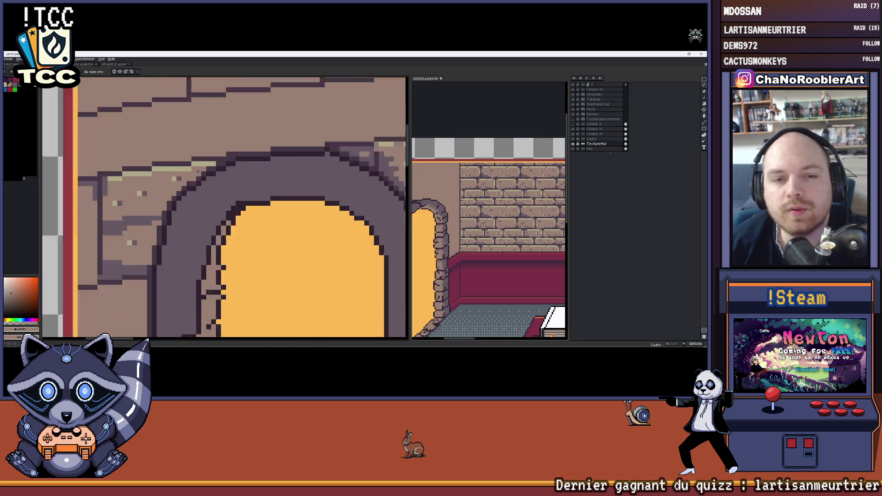
scroll(235, 159, "up", 1)
- Extend the arch outline's dark diagonal edge downward at the top-left corner
left_click(199, 170, "ctrl")
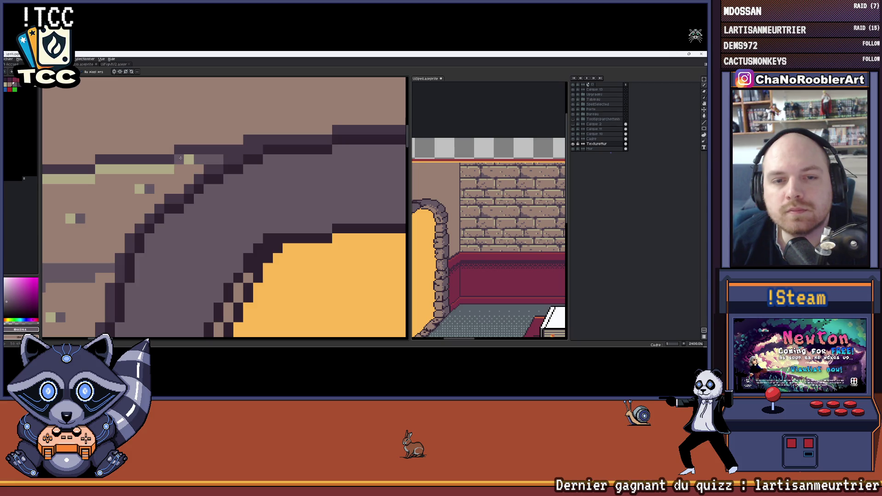
scroll(212, 158, "down", 2)
scroll(211, 158, "up", 1)
scroll(211, 157, "down", 1)
scroll(212, 158, "down", 1)
scroll(216, 153, "up", 1)
scroll(217, 152, "up", 1)
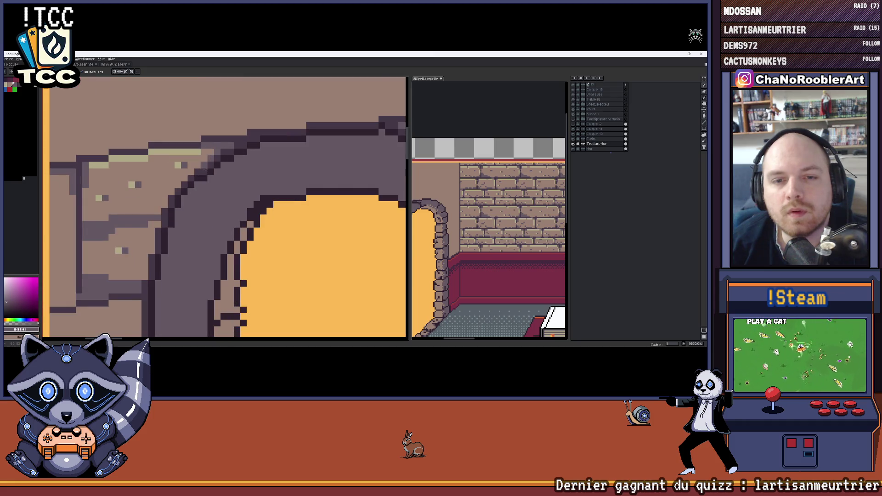
scroll(208, 164, "down", 2)
scroll(214, 151, "down", 1)
scroll(221, 138, "down", 1)
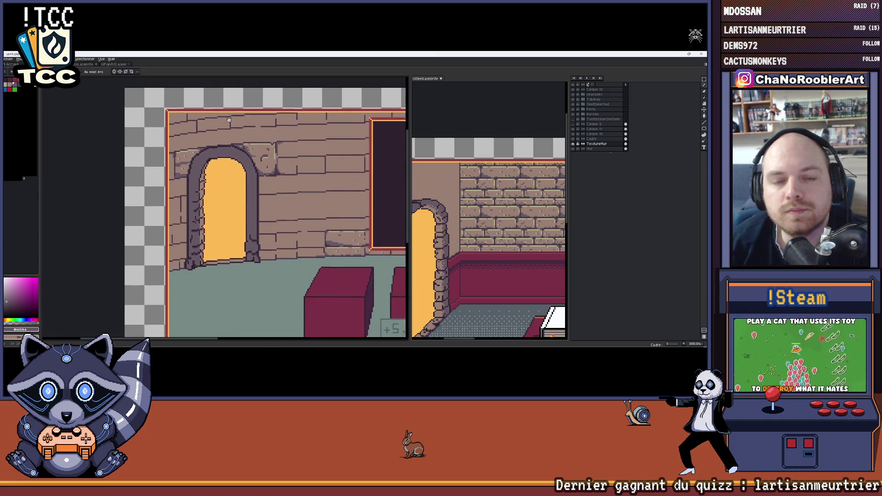
scroll(228, 130, "up", 1)
scroll(221, 148, "up", 1)
scroll(214, 166, "up", 2)
scroll(205, 186, "up", 1)
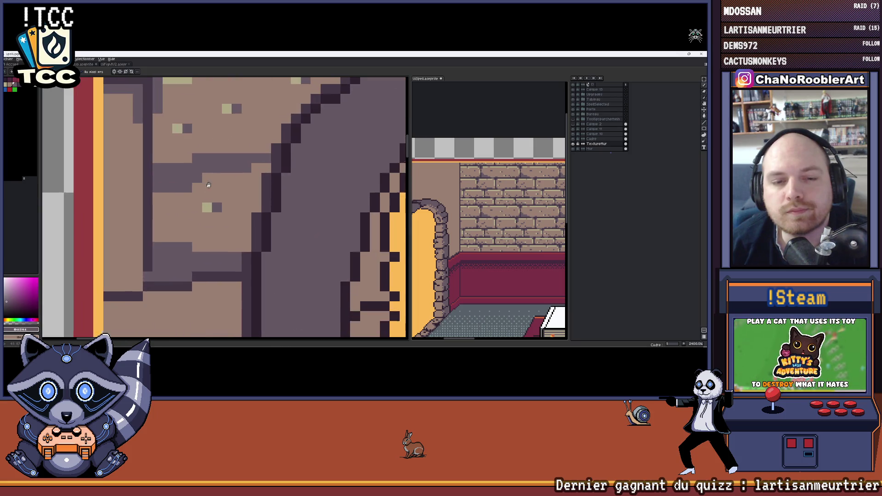
left_click_drag(205, 186, 226, 158)
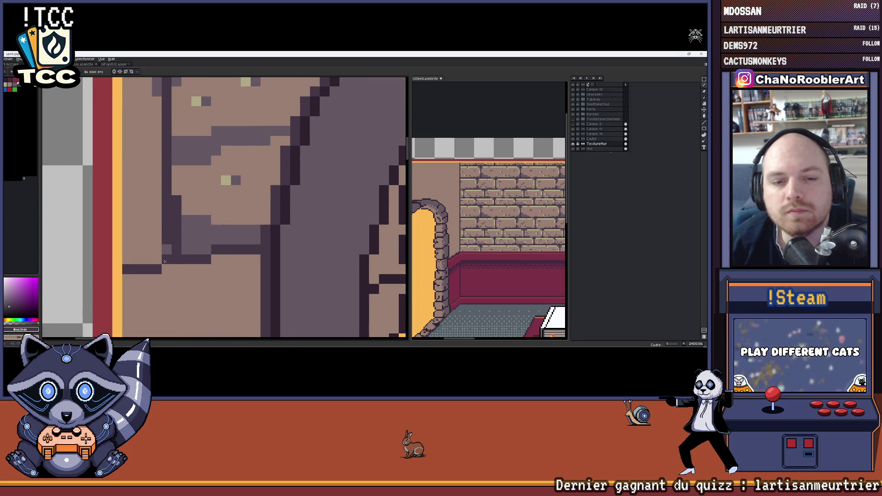
left_click(157, 259)
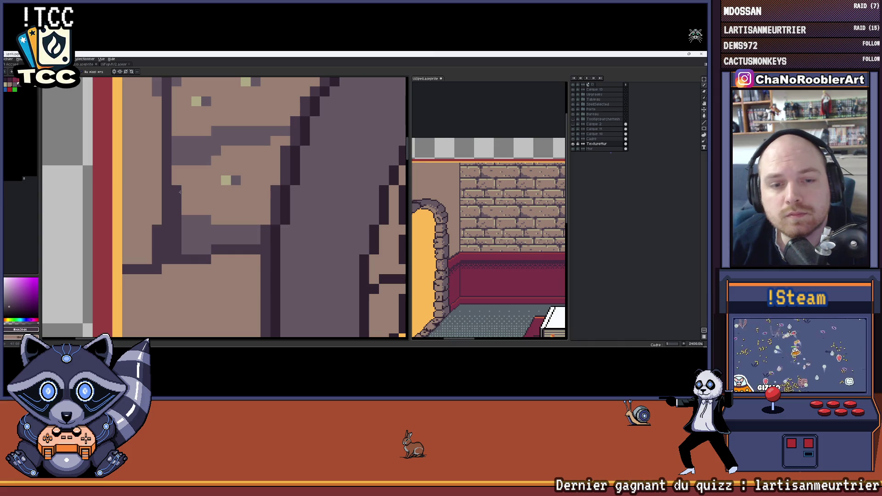
scroll(194, 251, "down", 3)
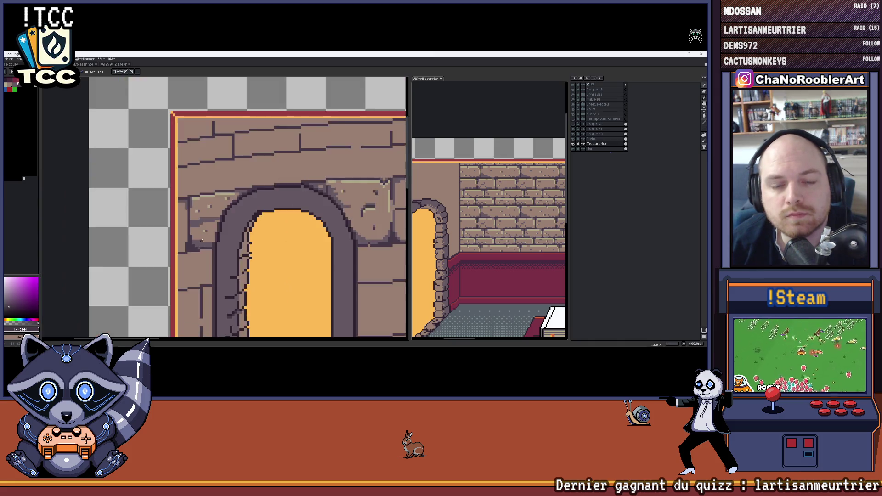
scroll(194, 250, "up", 1)
left_click_drag(193, 220, 183, 204)
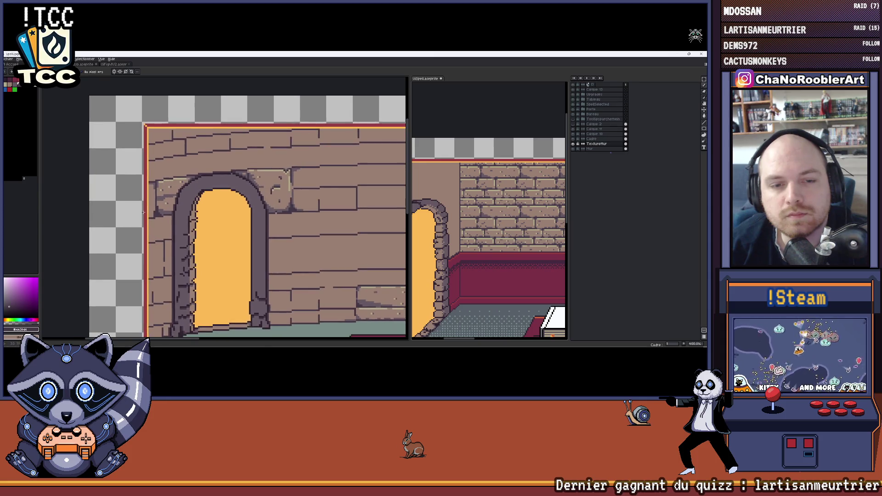
scroll(166, 220, "up", 2)
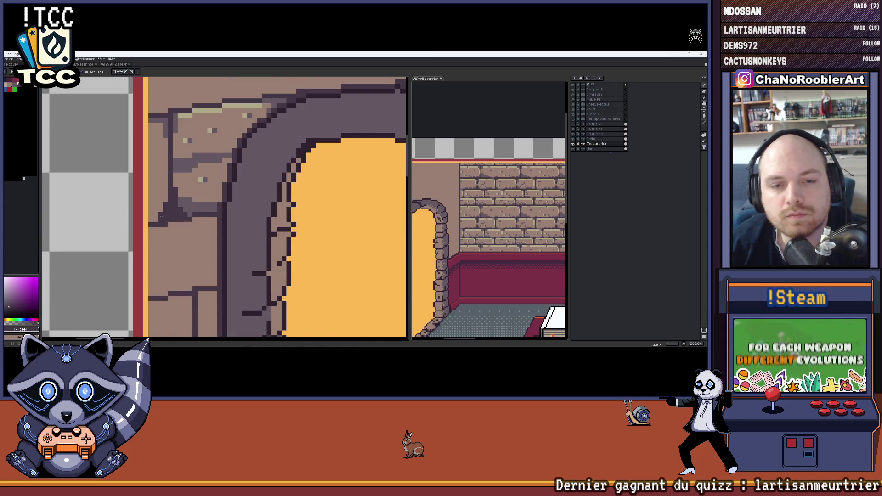
scroll(156, 221, "down", 2)
scroll(156, 221, "down", 1)
scroll(165, 218, "up", 2)
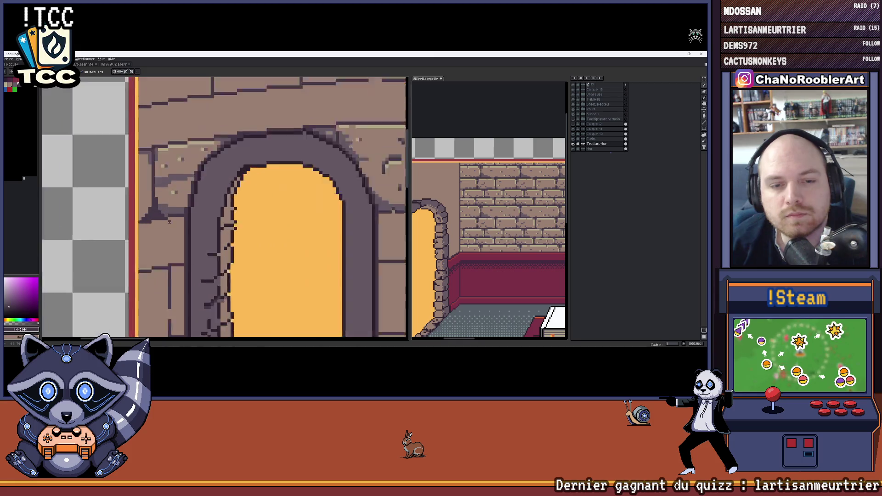
scroll(173, 216, "up", 1)
scroll(164, 226, "down", 3)
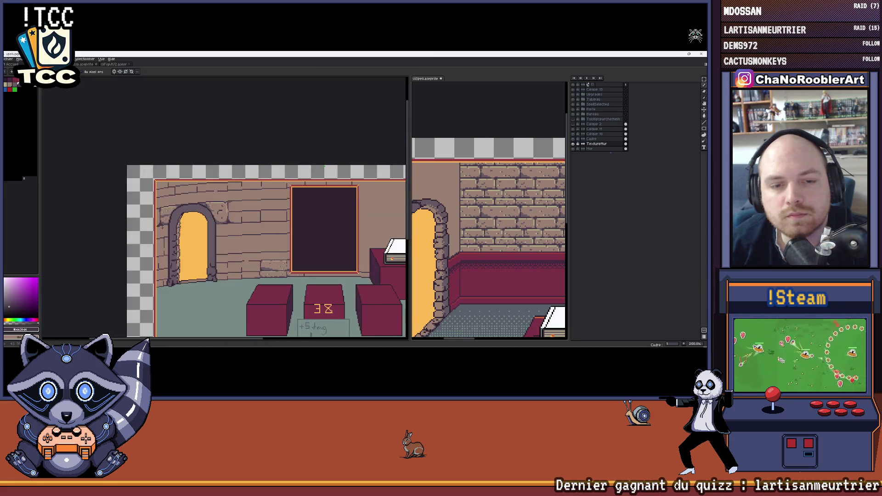
scroll(161, 227, "up", 1)
scroll(159, 227, "up", 1)
scroll(158, 228, "down", 2)
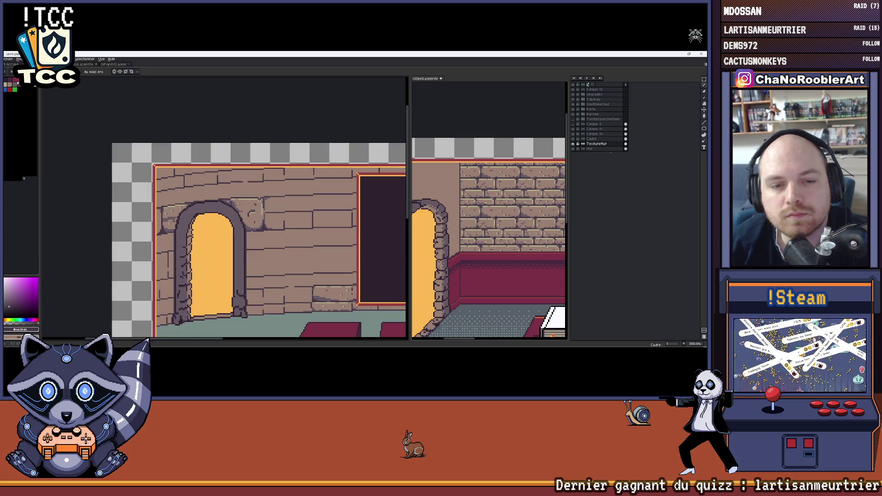
scroll(159, 223, "up", 2)
scroll(169, 223, "up", 1)
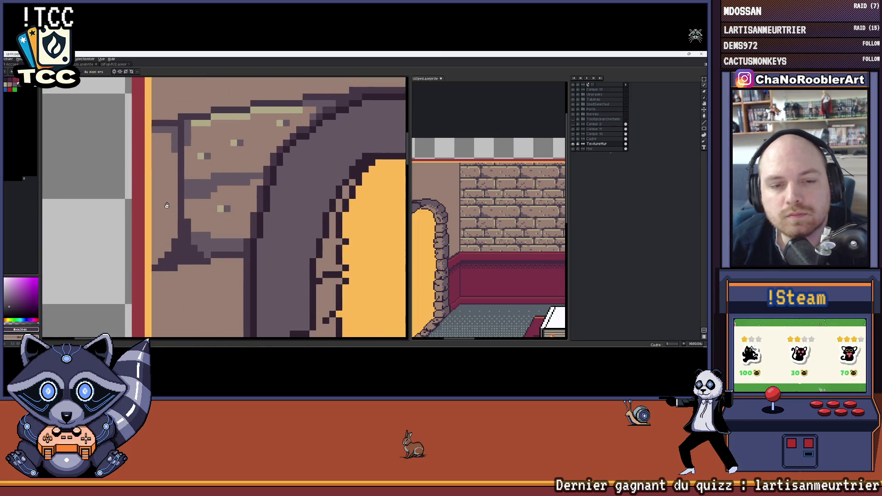
- Highlight the arch's diagonal edge, the stone's left edge and top, and draw a dark crack down the block
left_click_drag(176, 226, 159, 256)
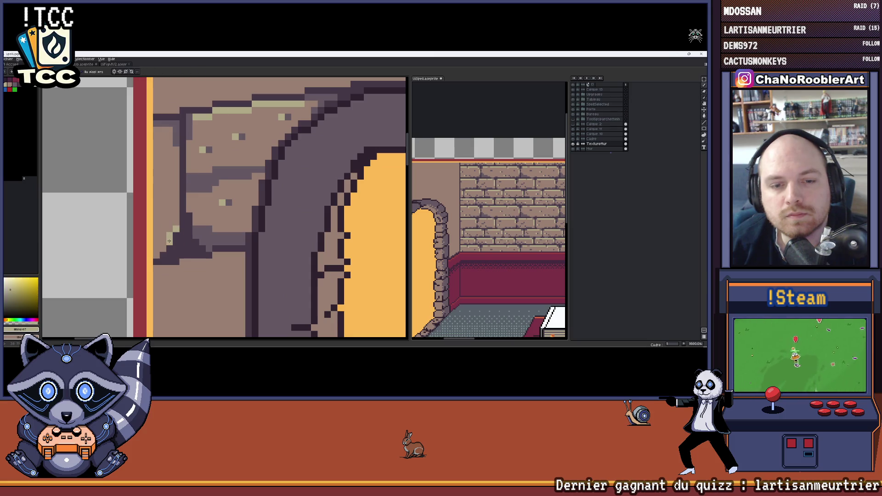
scroll(162, 234, "up", 1)
scroll(173, 220, "down", 1)
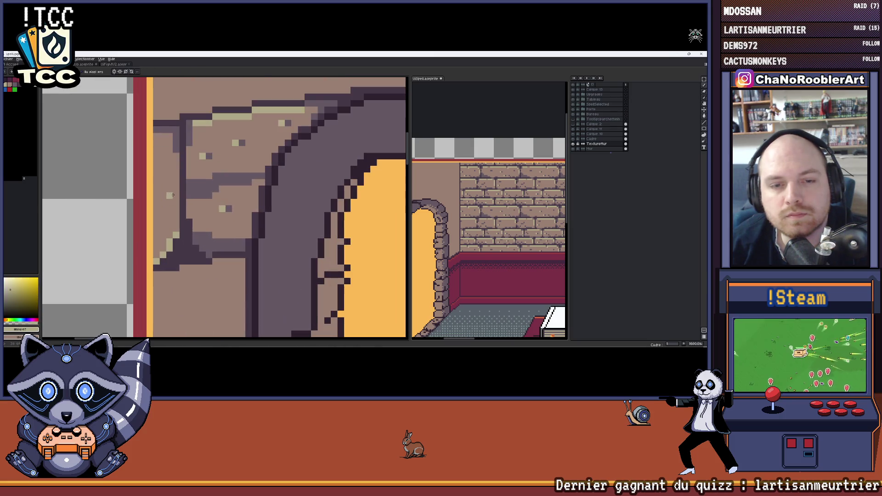
left_click_drag(177, 163, 177, 218)
left_click_drag(154, 129, 172, 128)
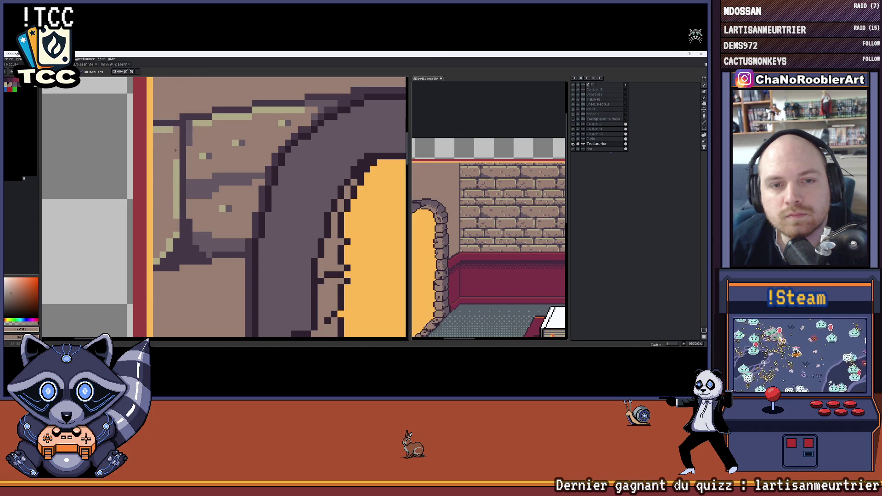
scroll(173, 151, "down", 3)
scroll(152, 187, "up", 1)
scroll(153, 187, "down", 1)
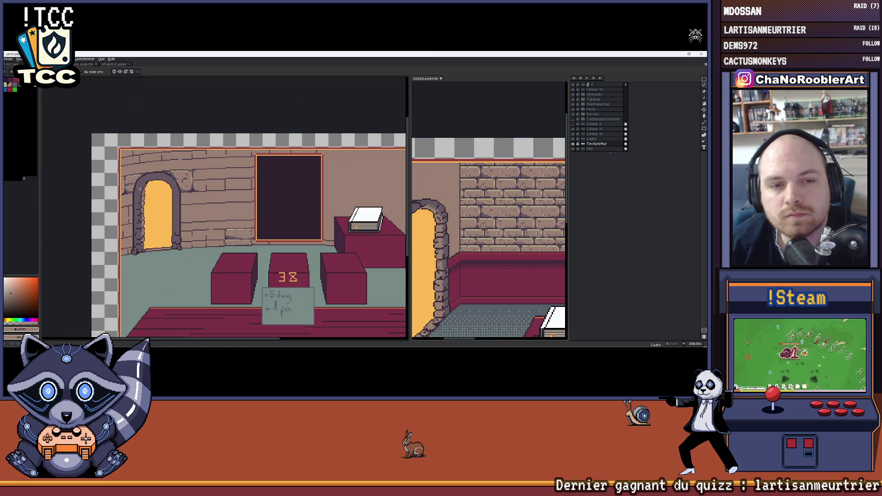
scroll(159, 193, "up", 2)
scroll(162, 199, "up", 1)
scroll(148, 241, "up", 1)
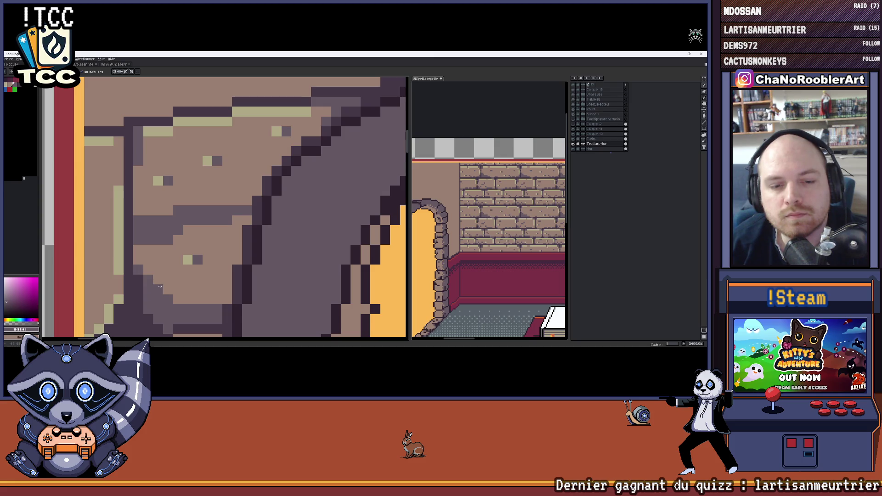
left_click_drag(138, 169, 138, 215)
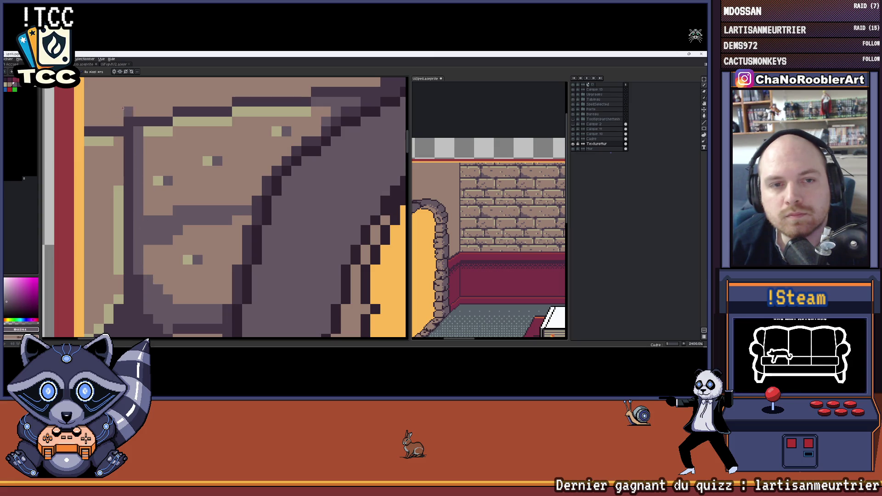
- Sample brown, khaki and tan stone colours and adjust the drawing colour's hue for further touch-ups
left_click(125, 109, "ctrl")
scroll(126, 108, "down", 2)
scroll(161, 128, "up", 1)
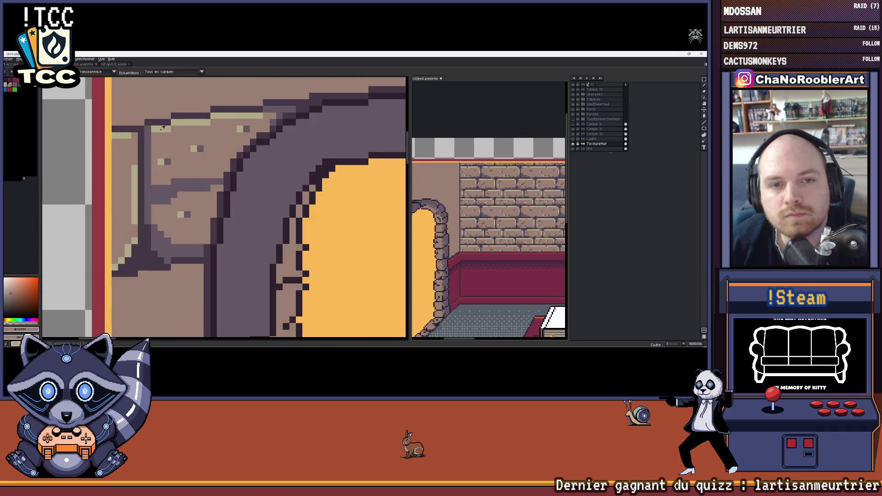
left_click(161, 128)
scroll(163, 151, "up", 2)
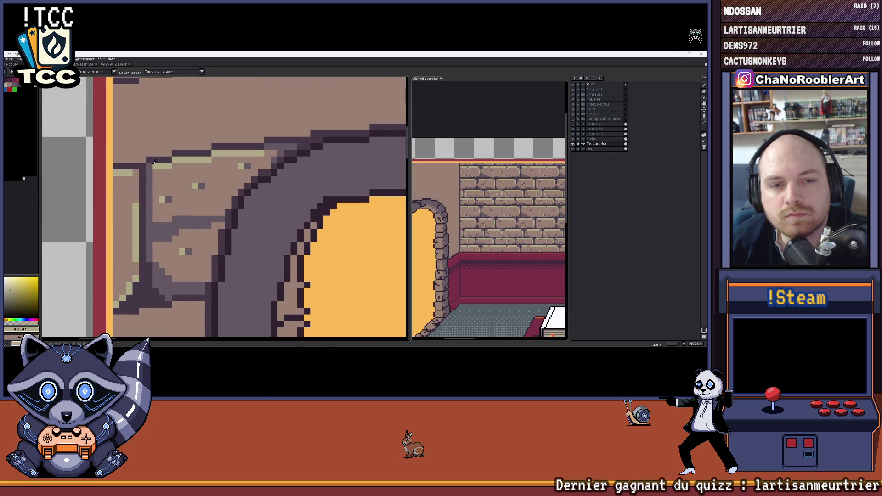
left_click(182, 174, "ctrl")
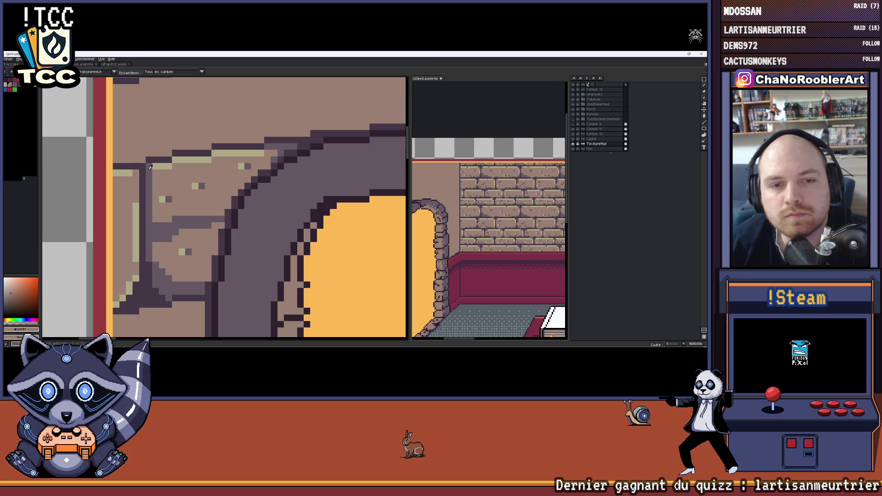
scroll(152, 169, "down", 1)
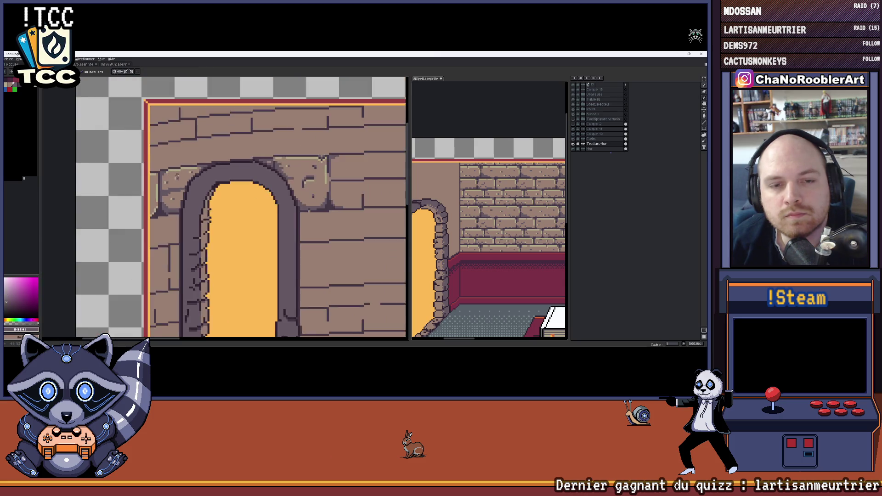
scroll(152, 169, "down", 1)
scroll(153, 170, "down", 2)
scroll(152, 170, "up", 1)
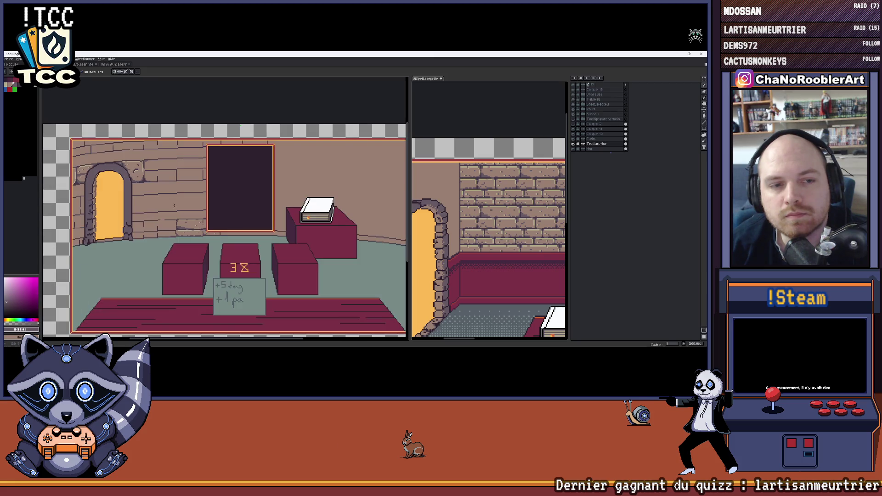
left_click_drag(173, 203, 177, 173)
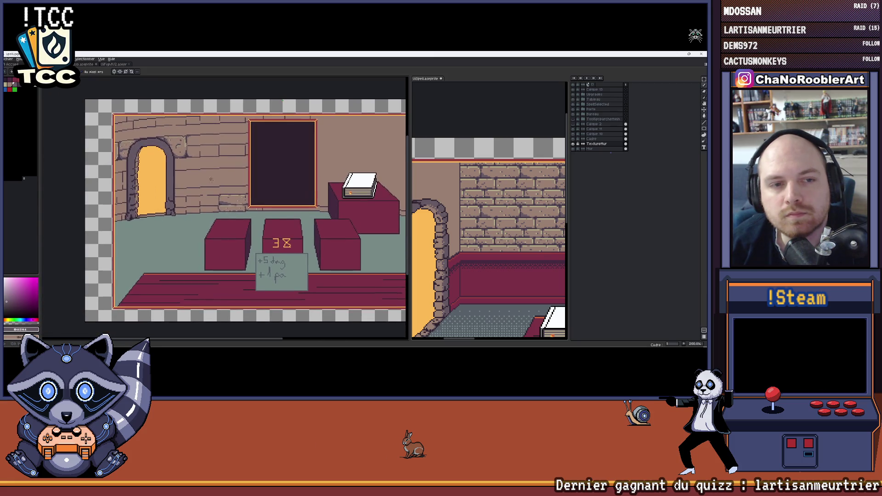
scroll(176, 173, "up", 2)
scroll(173, 180, "up", 2)
scroll(167, 190, "up", 1)
key("b")
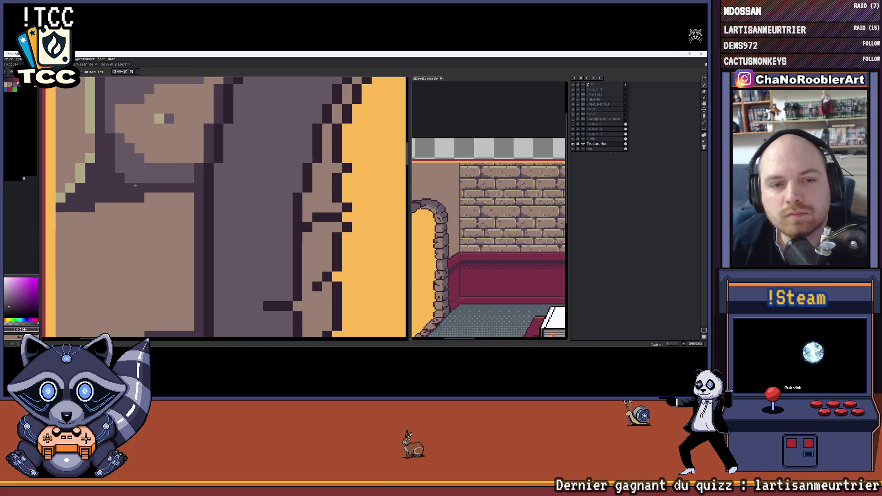
scroll(119, 169, "down", 2)
scroll(117, 172, "down", 1)
scroll(110, 181, "up", 2)
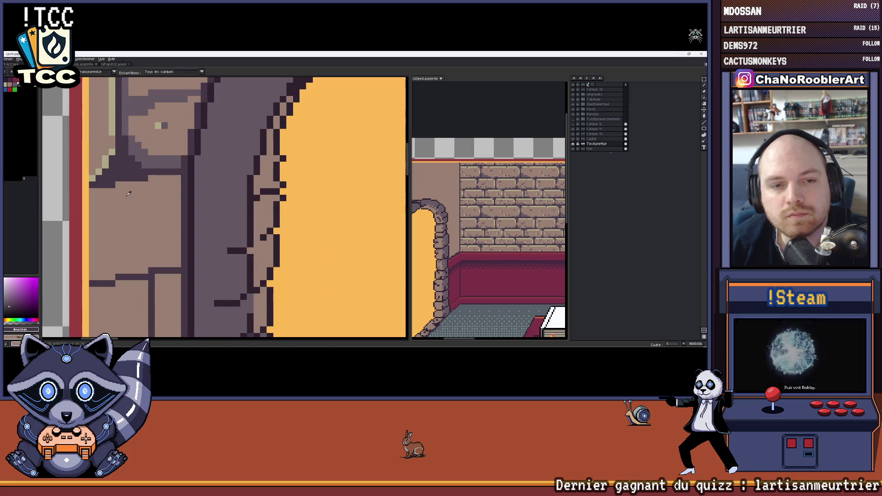
scroll(105, 188, "up", 1)
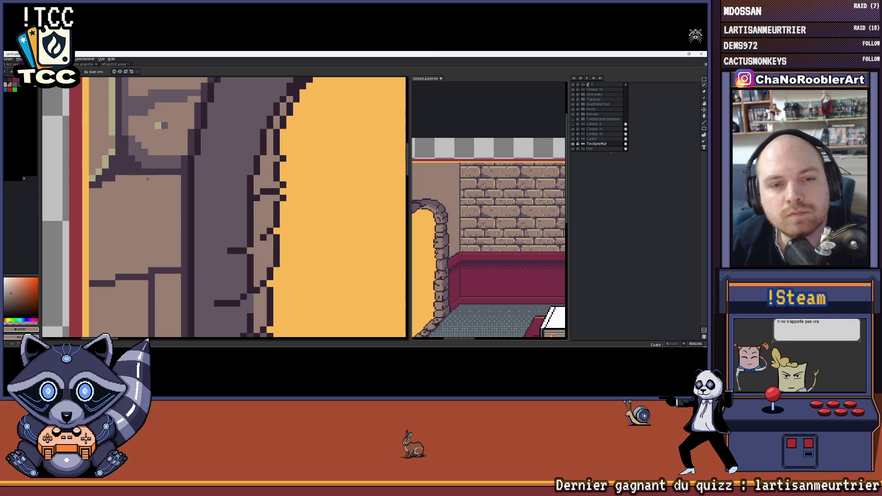
scroll(147, 179, "down", 2)
scroll(143, 189, "down", 1)
scroll(134, 212, "up", 2)
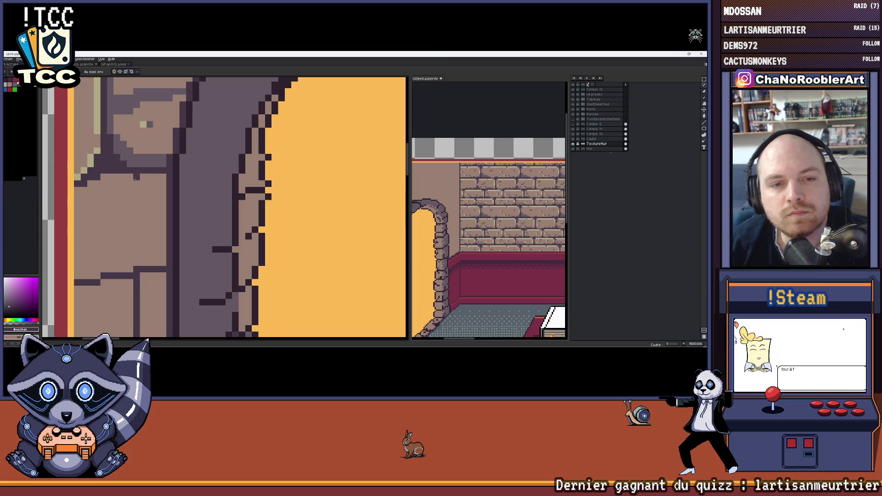
scroll(152, 188, "down", 3)
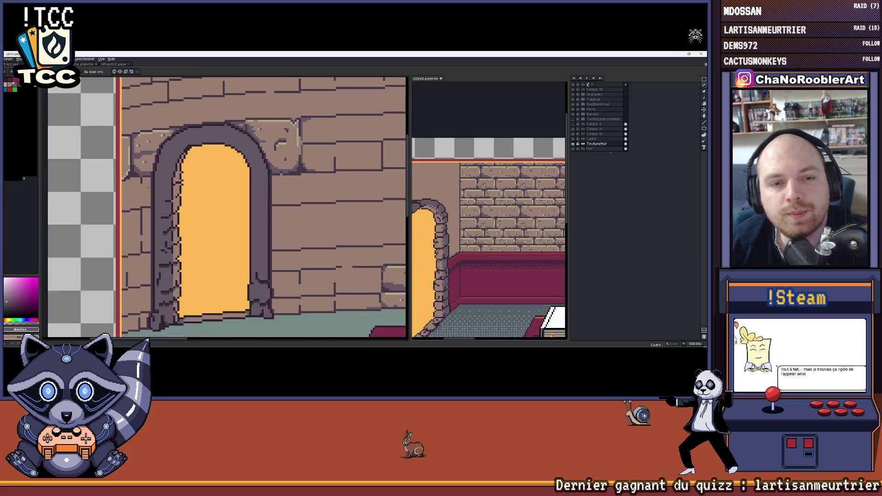
scroll(152, 190, "down", 1)
scroll(152, 189, "down", 1)
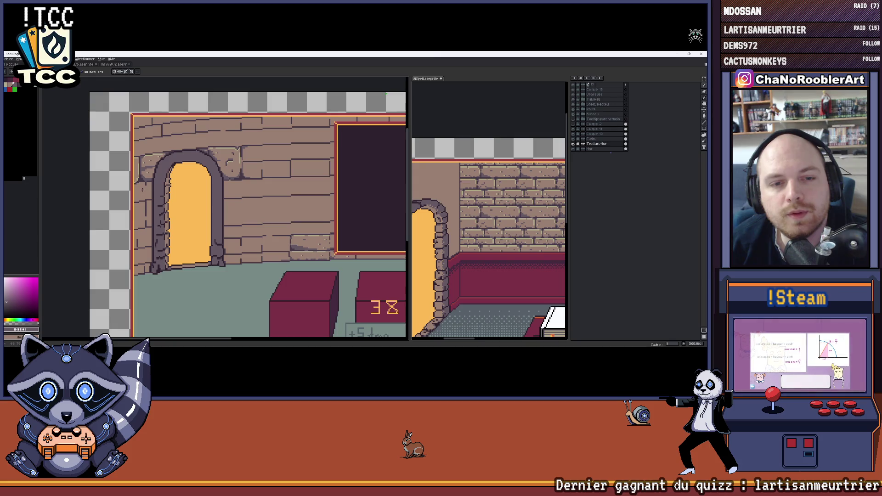
scroll(143, 190, "up", 3)
scroll(142, 189, "up", 1)
scroll(155, 176, "down", 3)
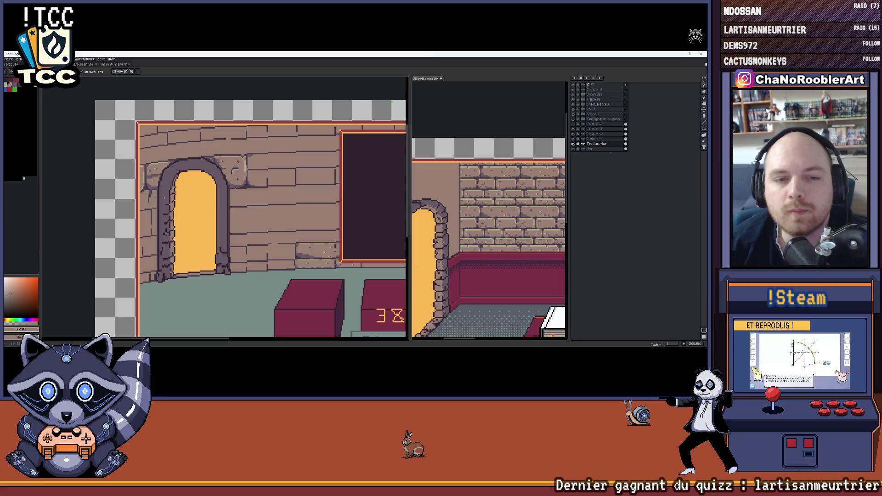
scroll(156, 175, "down", 1)
scroll(168, 154, "up", 1)
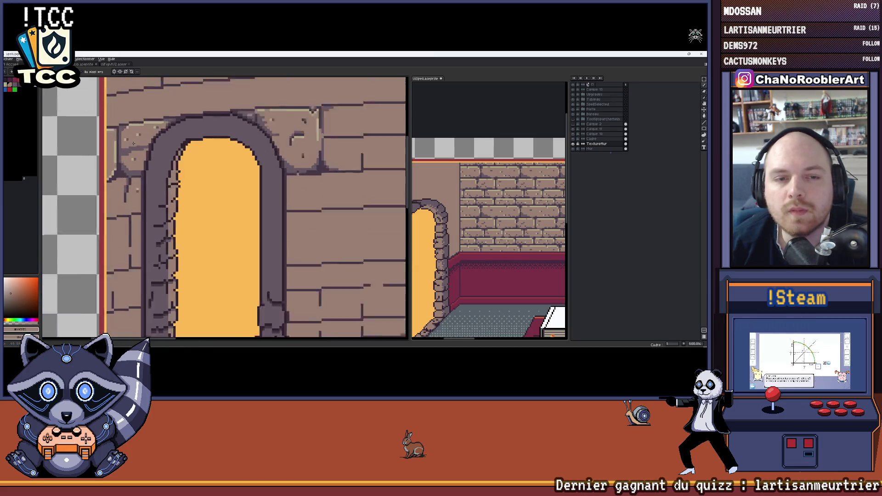
scroll(167, 154, "up", 1)
scroll(167, 154, "up", 1)
scroll(168, 154, "up", 1)
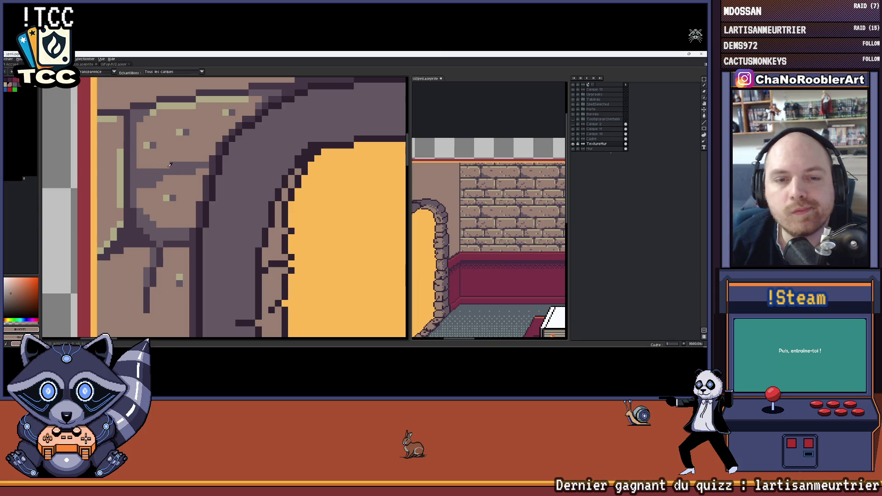
left_click(160, 204, "alt")
scroll(166, 204, "down", 2)
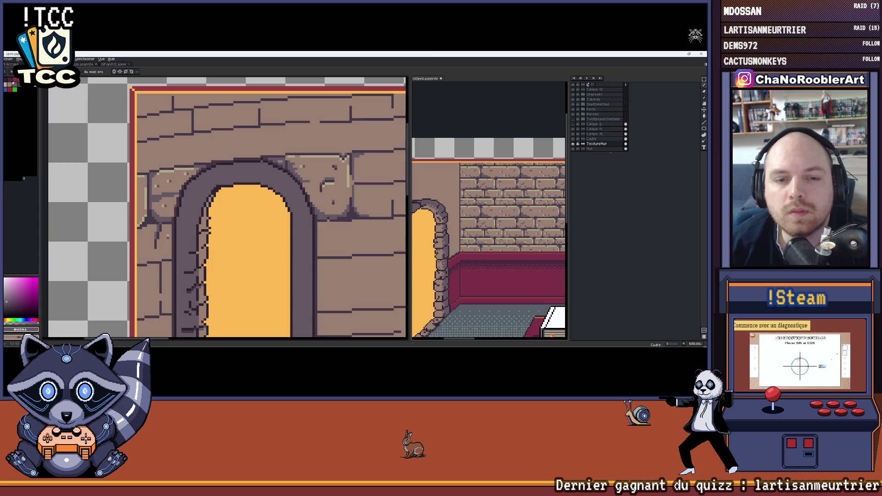
scroll(200, 211, "up", 3)
scroll(199, 211, "up", 1)
scroll(199, 211, "down", 1)
scroll(203, 206, "down", 1)
scroll(210, 197, "down", 1)
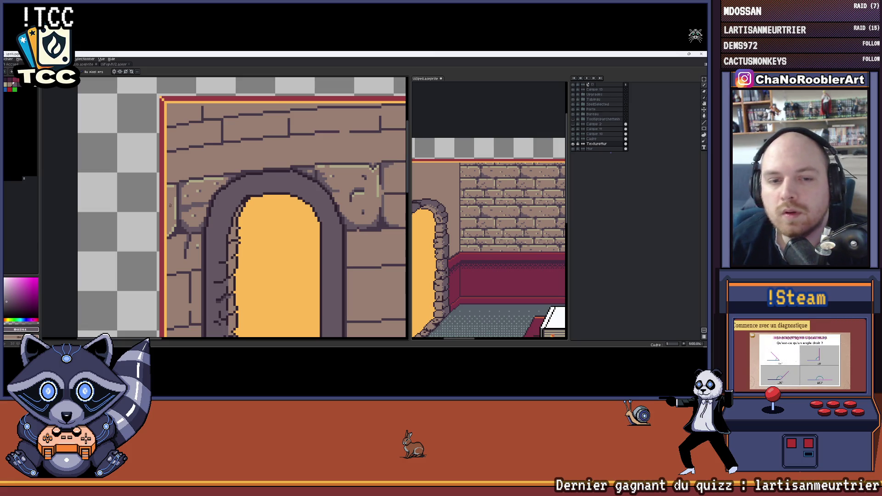
scroll(157, 210, "up", 1)
scroll(158, 210, "down", 1)
scroll(157, 210, "down", 1)
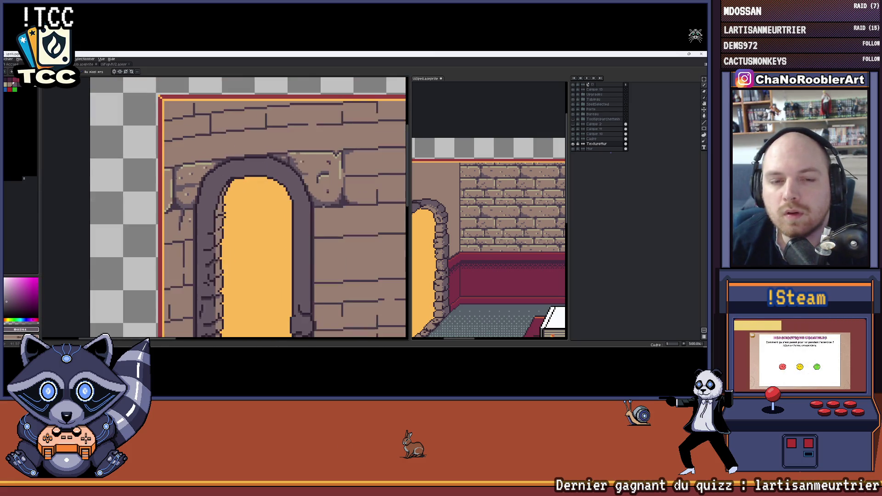
scroll(157, 210, "down", 1)
scroll(171, 158, "up", 2)
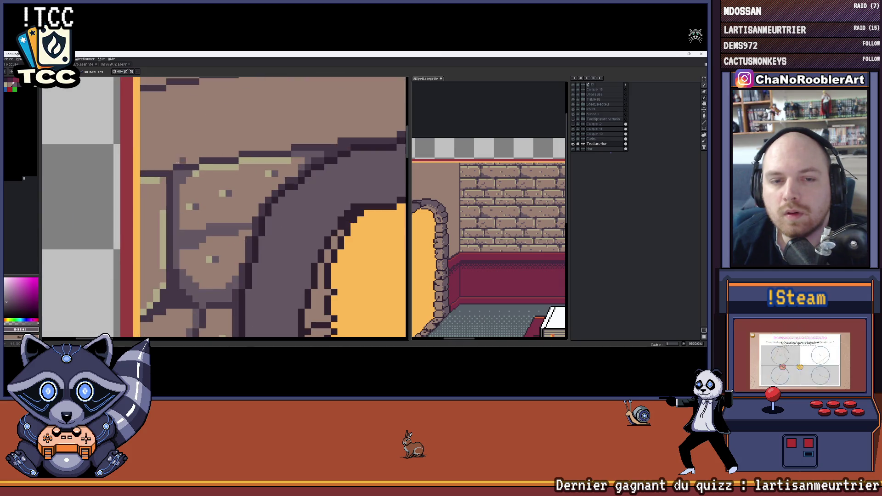
scroll(171, 157, "down", 1)
scroll(171, 158, "up", 1)
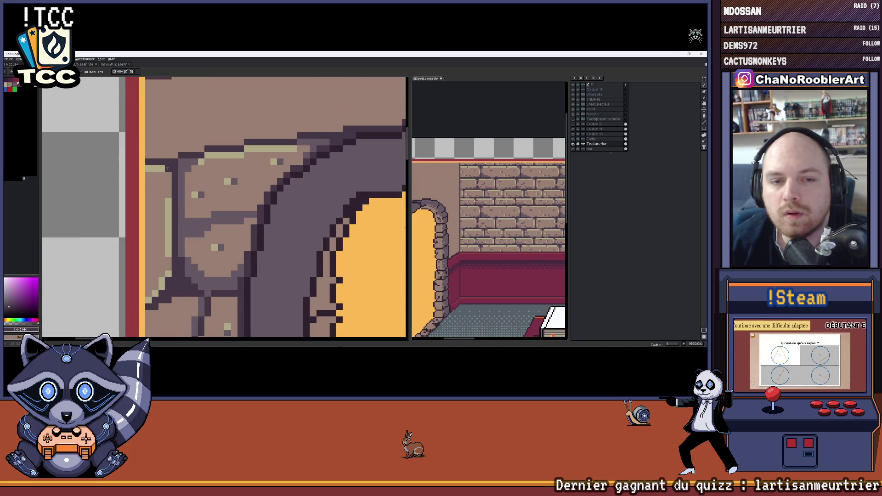
scroll(179, 162, "down", 1)
scroll(194, 166, "up", 1)
scroll(190, 163, "down", 1)
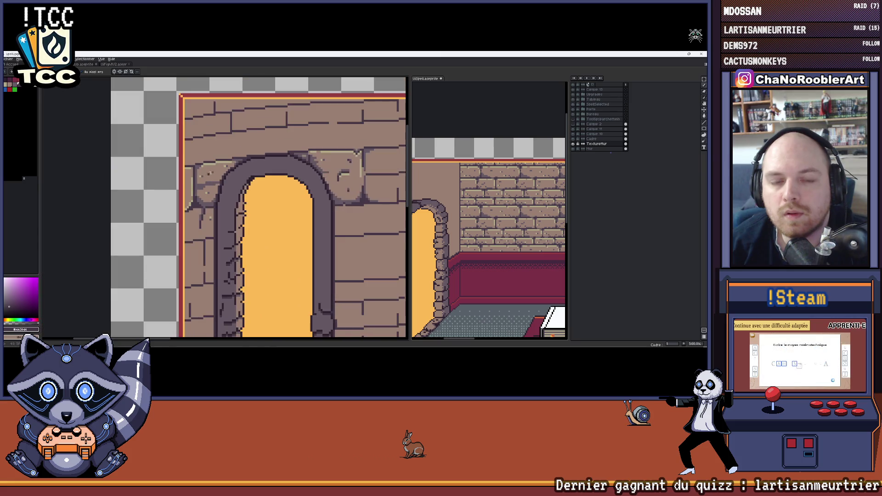
scroll(190, 163, "down", 1)
scroll(193, 167, "up", 1)
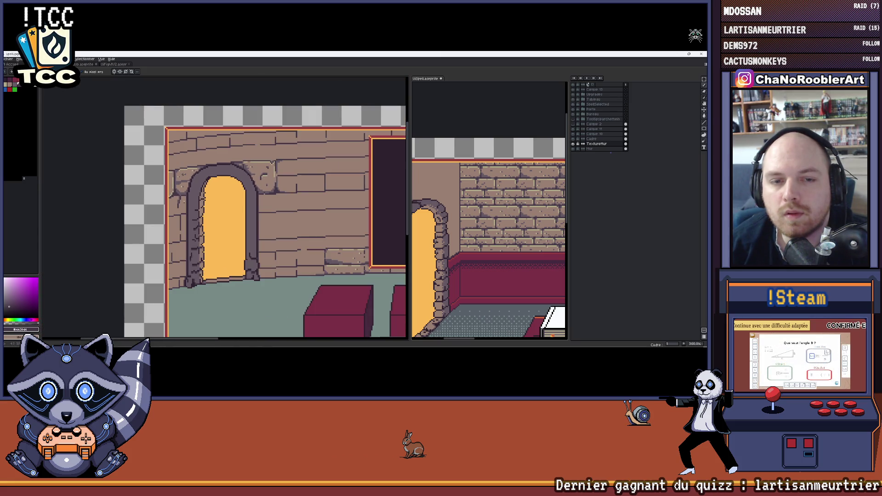
scroll(194, 167, "up", 1)
scroll(193, 167, "up", 1)
scroll(193, 168, "up", 1)
key("b")
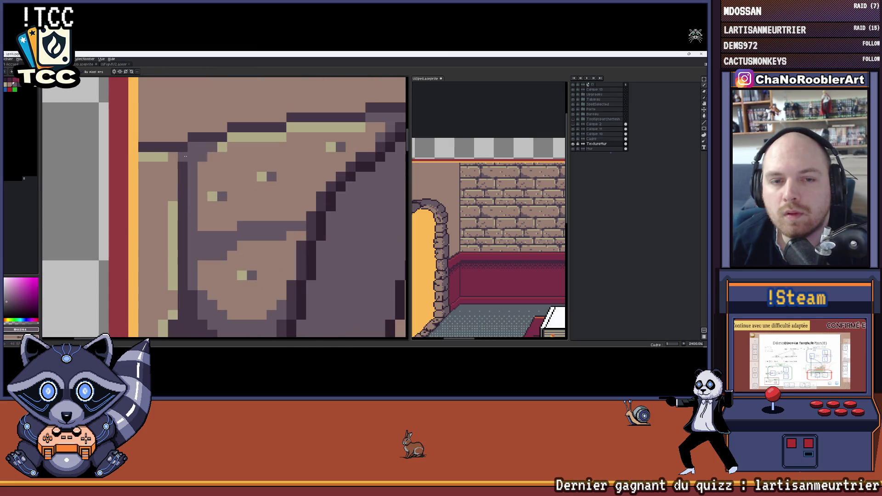
scroll(204, 181, "down", 2)
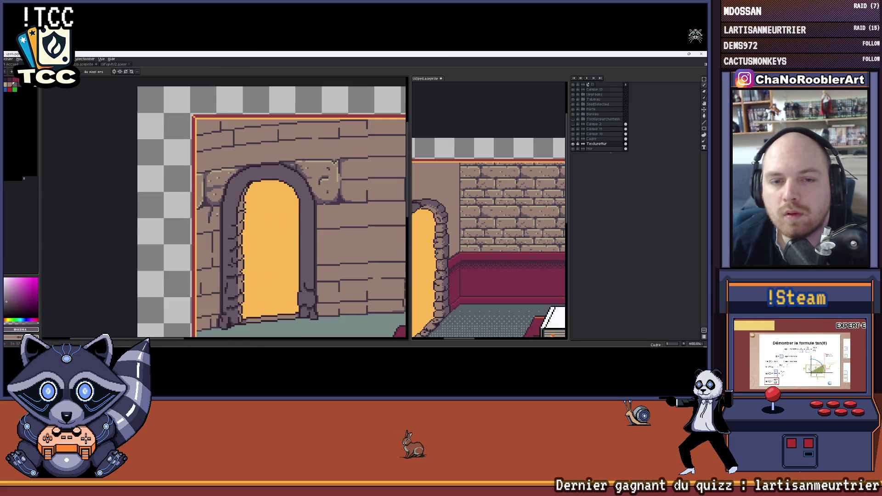
scroll(204, 181, "up", 2)
scroll(198, 179, "down", 1)
scroll(197, 179, "down", 1)
scroll(197, 179, "down", 1)
scroll(197, 178, "down", 1)
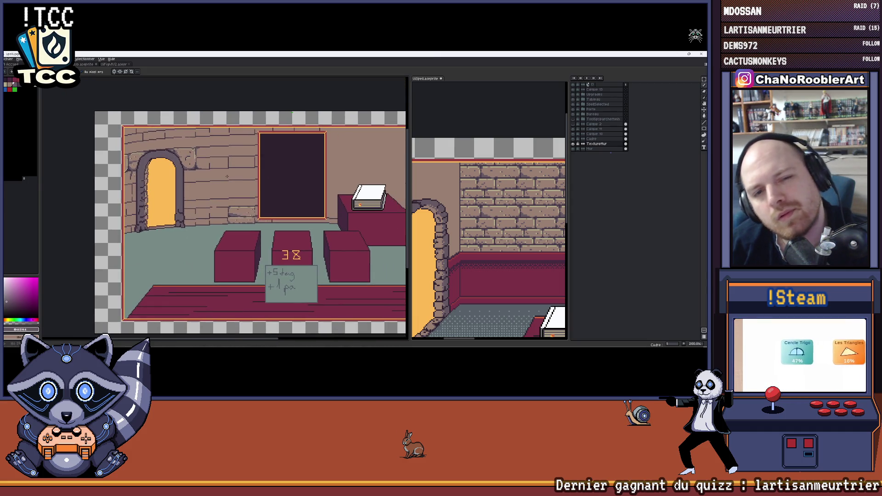
scroll(135, 213, "up", 2)
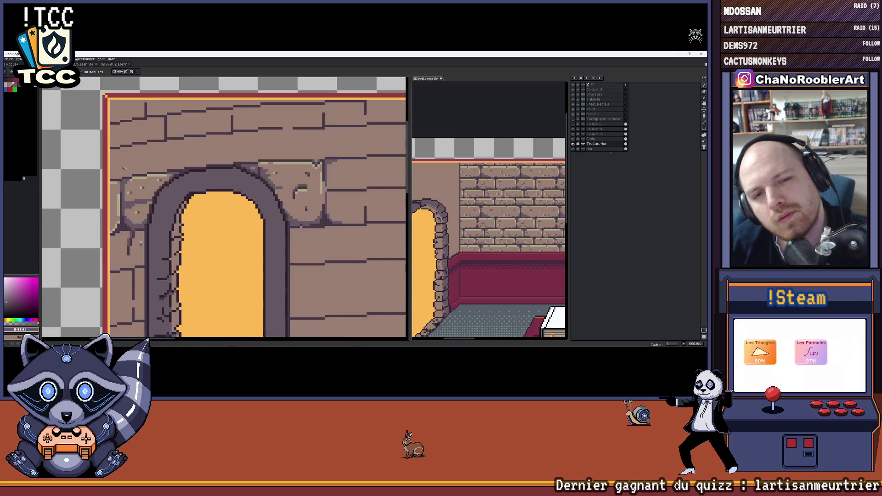
scroll(134, 212, "up", 2)
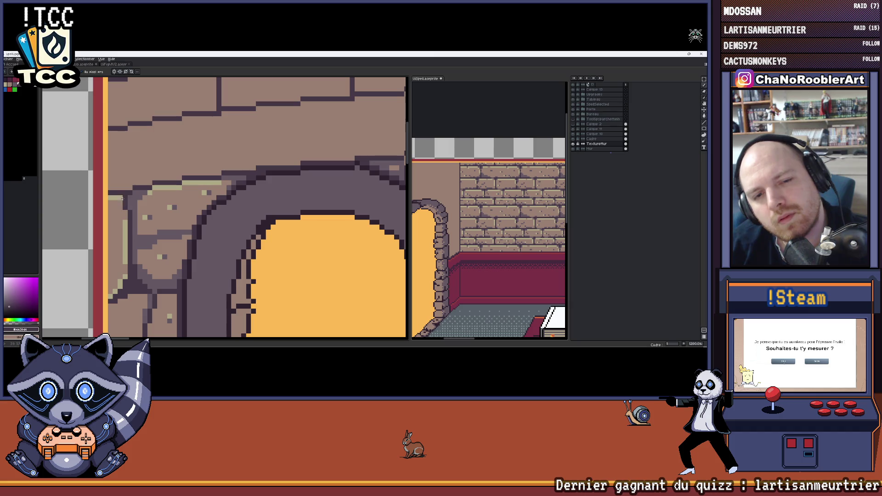
left_click(137, 195, "alt")
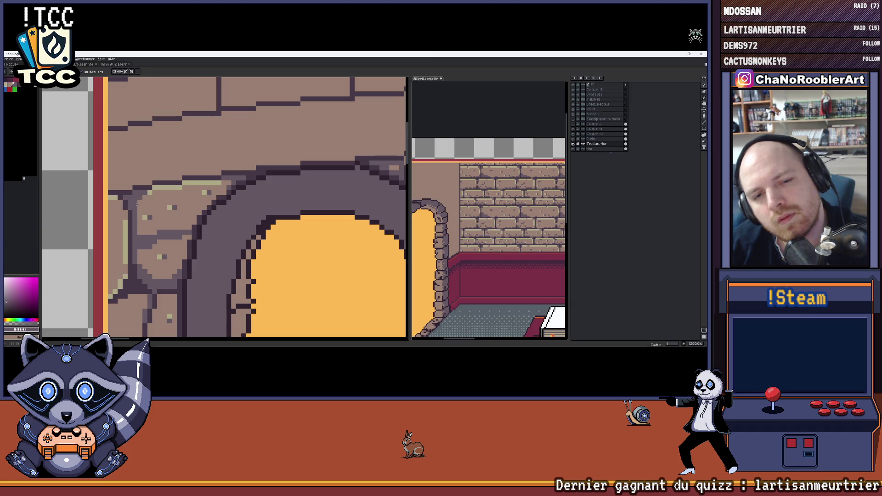
key("alt")
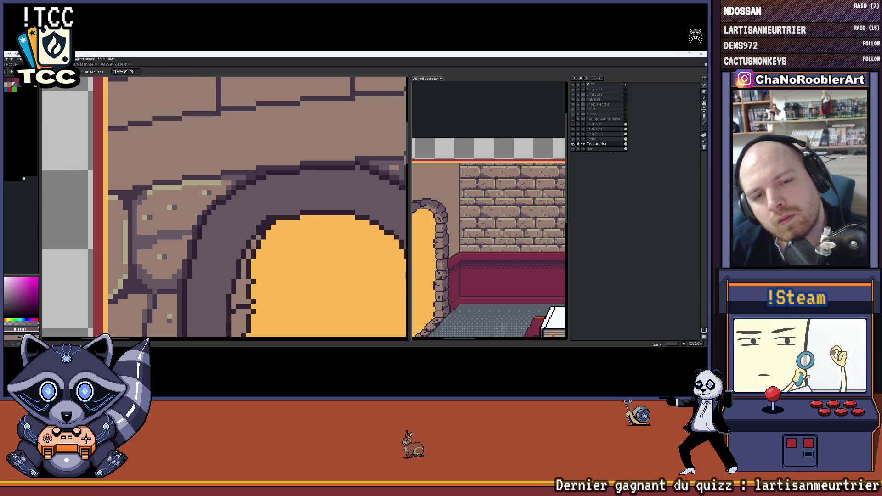
scroll(145, 190, "down", 2)
scroll(159, 204, "up", 1)
scroll(148, 219, "up", 2)
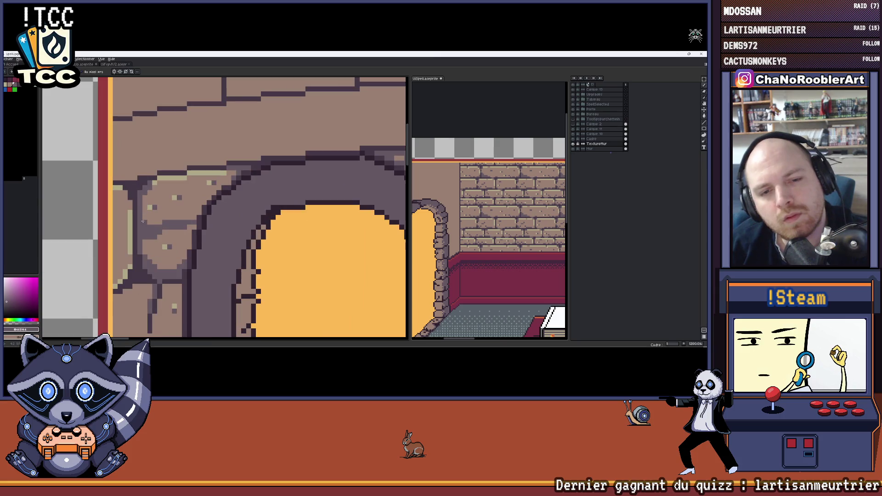
scroll(145, 223, "up", 1)
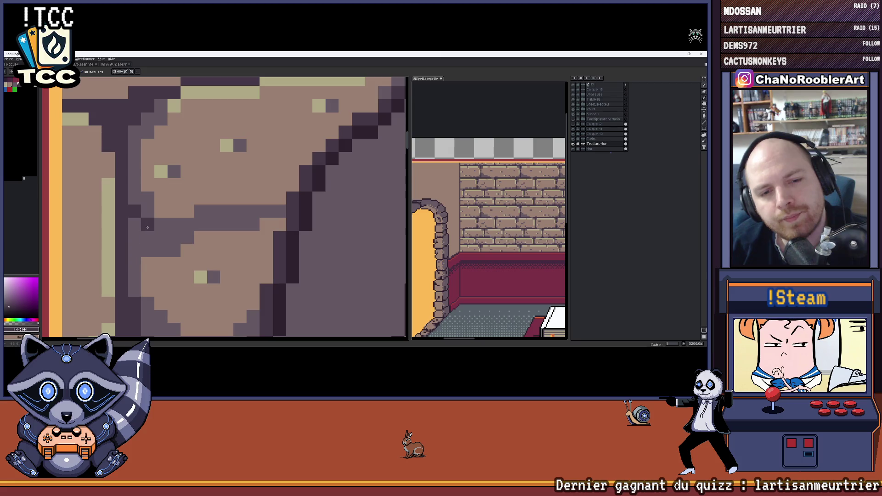
scroll(146, 226, "up", 1)
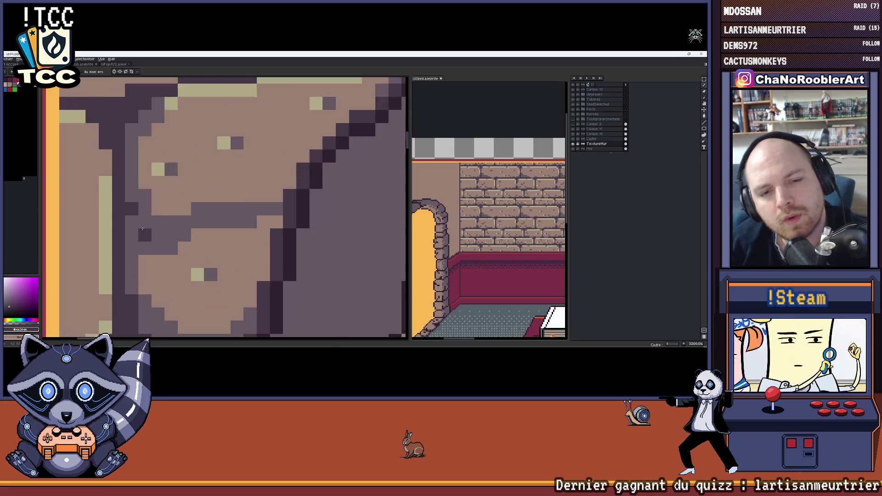
scroll(100, 200, "up", 1)
scroll(100, 200, "down", 2)
scroll(124, 207, "down", 1)
scroll(145, 210, "down", 1)
scroll(146, 209, "up", 2)
scroll(145, 209, "down", 2)
scroll(146, 210, "down", 1)
scroll(145, 210, "down", 1)
scroll(145, 208, "up", 3)
scroll(144, 207, "up", 4)
- Sample the arch stone colours and place a pale highlight pixel on the stonework
left_click(166, 177, "alt")
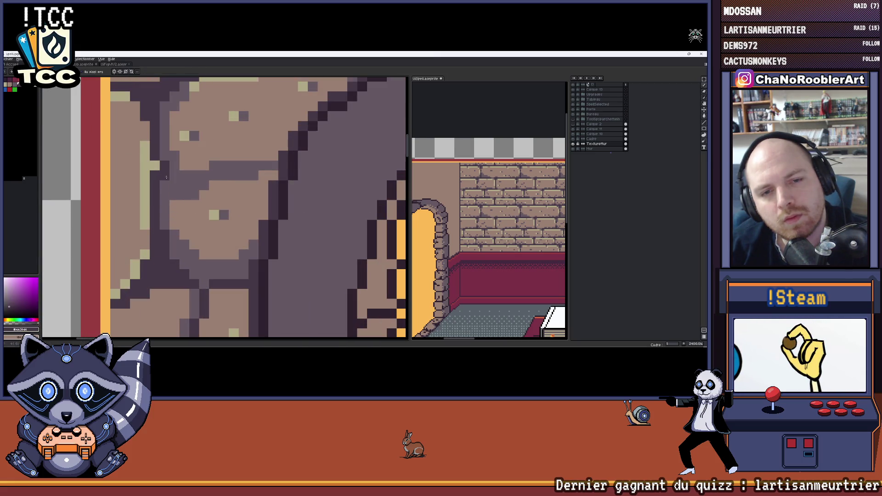
left_click(154, 175, "alt")
scroll(155, 192, "down", 2)
scroll(156, 193, "up", 2)
scroll(157, 192, "down", 2)
scroll(159, 192, "up", 1)
scroll(165, 185, "up", 1)
left_click(169, 185, "alt")
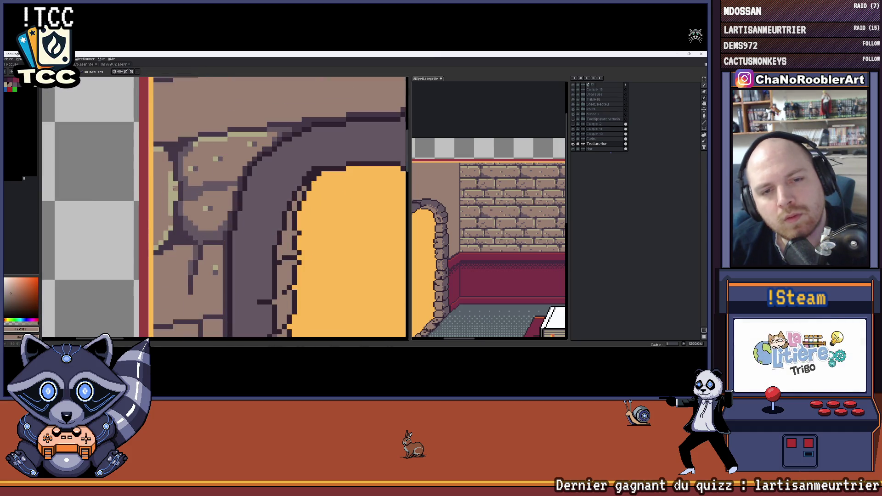
scroll(171, 197, "down", 2)
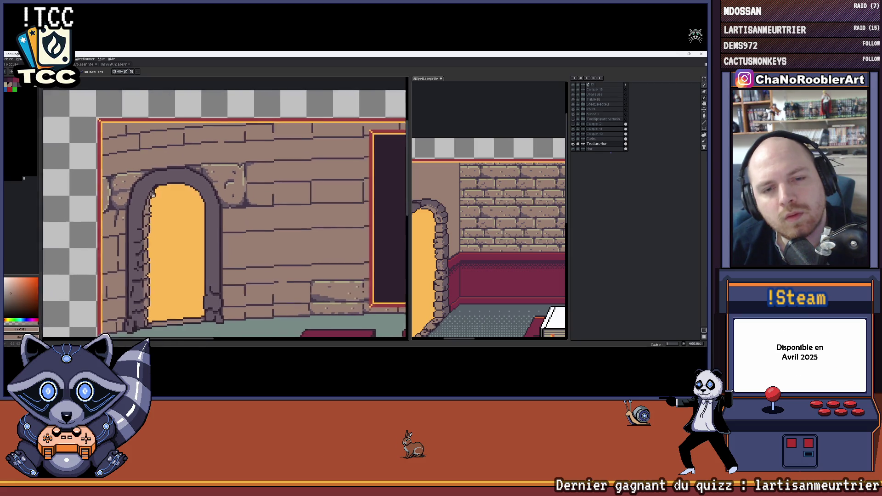
scroll(138, 193, "up", 1)
scroll(109, 189, "up", 2)
left_click(103, 183, "alt")
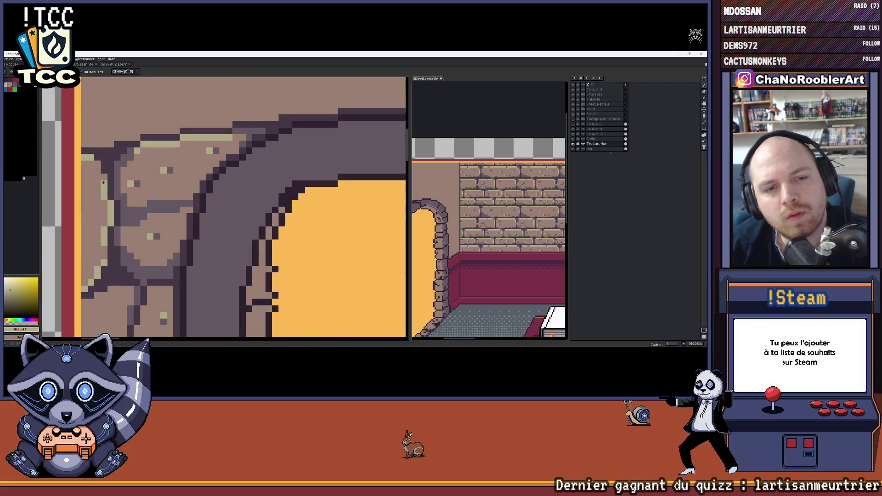
scroll(128, 186, "down", 1)
scroll(128, 187, "down", 2)
scroll(128, 186, "down", 1)
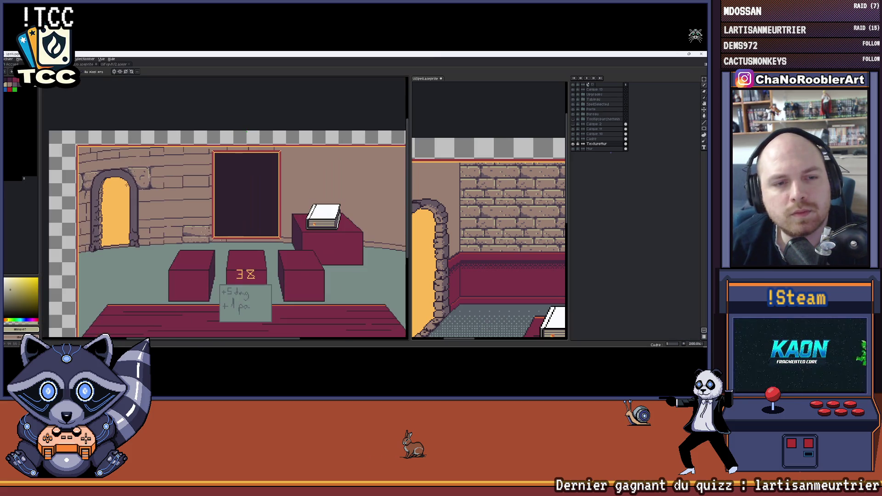
scroll(123, 225, "up", 1)
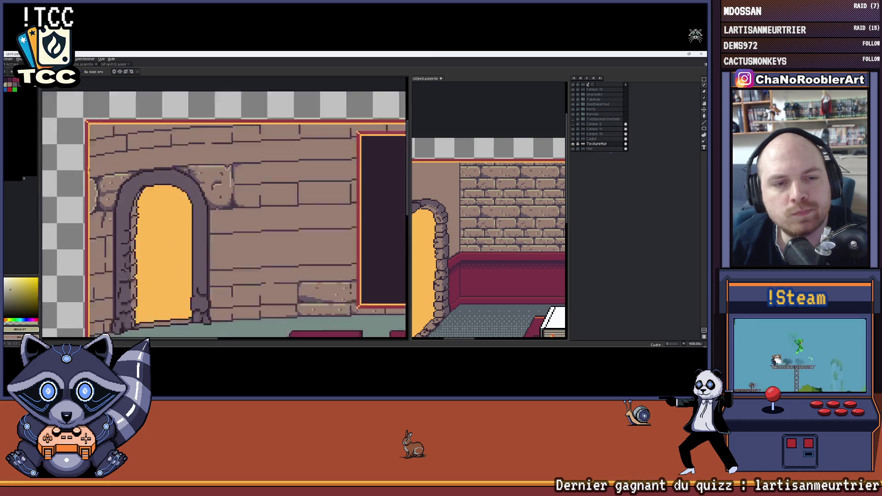
scroll(124, 225, "up", 1)
scroll(123, 225, "up", 1)
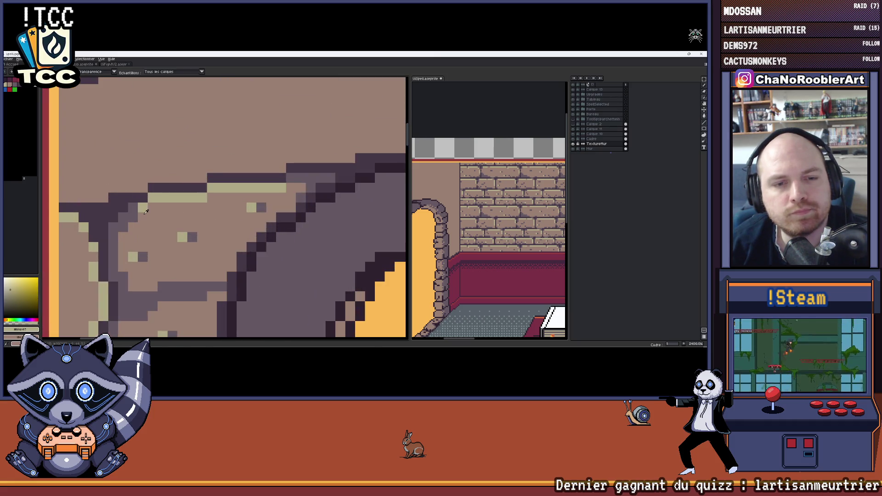
left_click(133, 208, "alt")
left_click(152, 199, "alt")
left_click(142, 207)
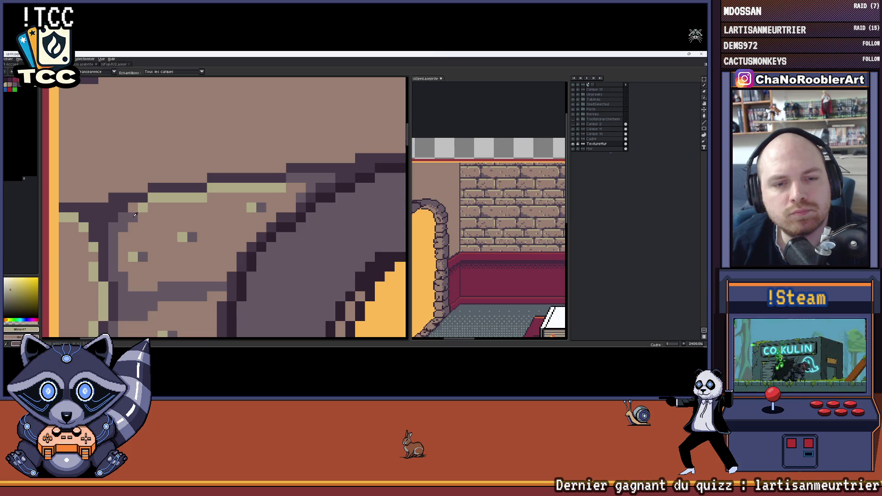
left_click(136, 209, "alt")
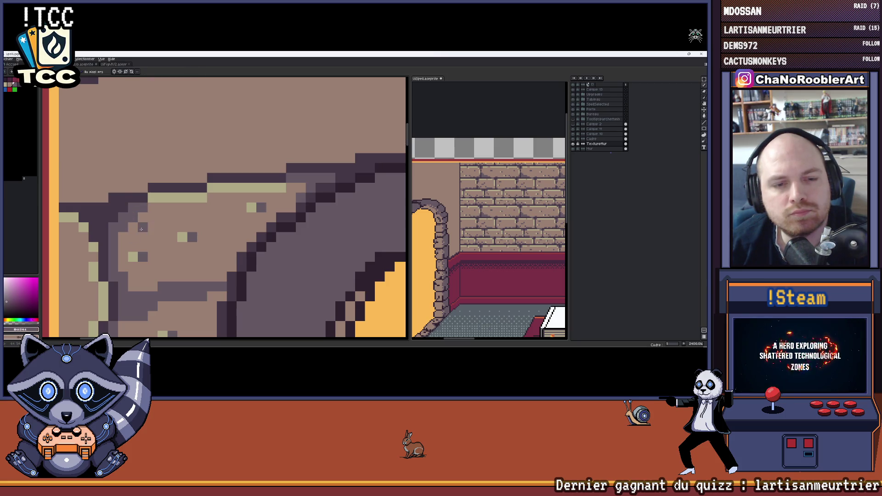
scroll(148, 225, "down", 5, "ctrl")
scroll(124, 159, "up", 2, "ctrl")
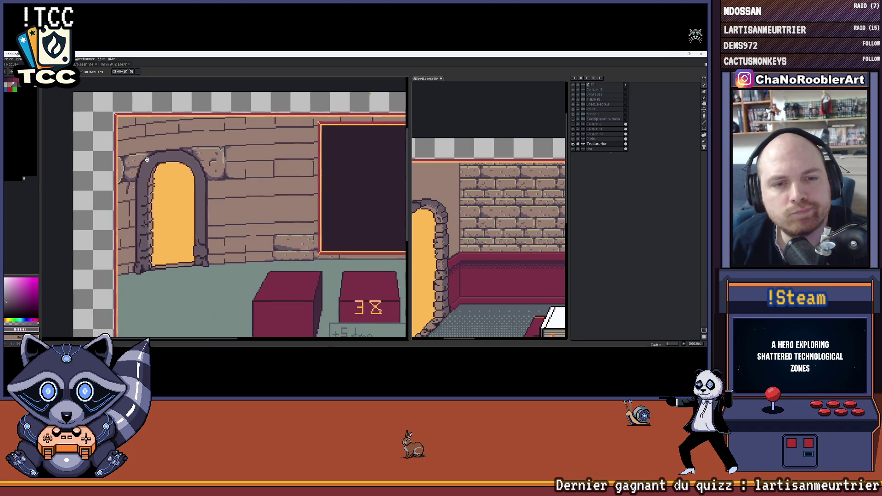
- Pick the pale olive highlight and pan across the door, archway and tables
mouse_move(124, 159)
left_mouse_down()
mouse_move(80, 148)
mouse_move(142, 135)
left_mouse_up()
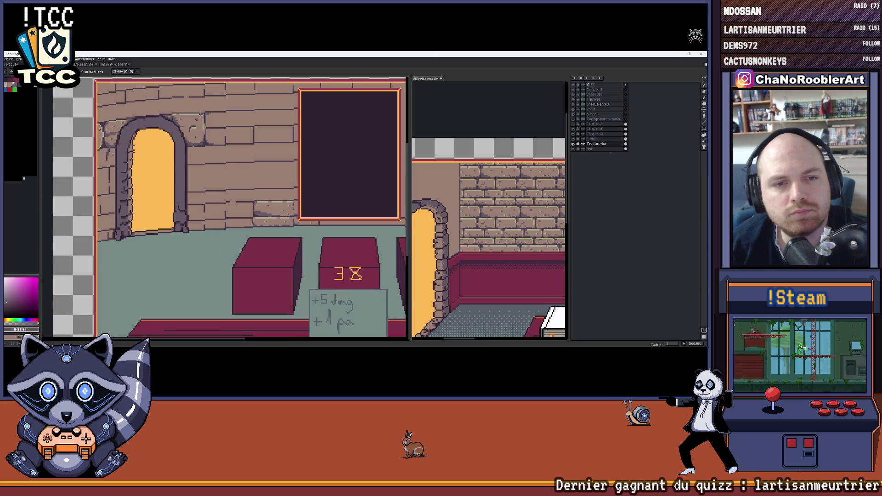
scroll(165, 192, "up", 1, "ctrl")
scroll(165, 192, "up", 1, "ctrl")
scroll(164, 191, "up", 1, "ctrl")
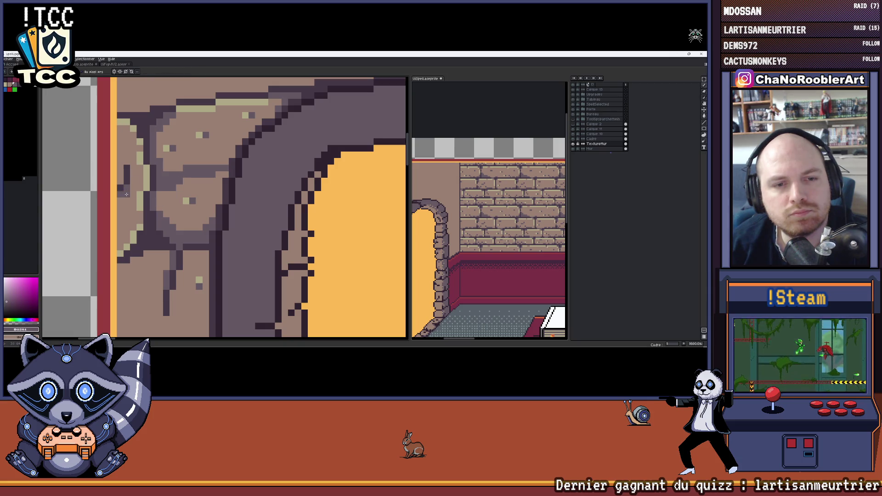
left_click(146, 165, "alt")
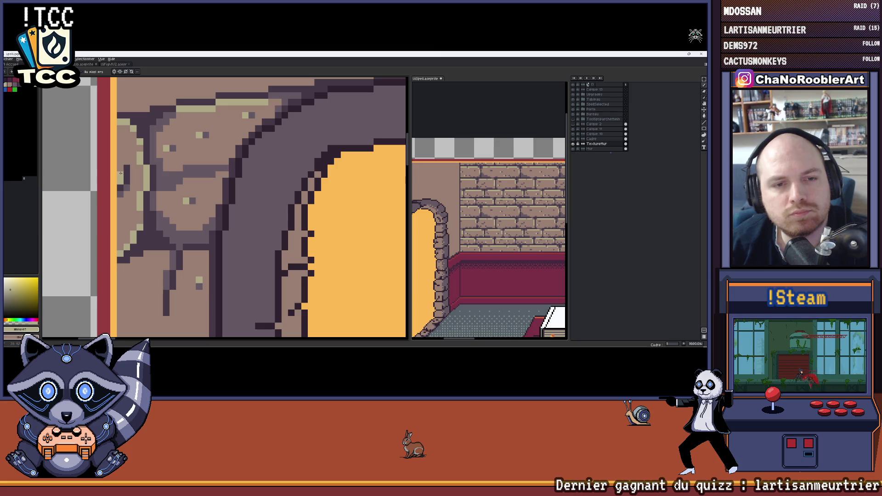
scroll(135, 188, "down", 1)
scroll(127, 186, "down", 1)
scroll(117, 183, "down", 1)
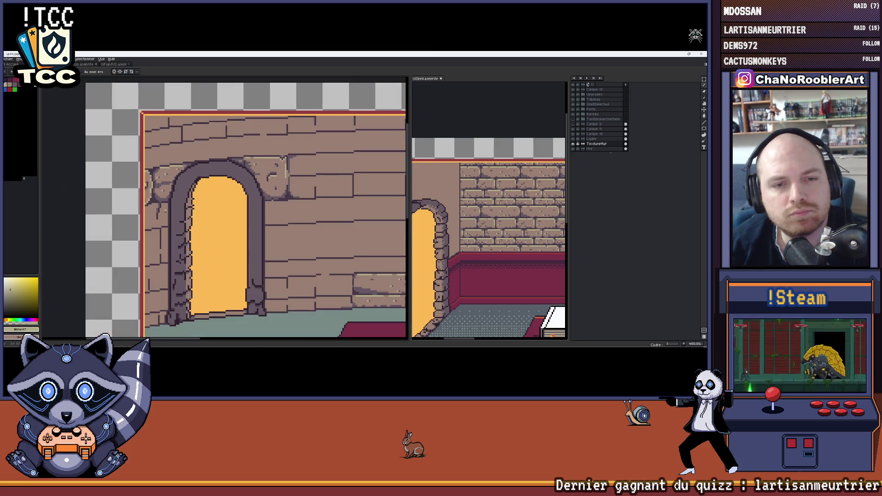
scroll(108, 180, "down", 1)
left_click_drag(108, 179, 92, 180)
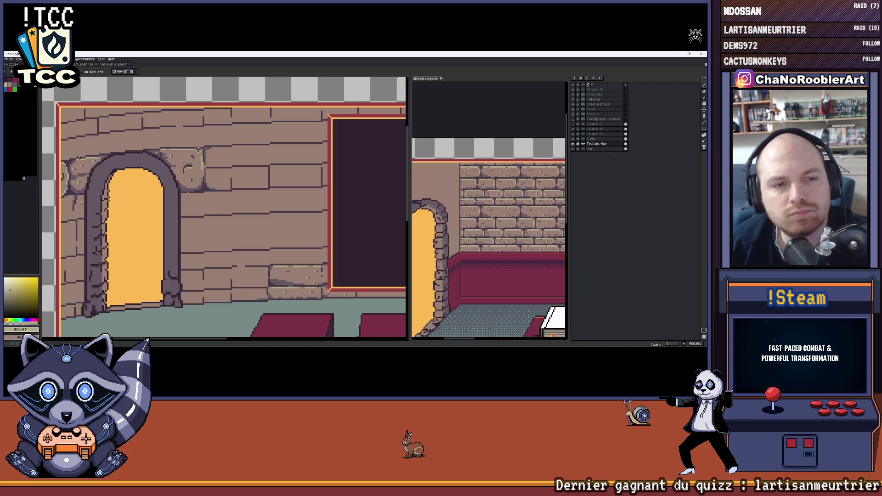
scroll(91, 180, "down", 1)
scroll(91, 180, "up", 3)
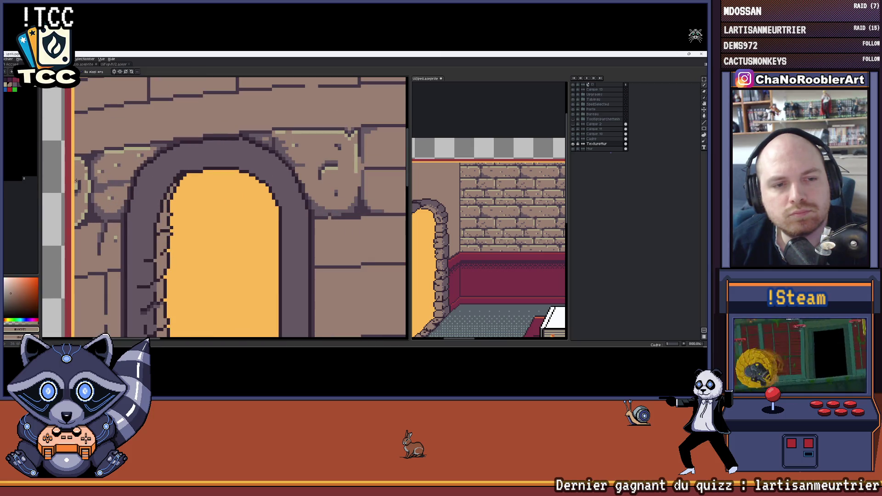
scroll(91, 180, "down", 1)
scroll(91, 180, "down", 1)
left_click_drag(91, 180, 50, 169)
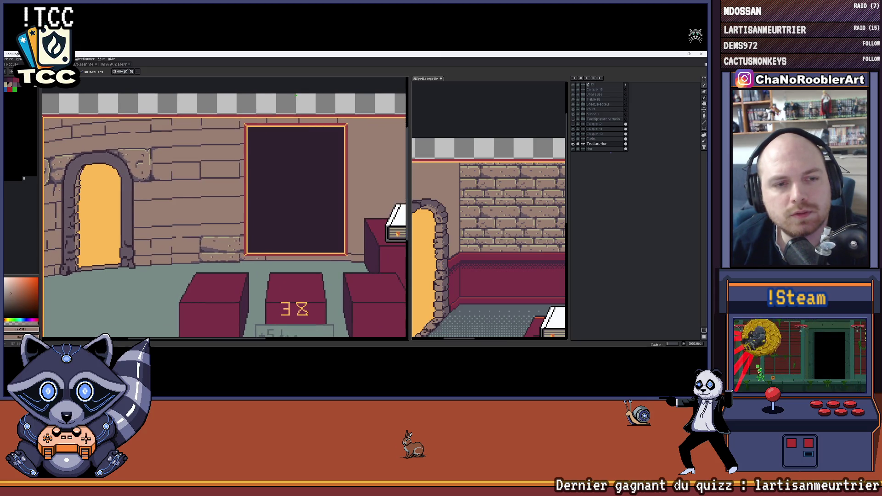
left_click_drag(55, 180, 87, 185)
scroll(86, 185, "up", 1)
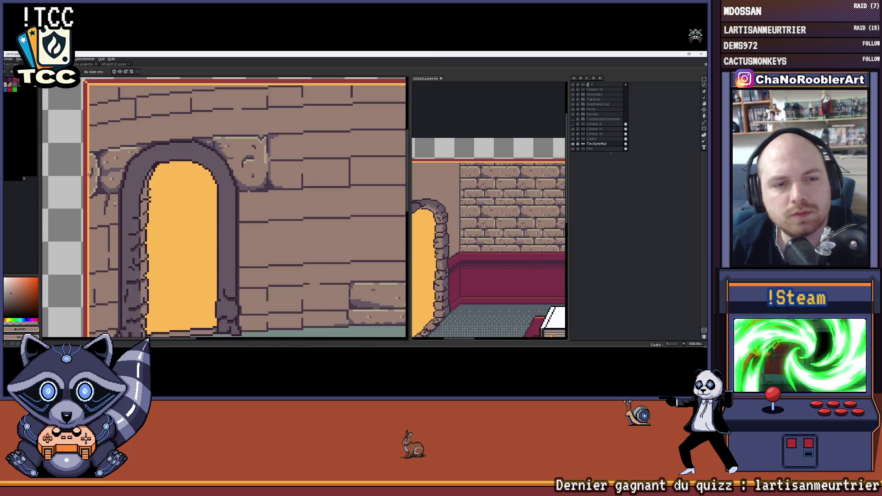
scroll(87, 185, "up", 1)
scroll(129, 145, "down", 1)
scroll(90, 214, "down", 1)
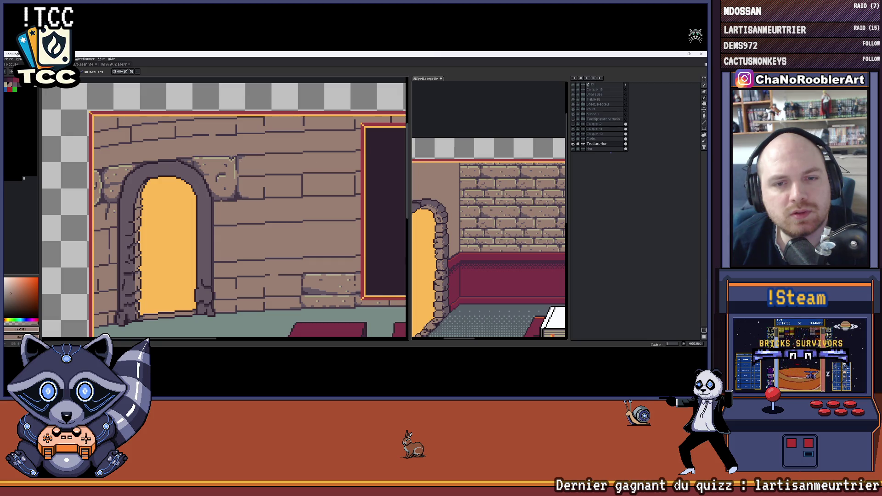
scroll(243, 159, "up", 2)
scroll(207, 162, "up", 1)
scroll(179, 166, "up", 1)
scroll(158, 168, "up", 1)
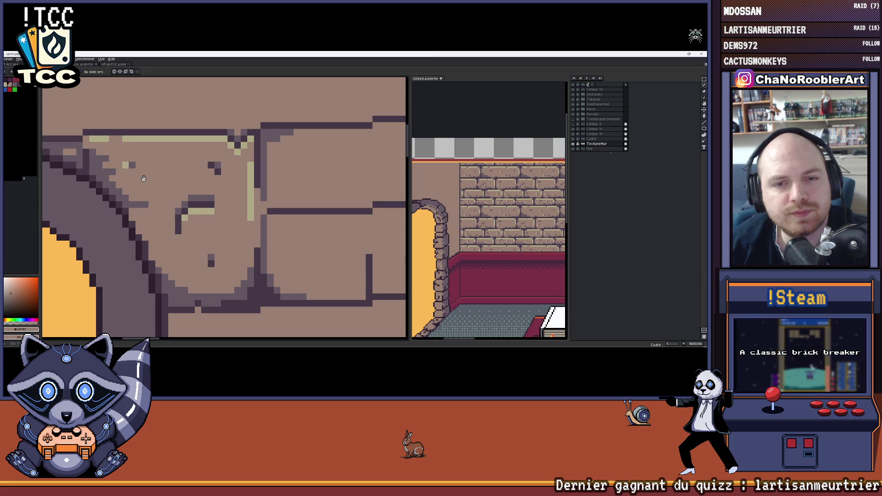
scroll(180, 172, "left", 1)
- Alternate picking dark purple and tan from the stone to pencil crack and shading pixels
key("p")
left_click(227, 163)
key("b")
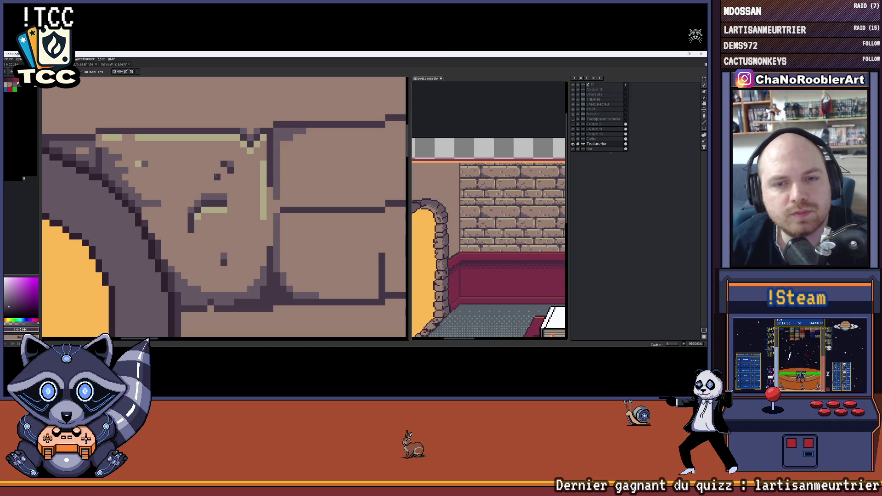
key("i")
left_click(243, 164)
key("b")
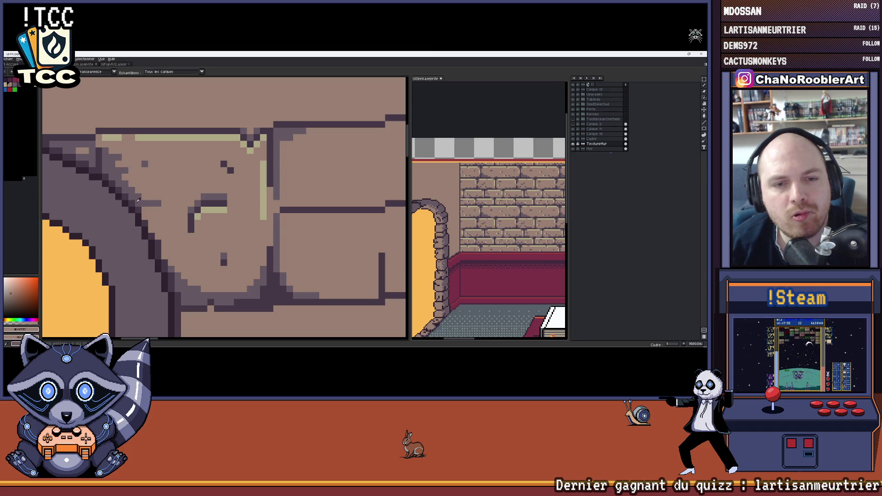
left_click(137, 200, "alt")
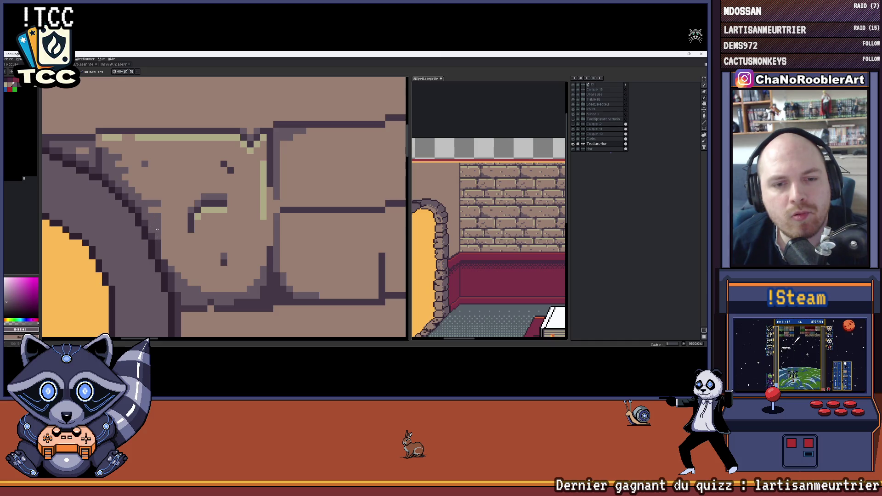
scroll(157, 229, "down", 3)
scroll(220, 186, "up", 1)
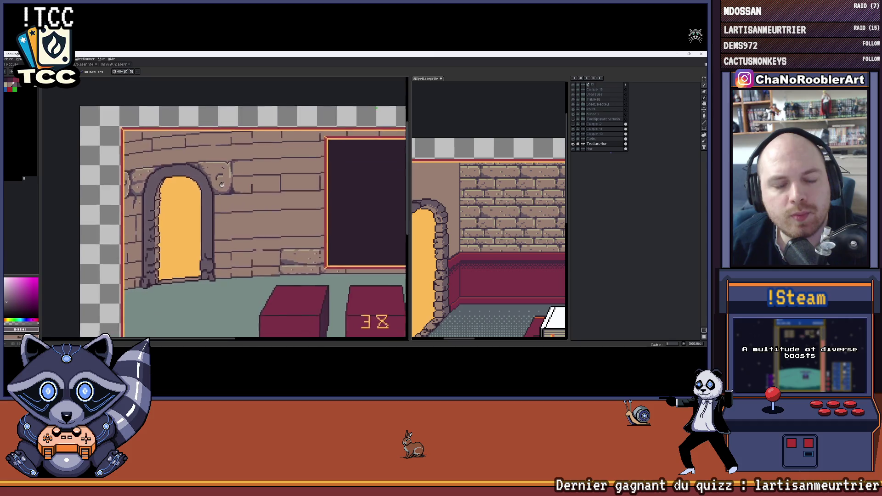
scroll(220, 185, "down", 3)
scroll(213, 189, "up", 1)
scroll(211, 191, "up", 1)
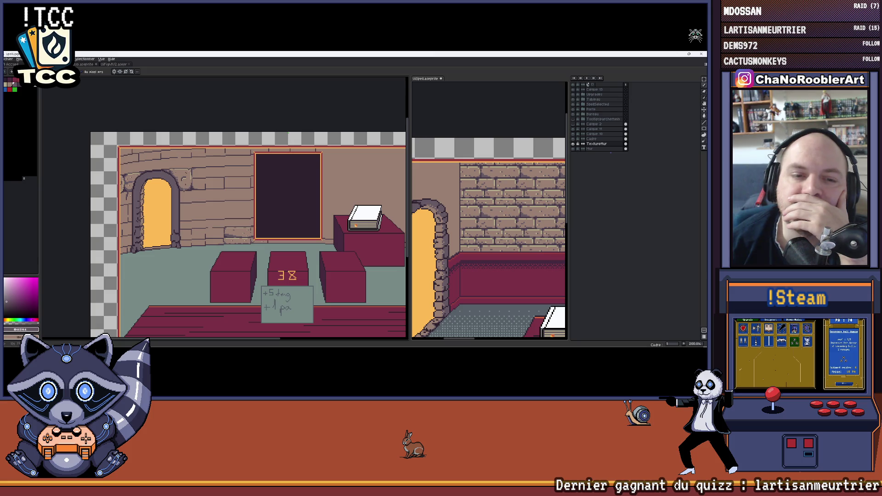
scroll(205, 186, "up", 2)
scroll(204, 186, "up", 2)
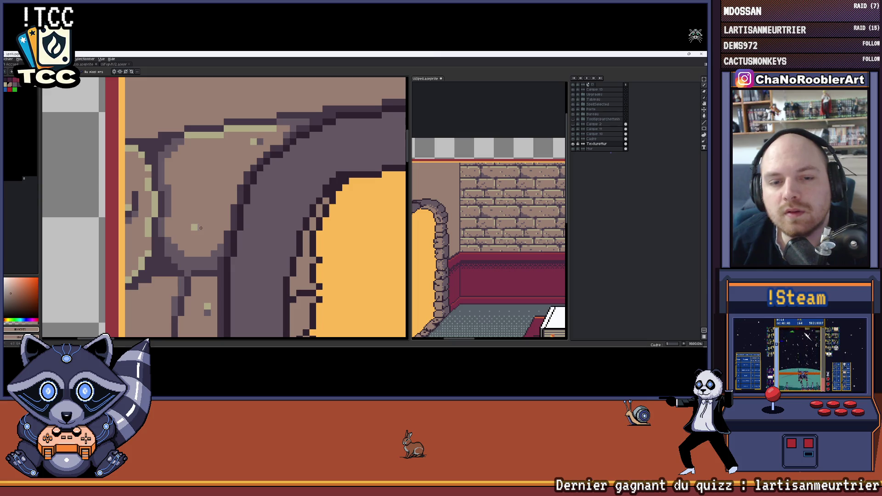
scroll(258, 141, "down", 2)
scroll(221, 149, "down", 1)
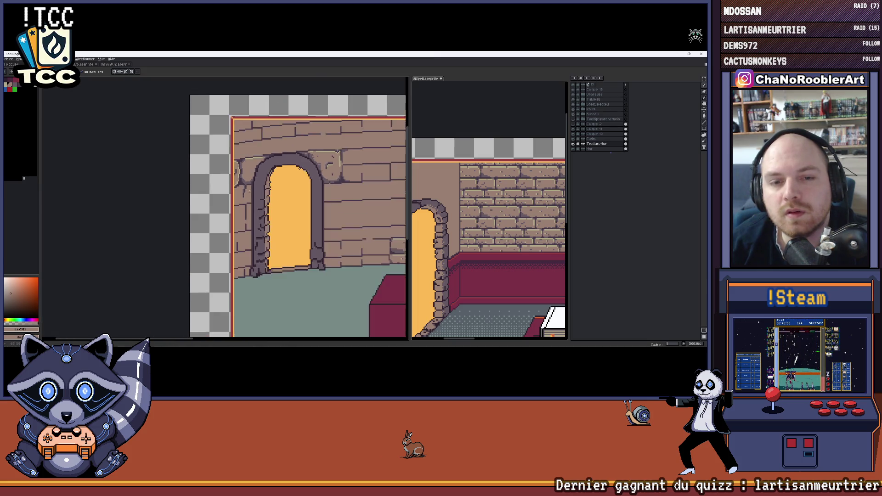
scroll(179, 157, "down", 1)
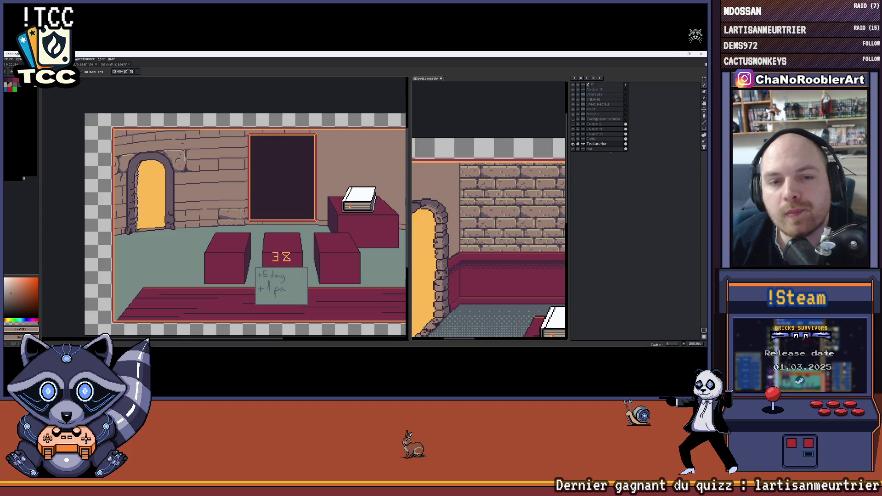
scroll(176, 158, "up", 2)
scroll(172, 165, "up", 1)
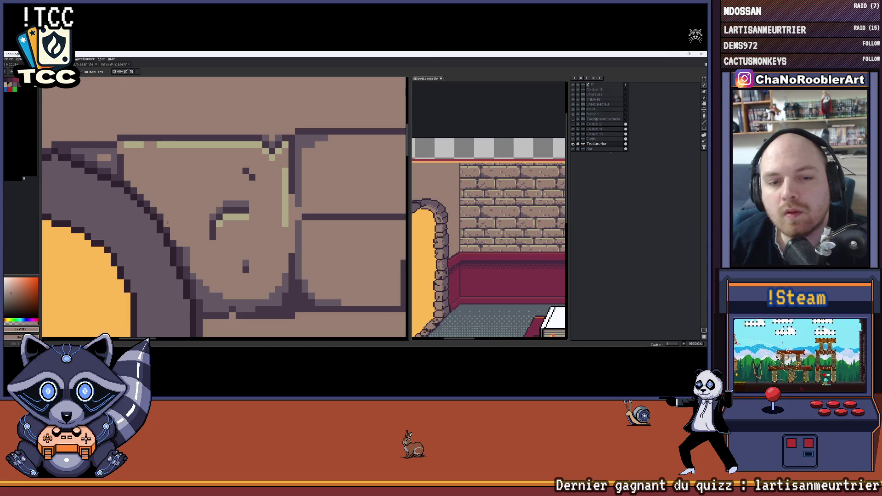
scroll(174, 196, "up", 2)
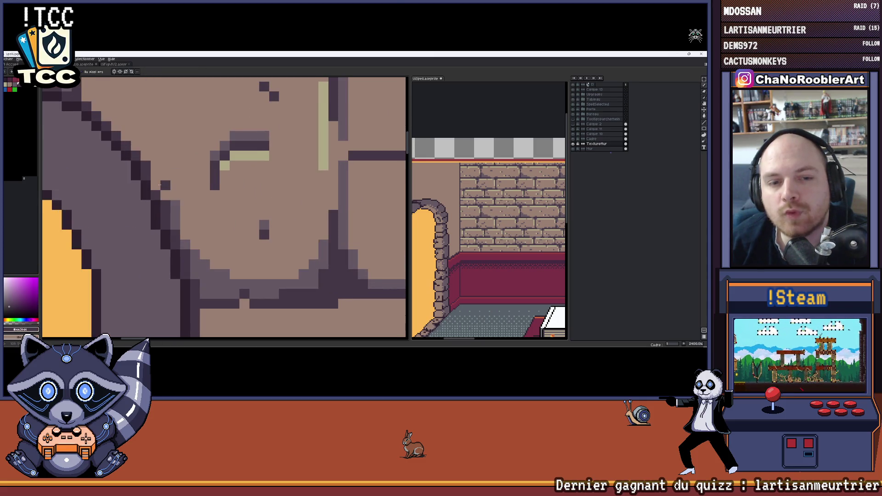
left_click_drag(182, 232, 154, 197)
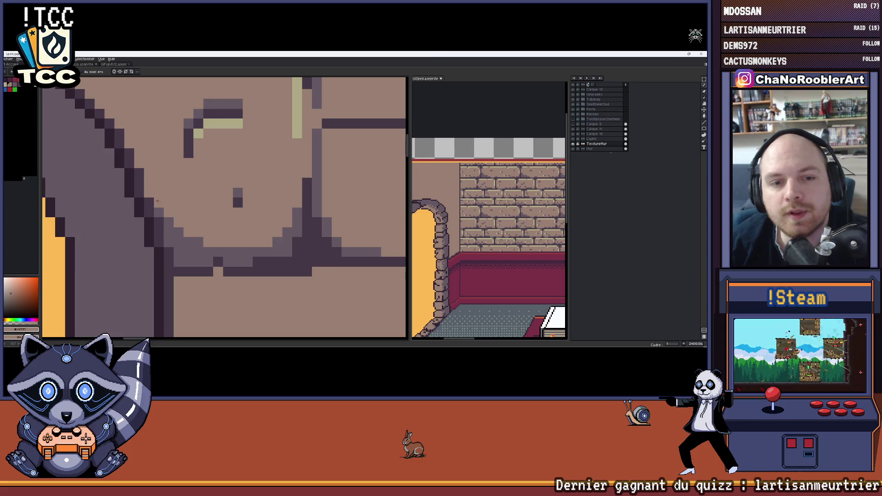
scroll(171, 217, "down", 3)
scroll(193, 204, "down", 2)
scroll(221, 186, "down", 2)
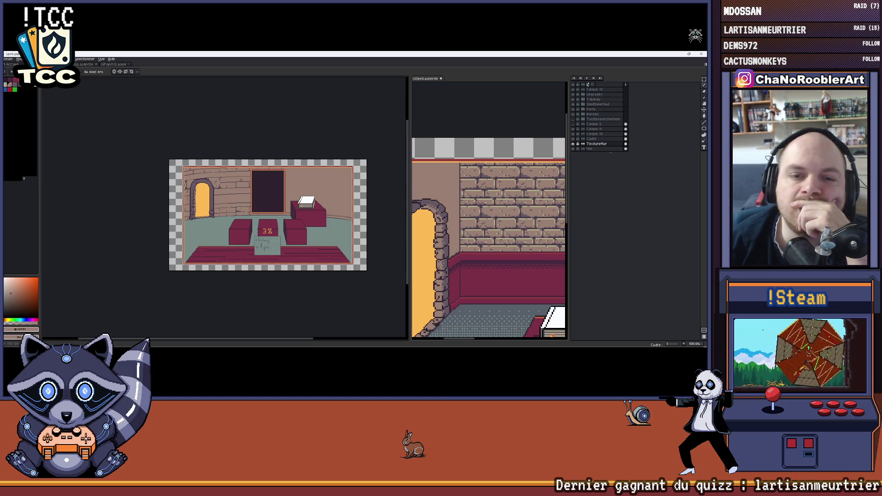
scroll(210, 173, "up", 4)
scroll(228, 193, "down", 1)
scroll(241, 207, "down", 1)
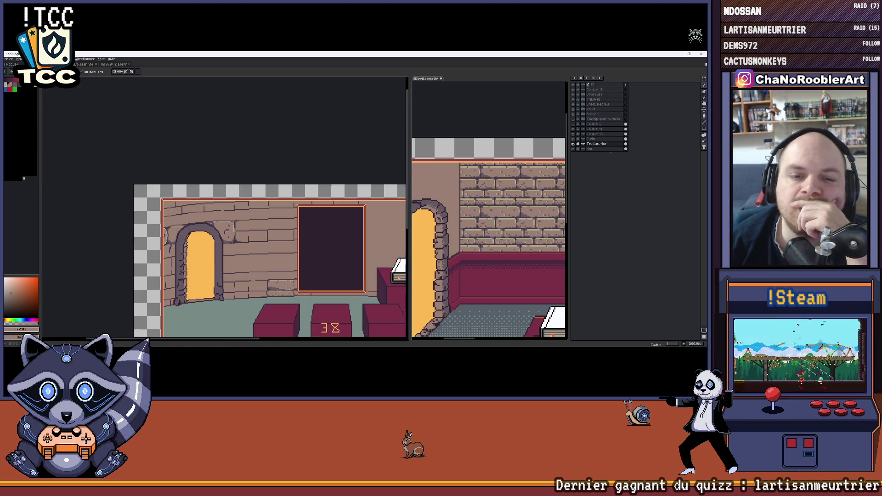
scroll(249, 210, "up", 1)
- Paint over stray pale pixels on the doorway's left frame and sample the wall's light tan
mouse_move(249, 210)
left_mouse_down()
mouse_move(251, 200)
mouse_move(234, 191)
left_mouse_up()
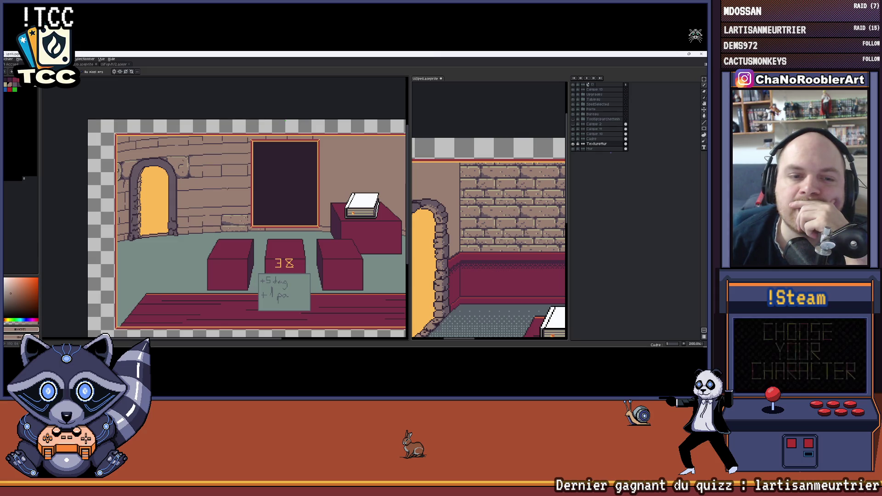
scroll(166, 211, "up", 1)
scroll(165, 211, "up", 1)
scroll(166, 211, "up", 1)
scroll(165, 210, "up", 1)
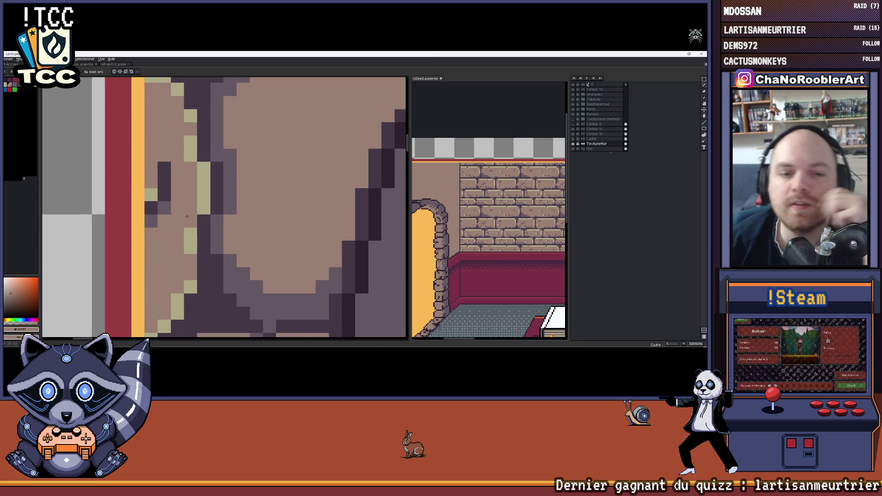
scroll(173, 208, "up", 1)
scroll(186, 205, "up", 1)
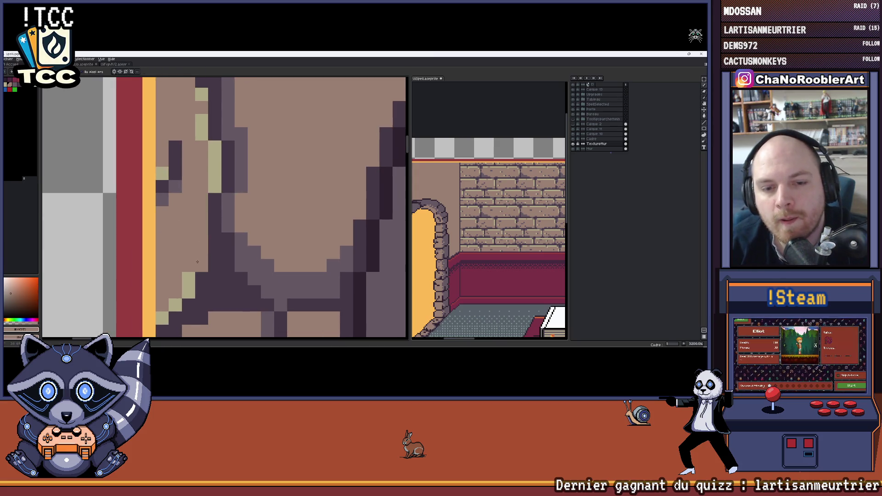
left_click_drag(175, 305, 164, 315)
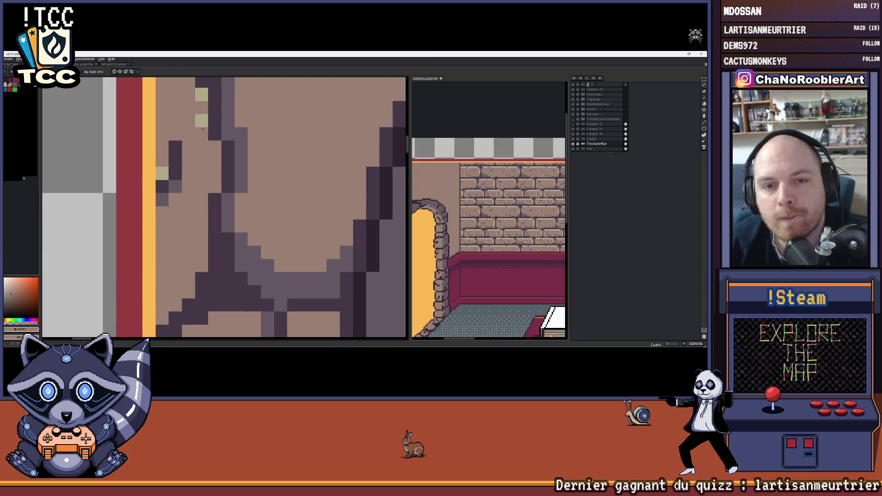
scroll(201, 104, "down", 1)
scroll(202, 104, "down", 2)
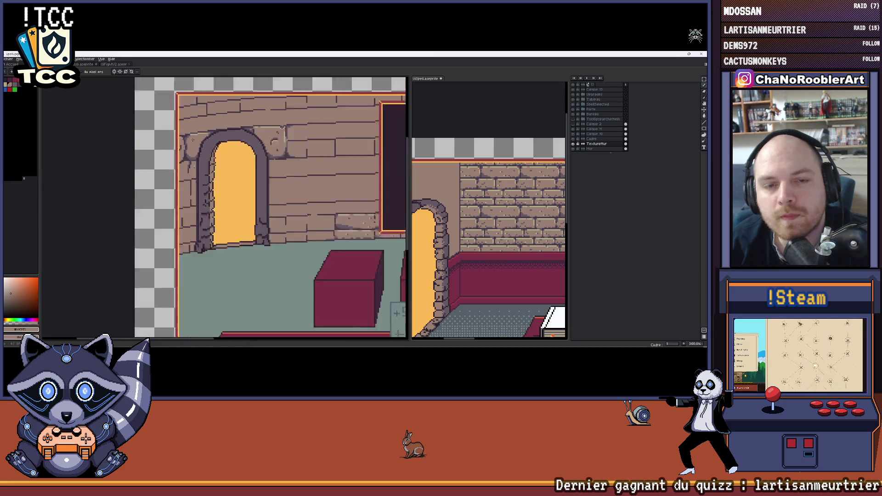
scroll(201, 104, "down", 1)
scroll(199, 135, "up", 1)
scroll(199, 135, "up", 2)
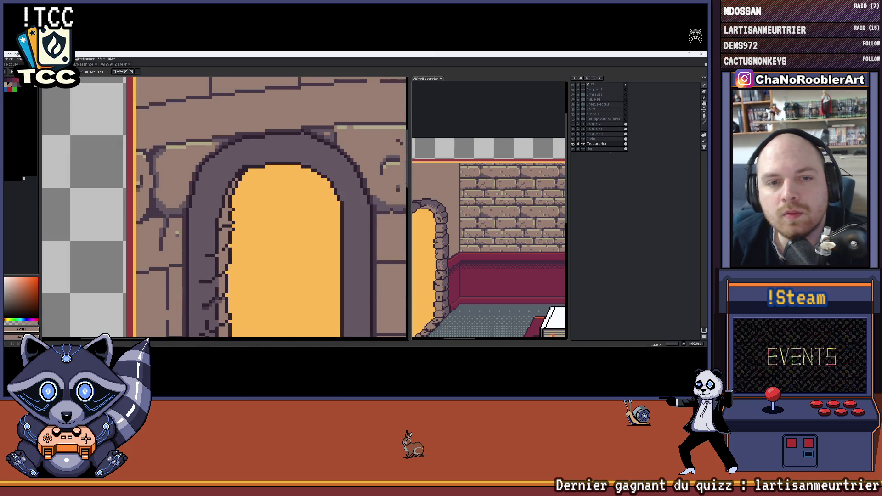
key("p")
left_click(145, 155)
scroll(146, 162, "down", 1)
scroll(147, 162, "down", 2)
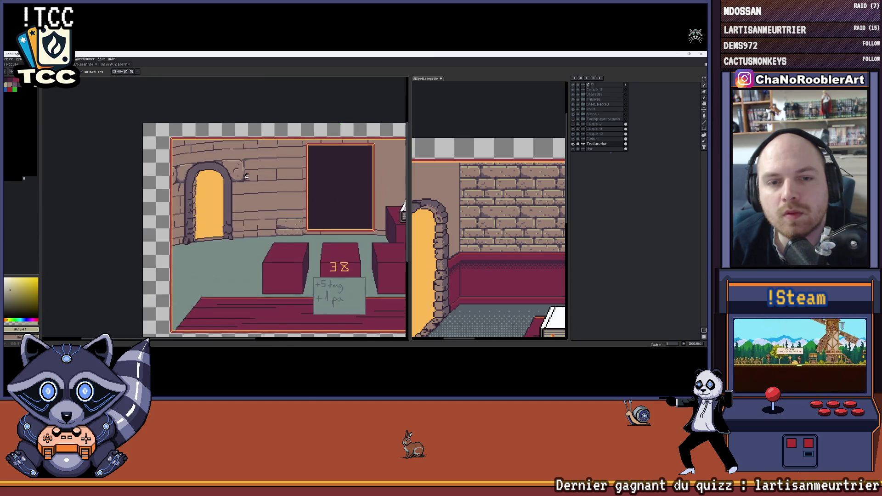
scroll(159, 160, "down", 1)
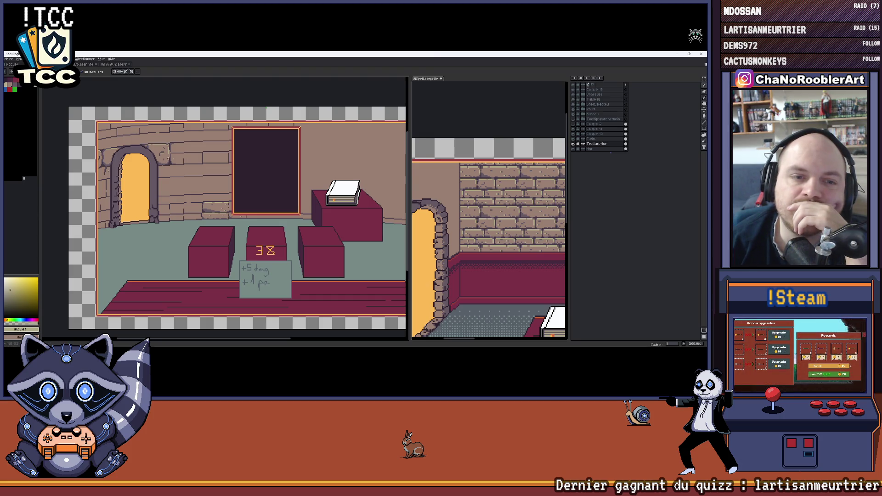
scroll(111, 161, "up", 2)
scroll(115, 158, "down", 4)
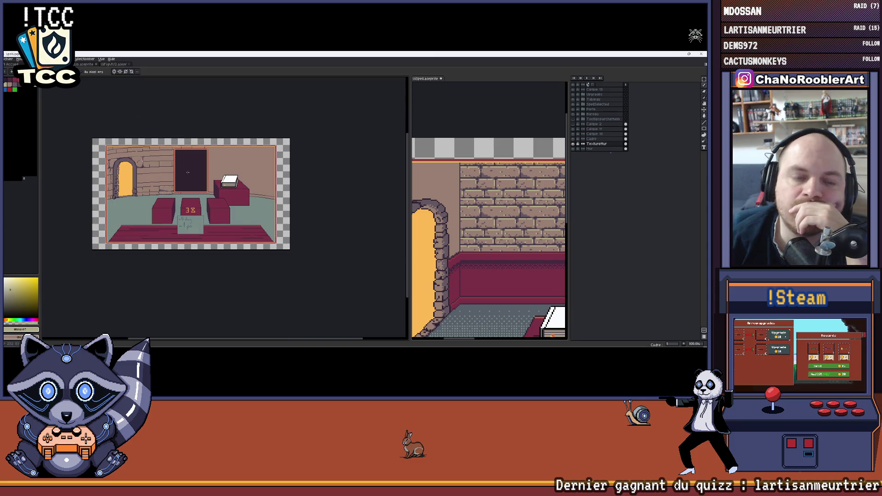
scroll(188, 172, "up", 1)
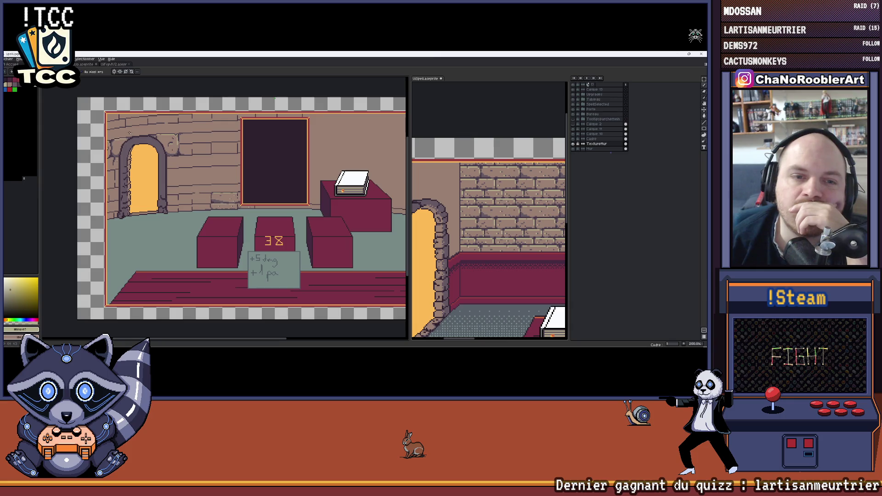
scroll(139, 158, "up", 2)
scroll(151, 166, "up", 1)
scroll(166, 172, "up", 1)
scroll(173, 175, "up", 1)
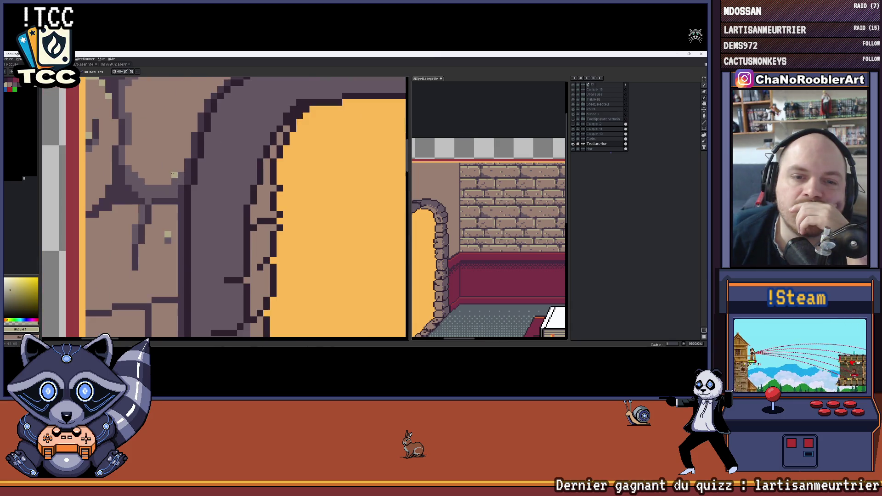
scroll(173, 173, "down", 2)
scroll(166, 172, "down", 1)
scroll(155, 171, "down", 1)
scroll(142, 169, "down", 1)
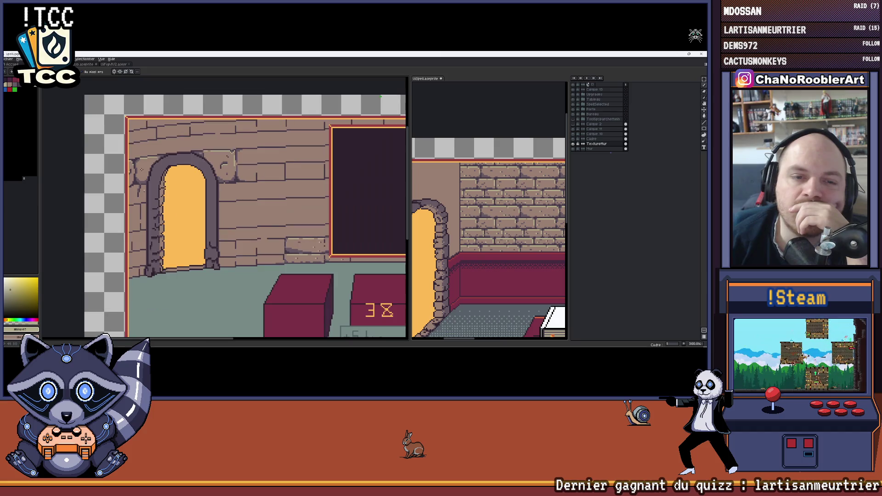
scroll(183, 172, "up", 2)
scroll(140, 161, "up", 1)
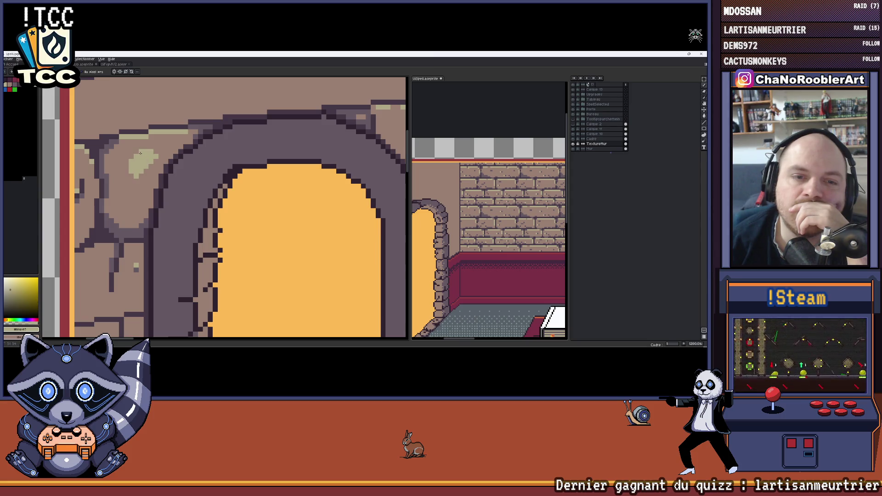
scroll(139, 154, "down", 2)
scroll(140, 153, "down", 2)
scroll(140, 153, "up", 1)
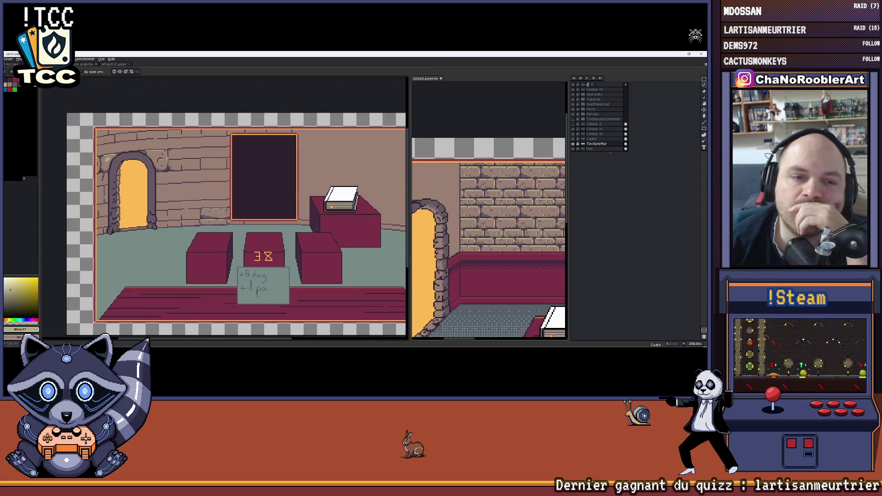
left_click_drag(216, 159, 202, 156)
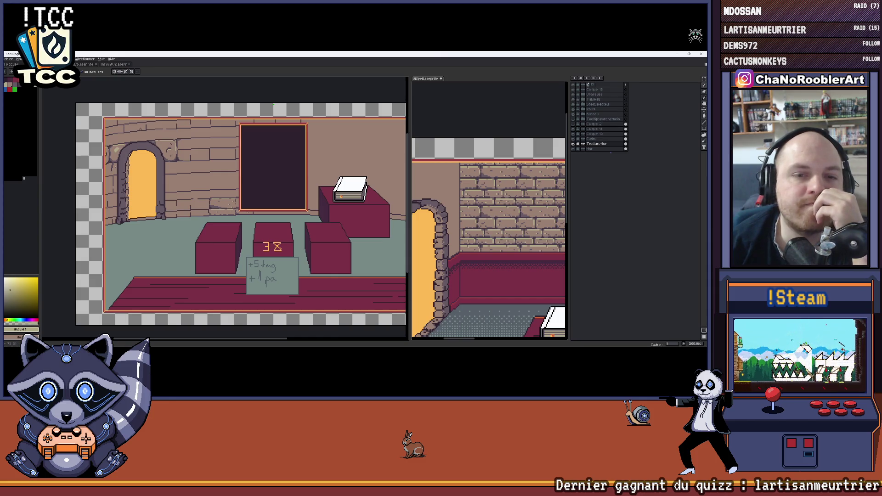
scroll(135, 180, "up", 1)
scroll(135, 180, "up", 2)
scroll(135, 179, "up", 1)
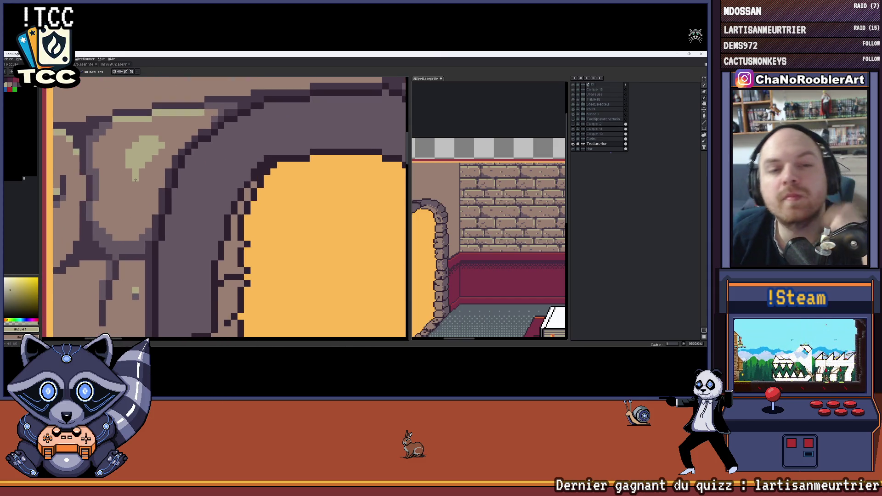
- Shift the drawing colour toward red and recentre the room scene
left_click(146, 158, "alt")
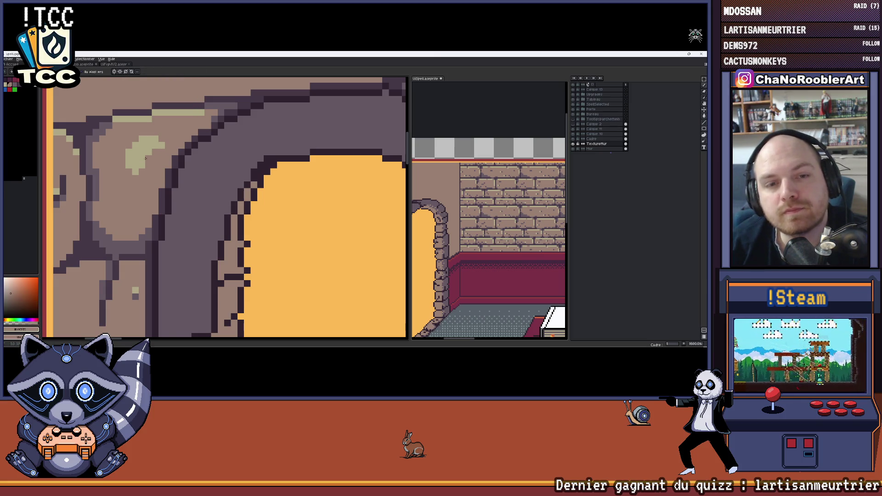
scroll(151, 159, "down", 1)
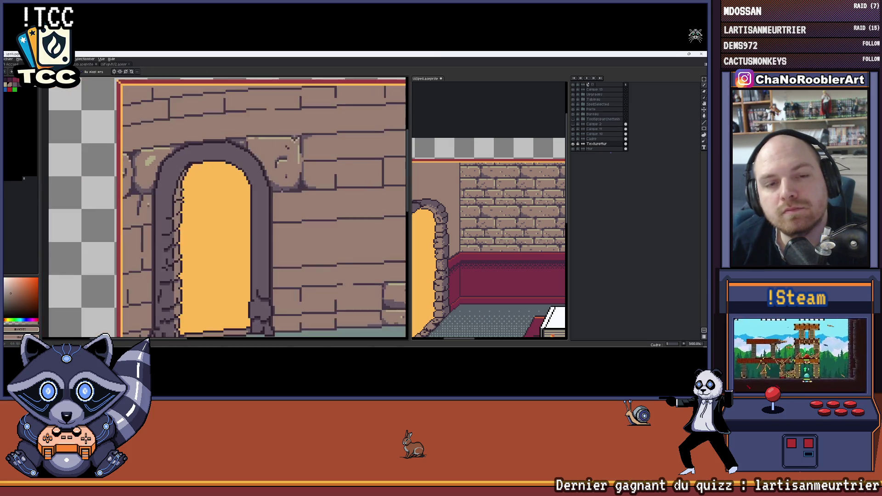
scroll(150, 159, "down", 1)
scroll(150, 159, "down", 1)
left_click_drag(151, 159, 155, 147)
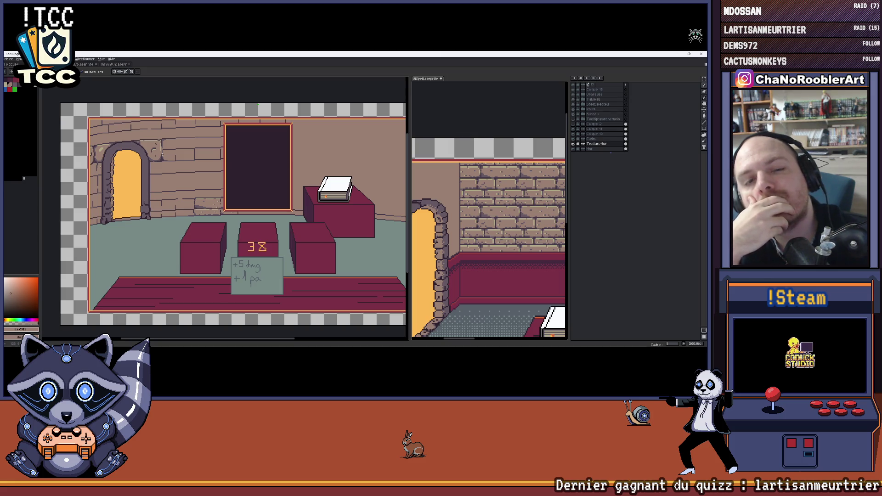
scroll(83, 144, "down", 2)
left_click_drag(147, 161, 193, 175)
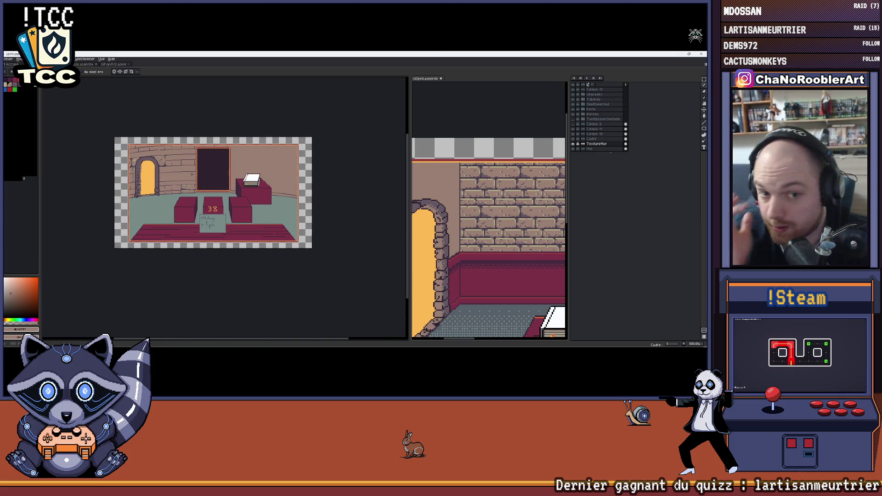
scroll(192, 173, "up", 3)
scroll(237, 219, "up", 2)
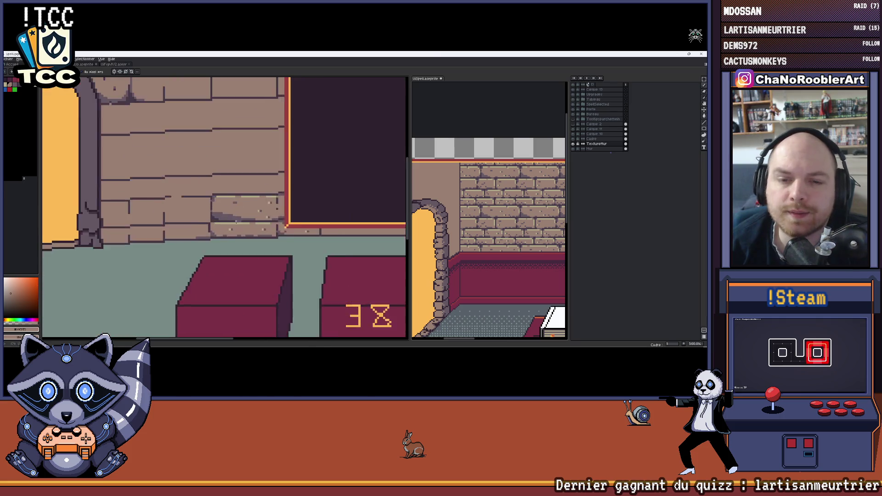
scroll(153, 215, "up", 2)
scroll(153, 216, "up", 1)
scroll(153, 216, "up", 1)
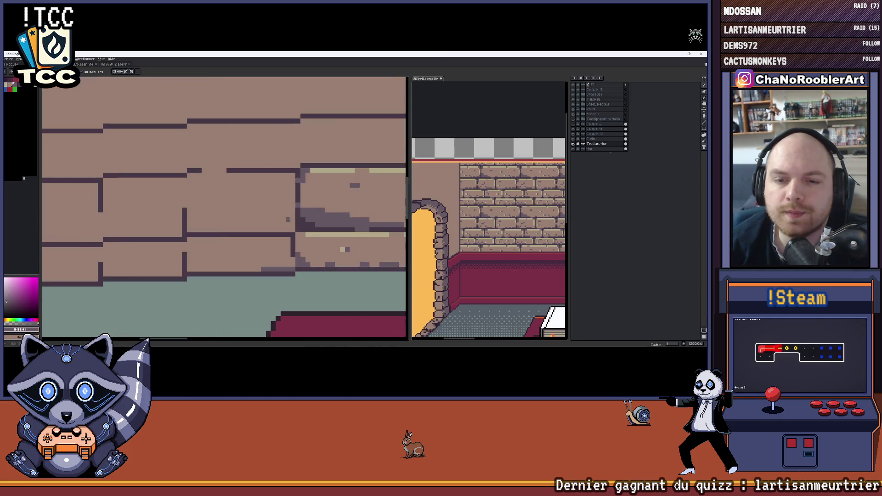
scroll(159, 206, "down", 3)
scroll(163, 201, "up", 2)
scroll(163, 201, "up", 1)
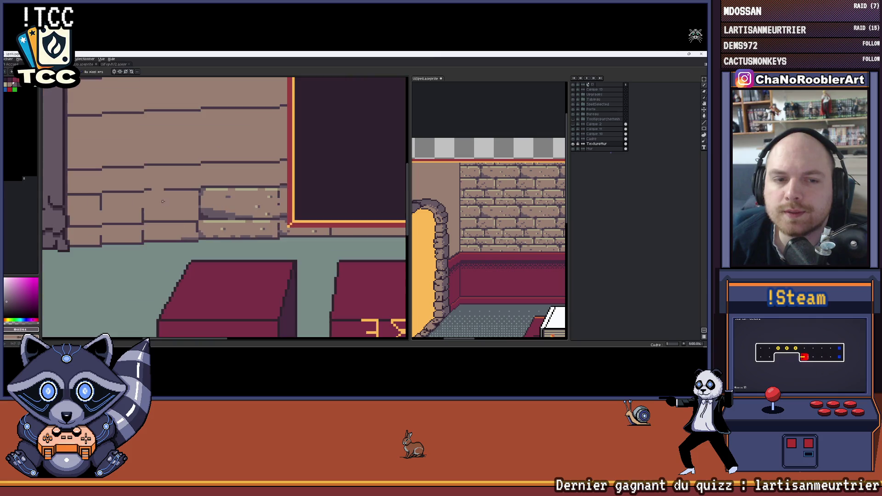
scroll(163, 201, "down", 2)
scroll(207, 201, "up", 2)
scroll(215, 201, "down", 1)
scroll(200, 205, "up", 2)
scroll(191, 207, "up", 1)
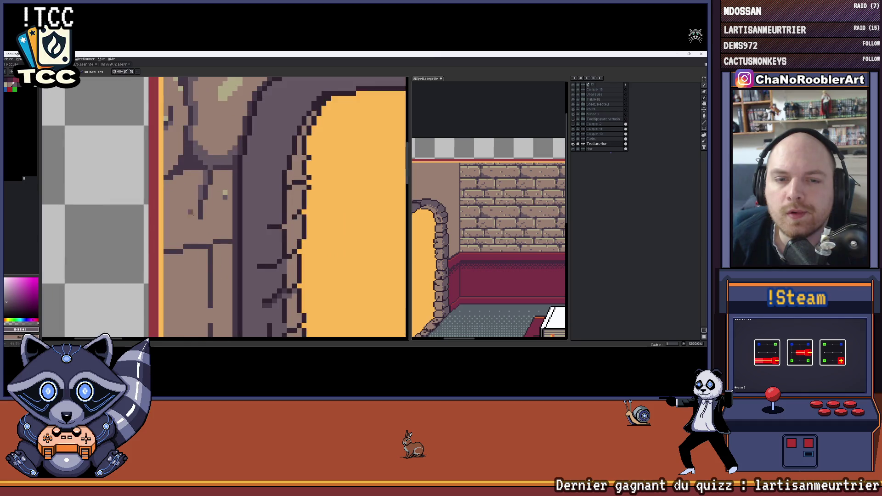
scroll(191, 207, "down", 1)
scroll(191, 207, "down", 1)
scroll(190, 207, "down", 1)
scroll(190, 206, "down", 1)
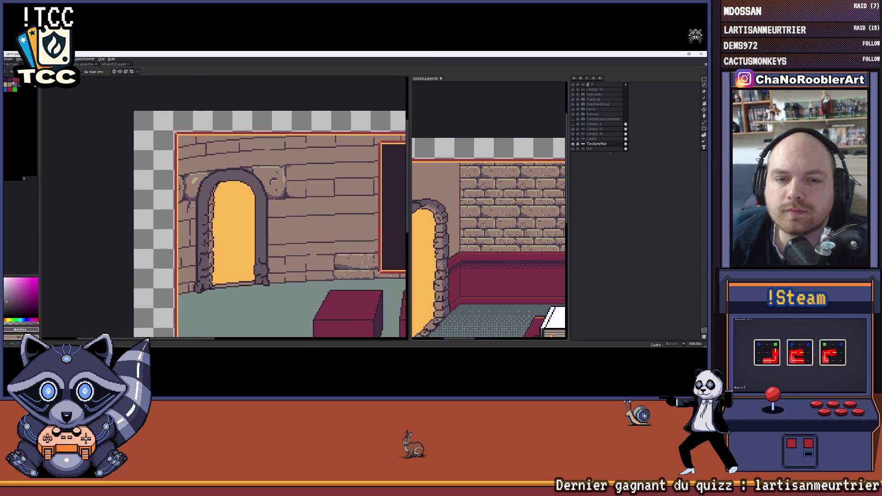
scroll(190, 207, "up", 1)
scroll(191, 196, "up", 1)
scroll(194, 188, "down", 1)
scroll(195, 191, "up", 1)
scroll(199, 193, "up", 1)
scroll(201, 195, "up", 1)
scroll(193, 199, "down", 1)
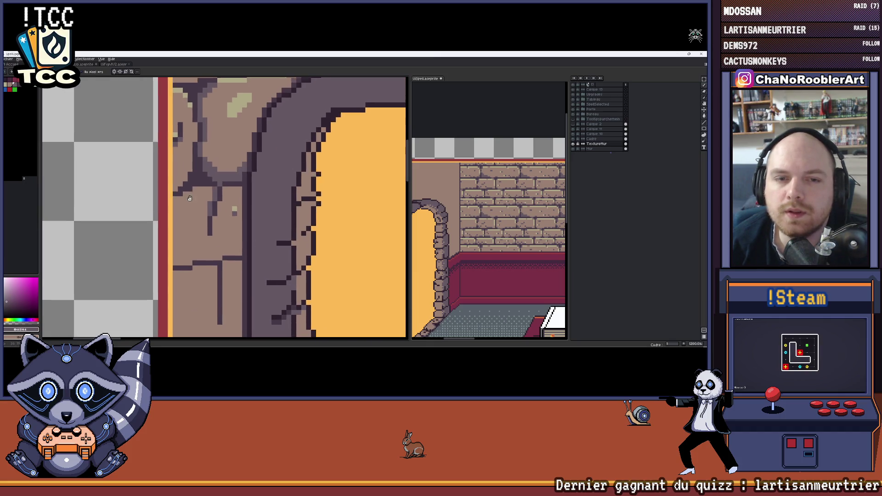
scroll(173, 204, "up", 1)
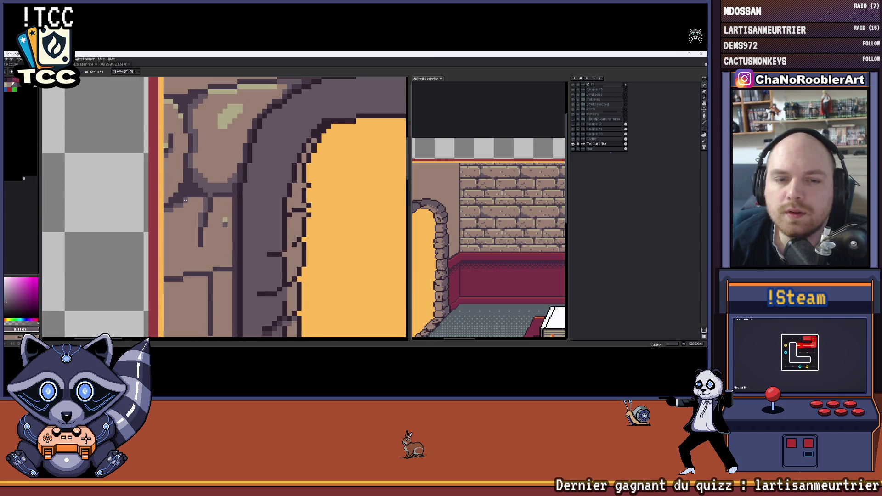
scroll(203, 208, "down", 1)
scroll(204, 208, "down", 1)
scroll(203, 209, "down", 1)
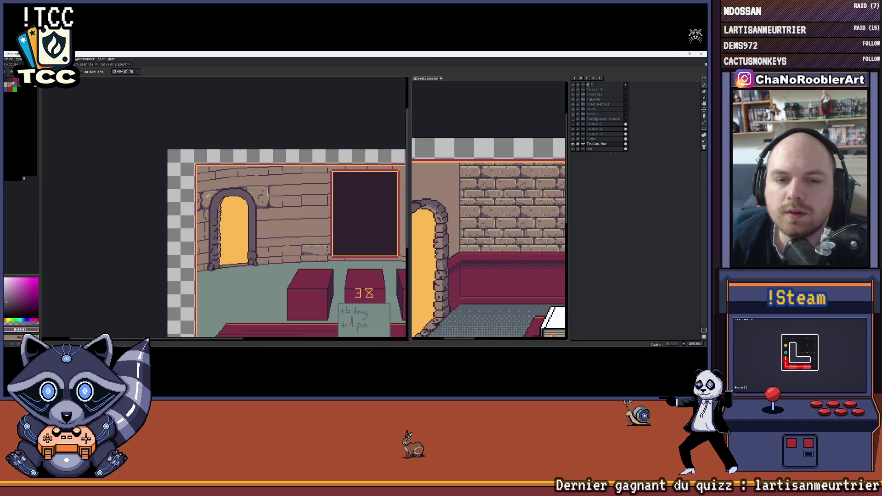
scroll(203, 209, "up", 2)
scroll(213, 204, "up", 2)
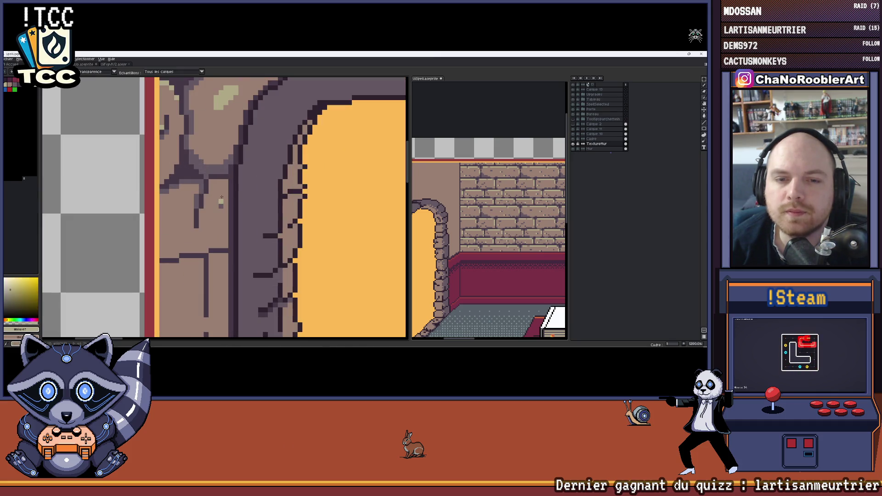
scroll(215, 191, "down", 2)
scroll(216, 200, "up", 1)
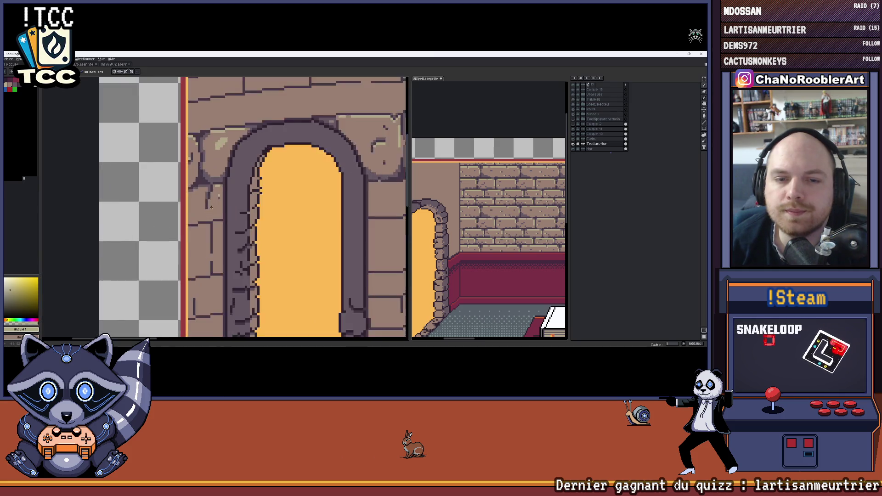
scroll(221, 210, "up", 1)
scroll(226, 226, "down", 1)
scroll(226, 222, "down", 1)
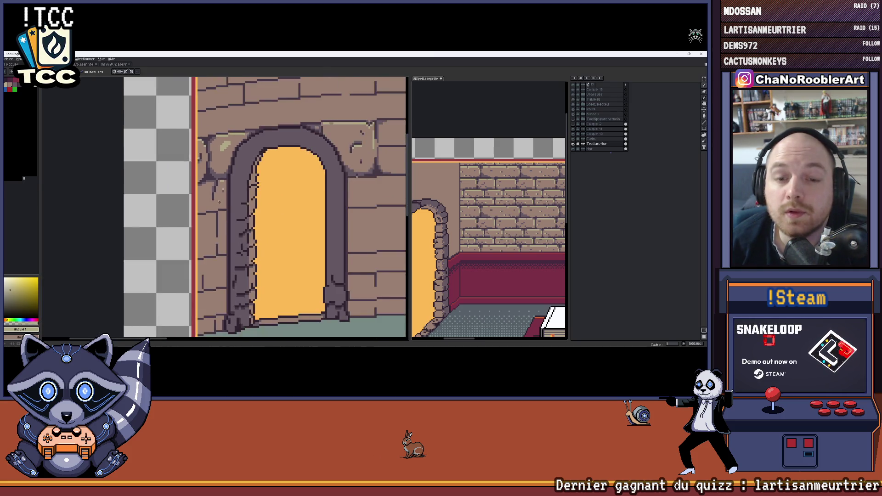
scroll(222, 214, "down", 1)
scroll(220, 206, "down", 1)
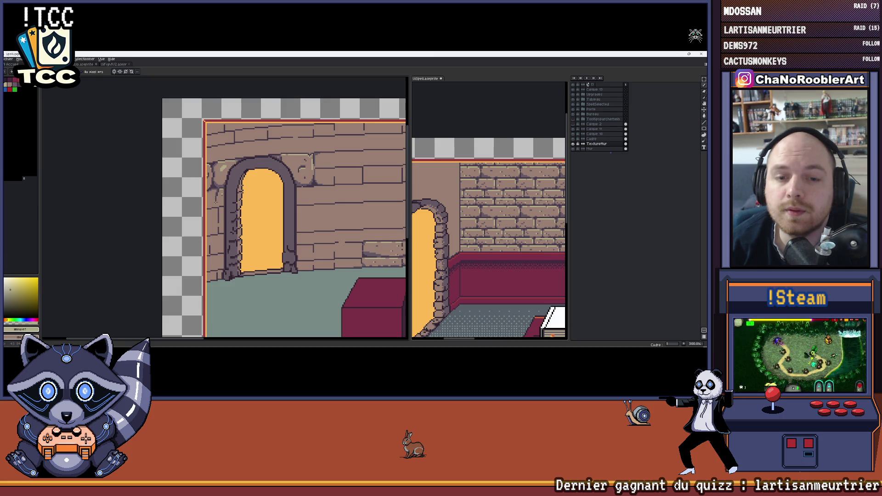
scroll(201, 277, "up", 2)
scroll(202, 278, "up", 2)
scroll(201, 277, "up", 1)
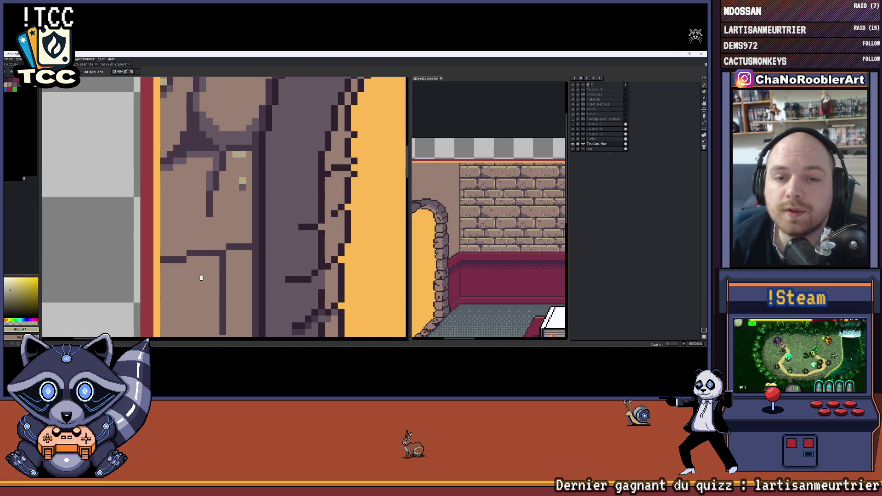
- Draw a dark crack across the pillar stone, then add a tan highlight pixel and short tan stroke
left_click(200, 213)
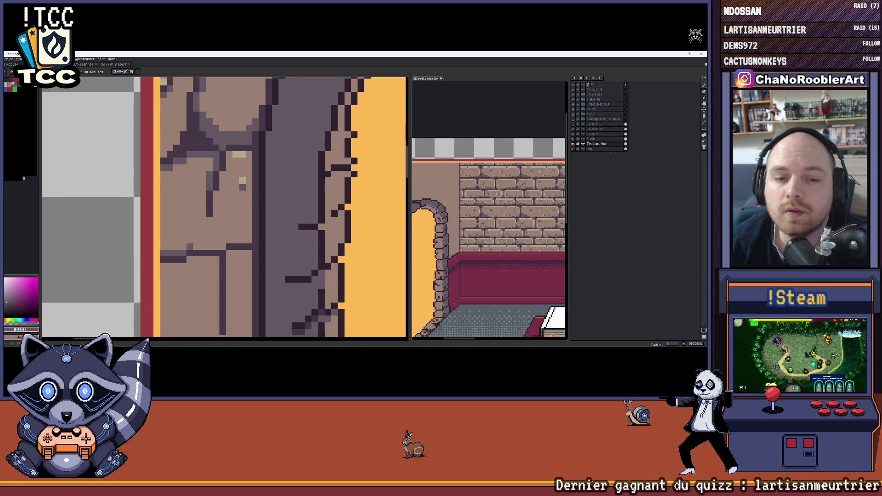
left_click_drag(180, 246, 221, 246)
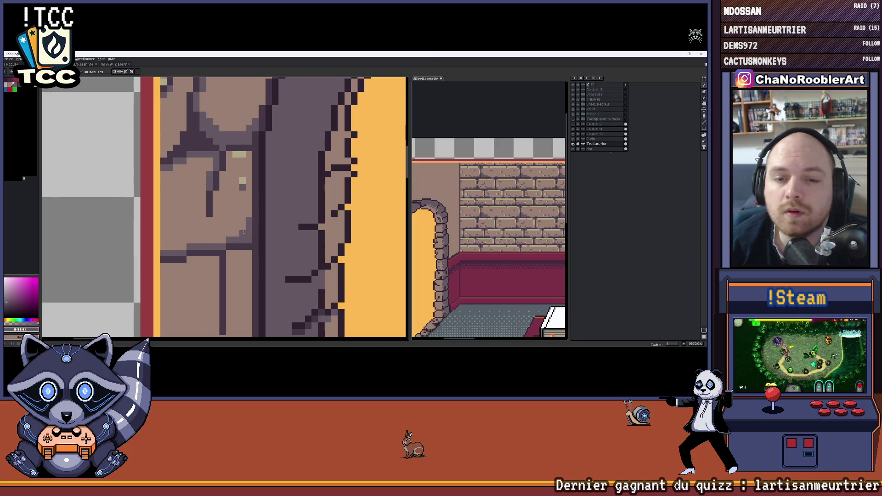
scroll(243, 231, "down", 2)
scroll(243, 231, "down", 1)
scroll(243, 231, "down", 2)
scroll(242, 231, "up", 3)
scroll(212, 202, "up", 2)
scroll(212, 201, "up", 1)
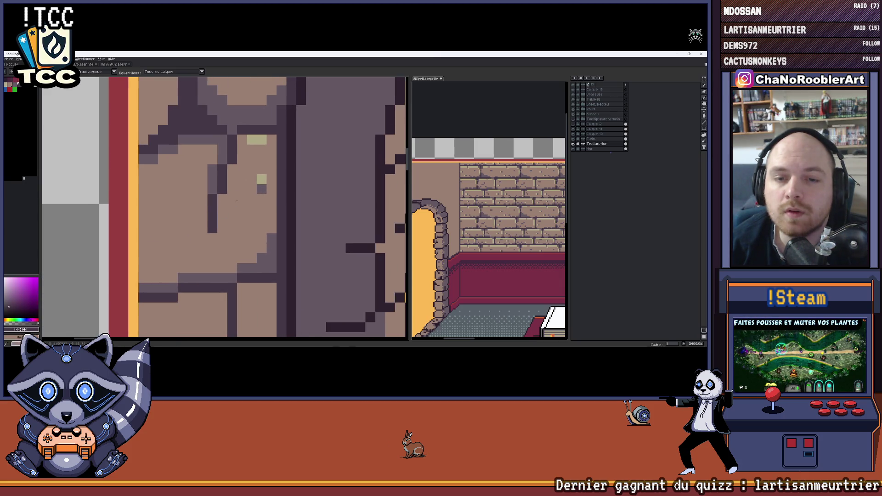
scroll(261, 180, "down", 2)
scroll(251, 189, "down", 1)
scroll(251, 189, "up", 1)
scroll(245, 125, "up", 2)
scroll(248, 125, "down", 2)
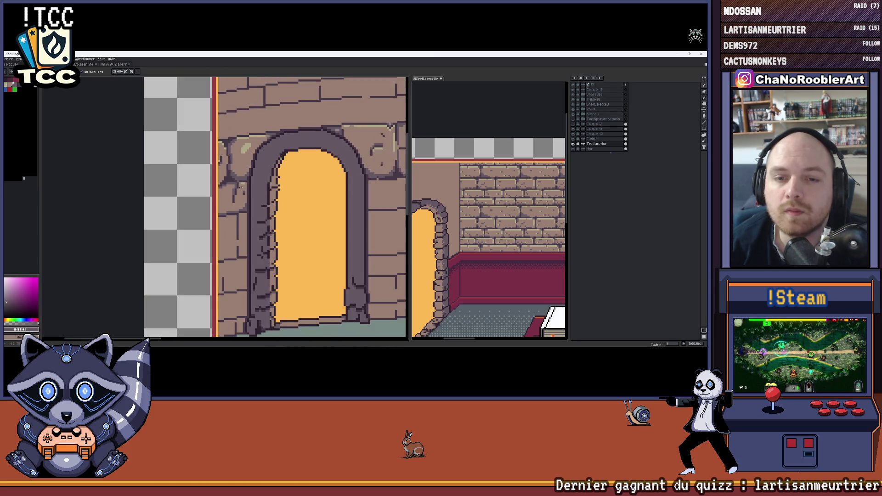
scroll(245, 150, "down", 2)
scroll(298, 166, "up", 1)
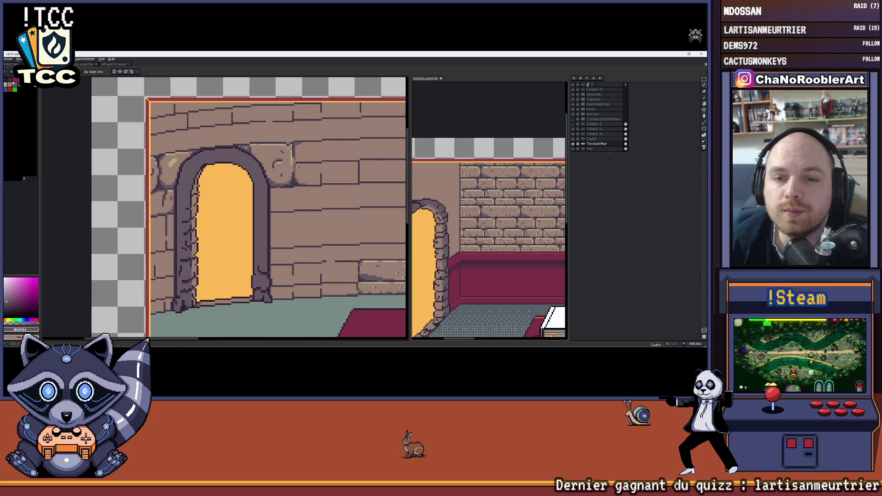
scroll(202, 167, "down", 1)
scroll(203, 166, "down", 1)
scroll(199, 179, "down", 1)
scroll(198, 194, "up", 4)
scroll(197, 194, "up", 1)
scroll(199, 193, "up", 1)
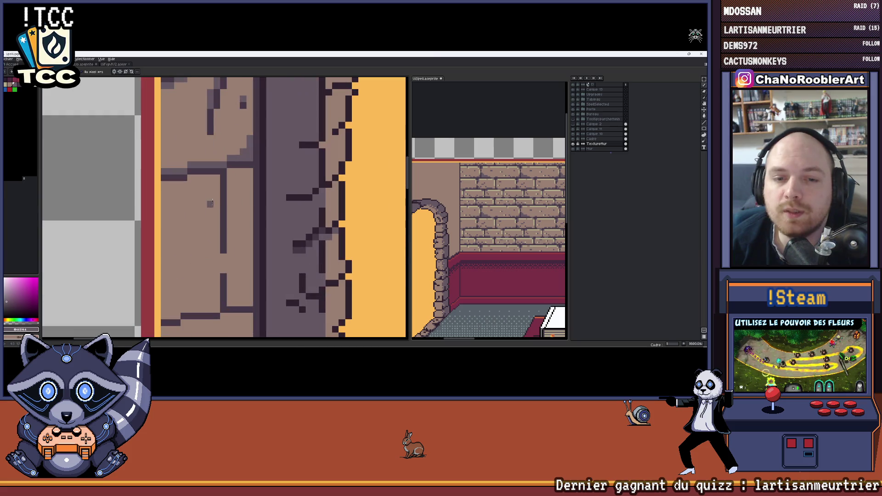
scroll(201, 190, "down", 2)
scroll(204, 186, "down", 1)
scroll(204, 186, "up", 2)
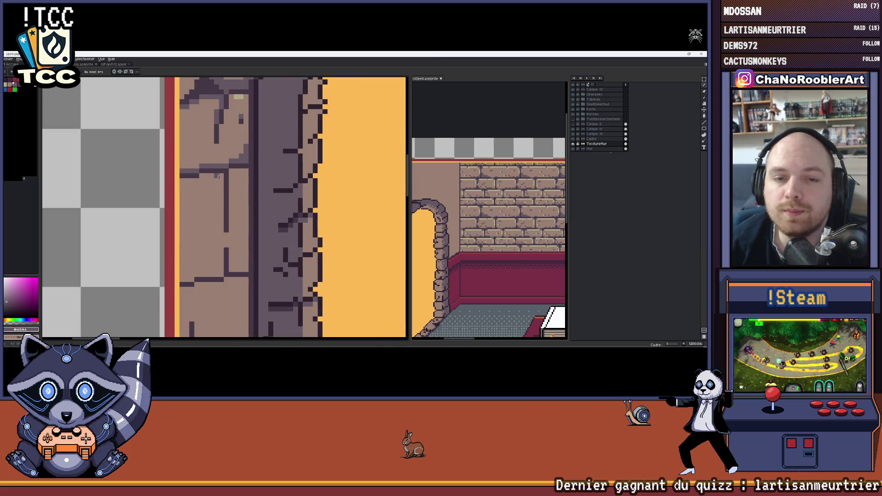
scroll(222, 169, "down", 2)
scroll(222, 169, "up", 1)
scroll(222, 169, "up", 1)
scroll(222, 169, "up", 1)
scroll(230, 172, "down", 3)
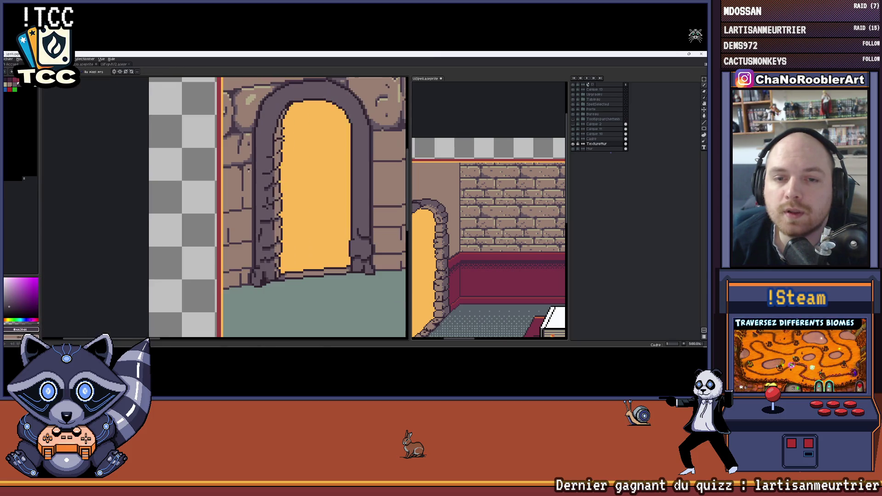
scroll(243, 164, "up", 2)
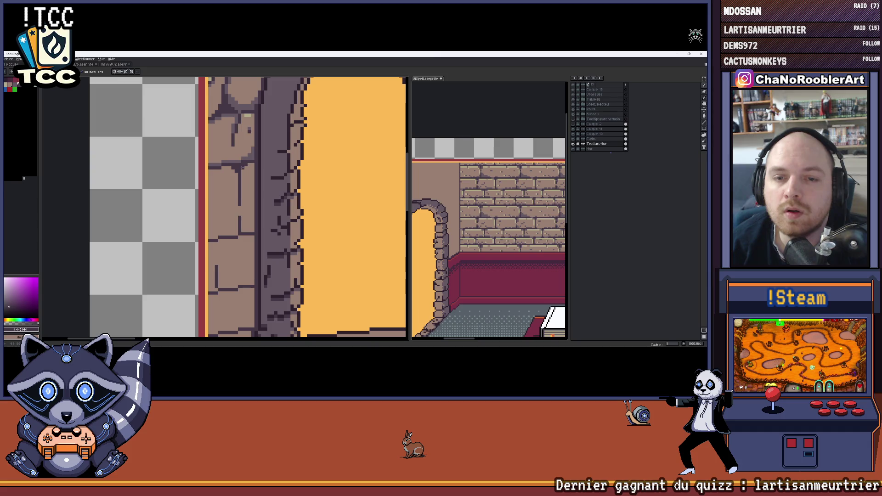
scroll(242, 167, "down", 2)
scroll(242, 167, "down", 1)
scroll(242, 167, "down", 1)
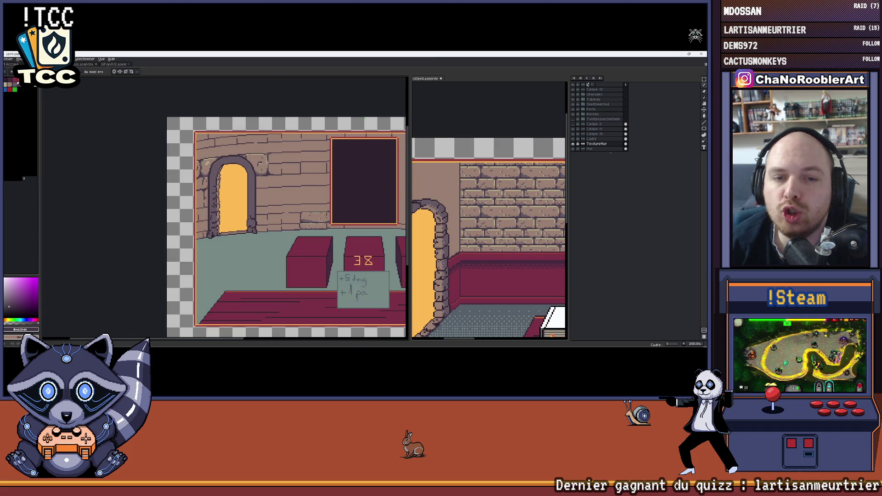
scroll(204, 192, "up", 3)
scroll(219, 188, "down", 1)
scroll(213, 183, "down", 2)
scroll(212, 180, "up", 2)
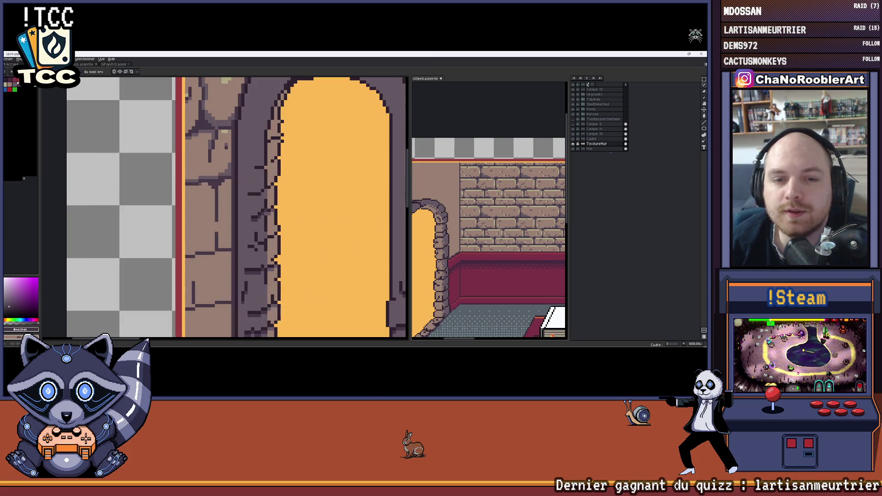
left_click(229, 127, "alt")
scroll(206, 172, "up", 1)
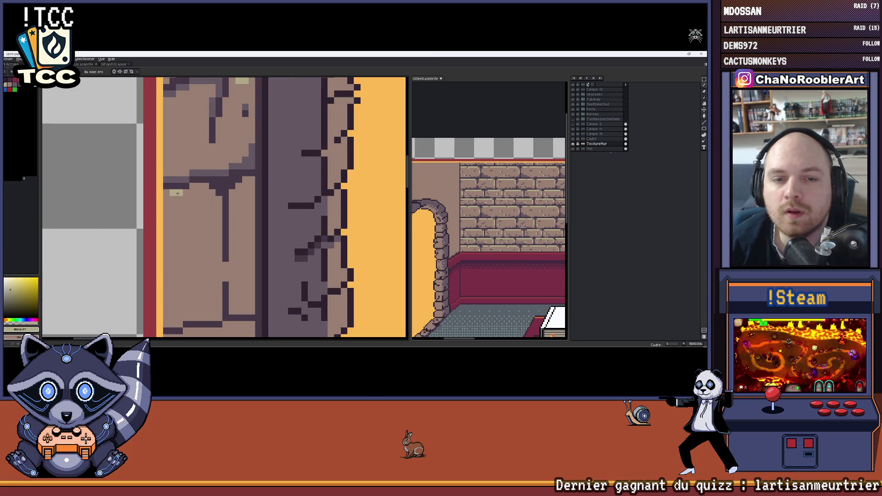
left_click(188, 192)
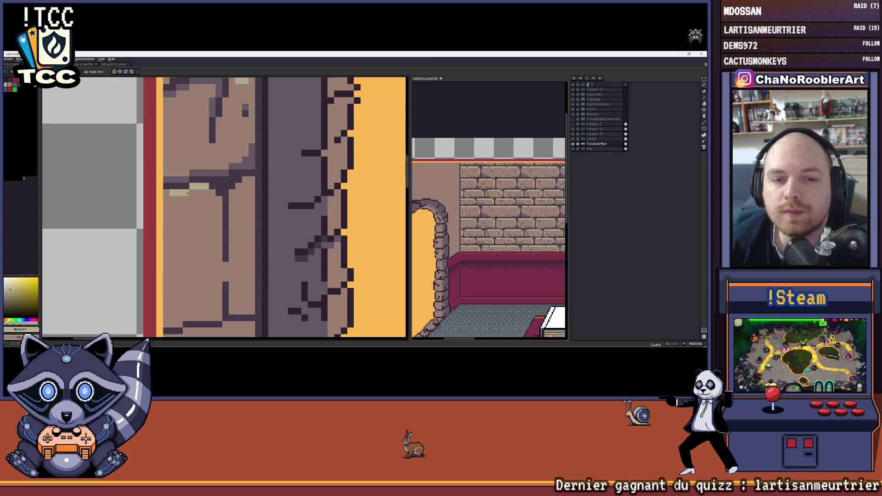
scroll(173, 197, "down", 2)
scroll(207, 227, "up", 3)
scroll(214, 227, "down", 1)
left_click_drag(218, 212, 218, 228)
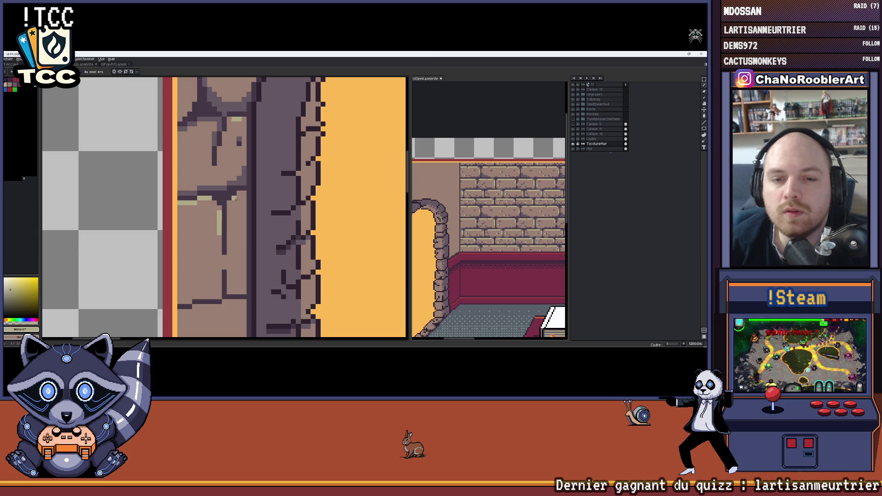
scroll(244, 194, "down", 2)
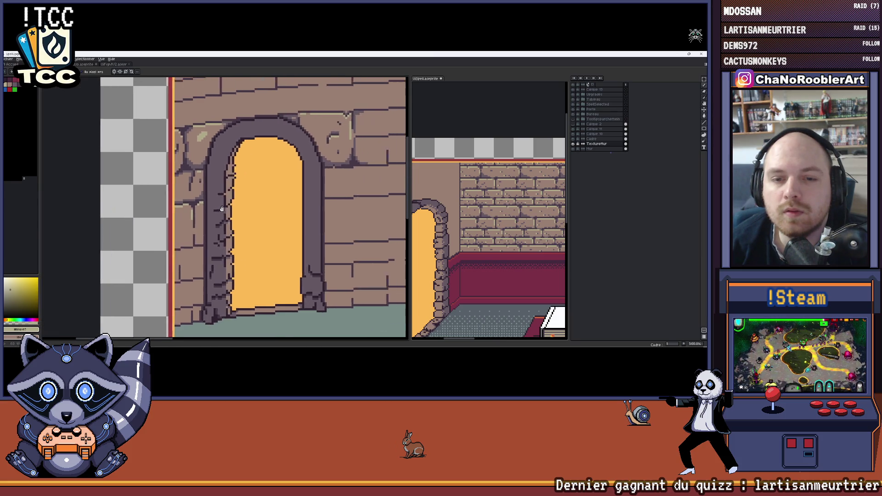
scroll(227, 201, "down", 1)
scroll(220, 200, "up", 1)
scroll(219, 200, "down", 2)
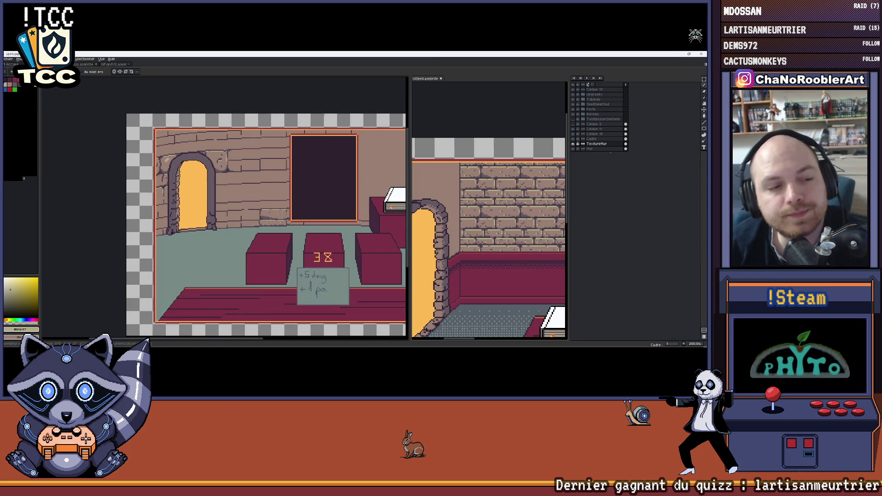
- Hide the layers panel and return to the room-with-tables drawing, recentred
left_click(101, 60)
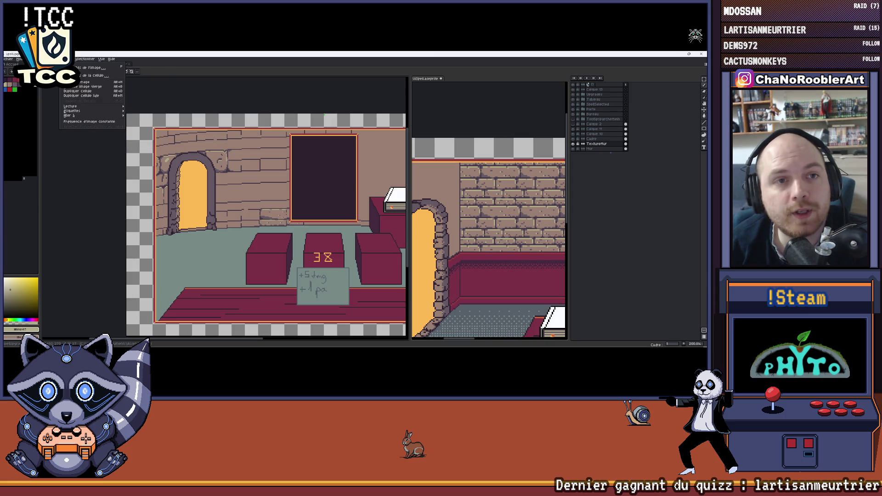
left_click(110, 111)
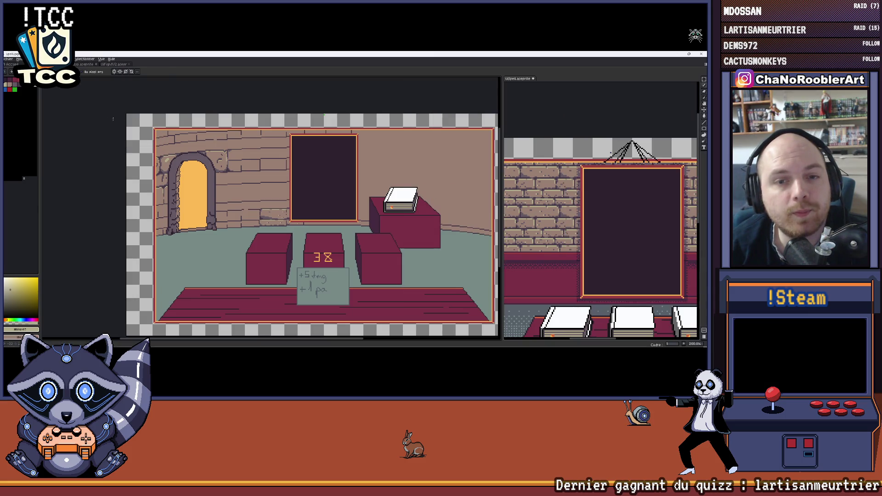
scroll(557, 211, "up", 1)
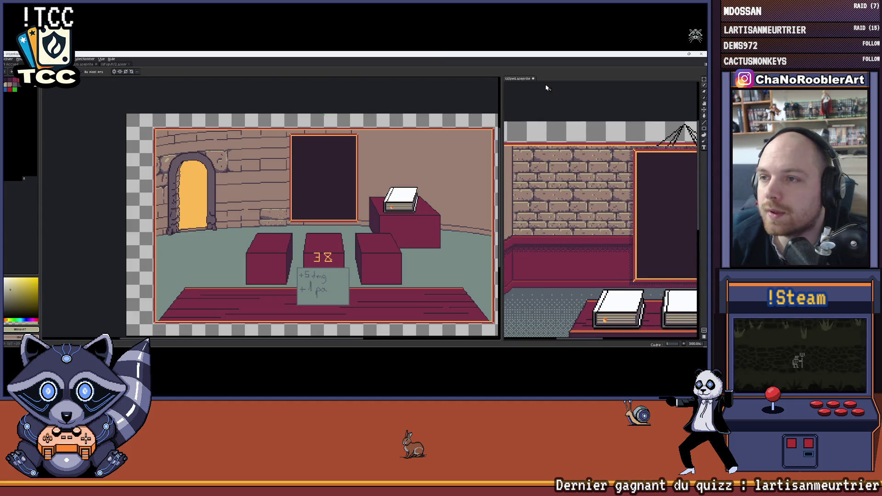
left_click(168, 64)
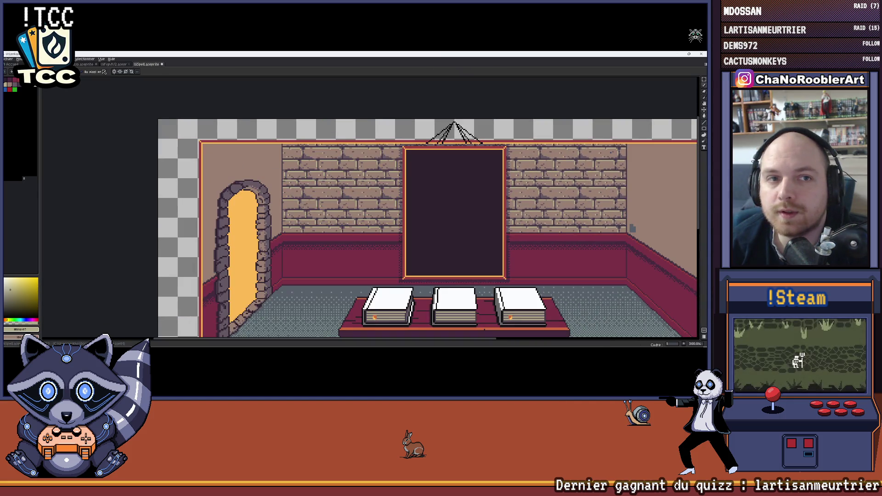
left_click(116, 64)
scroll(322, 203, "down", 2)
scroll(321, 203, "up", 1)
scroll(322, 202, "up", 1)
mouse_move(321, 202)
left_mouse_down()
mouse_move(247, 207)
mouse_move(286, 207)
left_mouse_up()
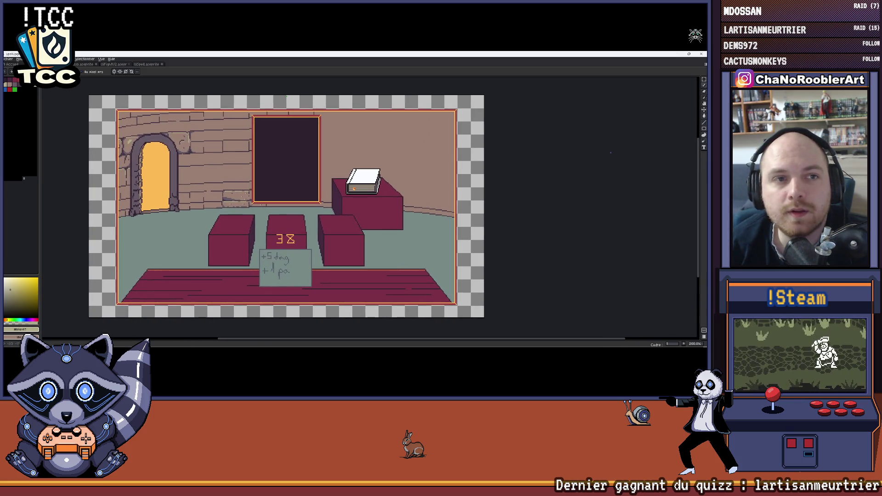
- Browse the menus and open a live sprite preview beside the canvas
left_click(93, 59)
key("Escape")
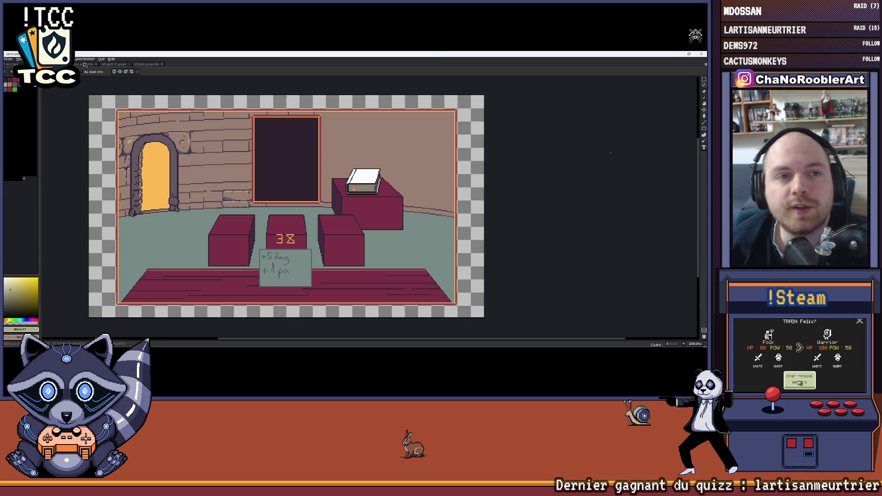
left_click(39, 58)
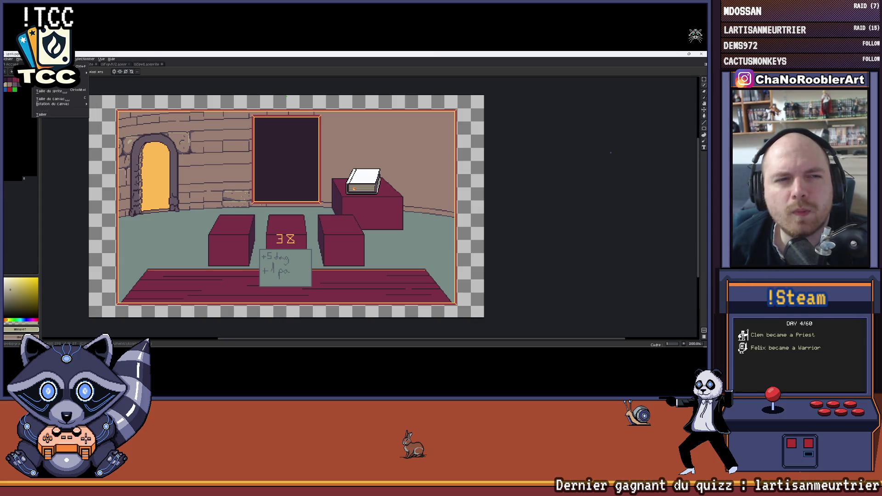
mouse_move(110, 121)
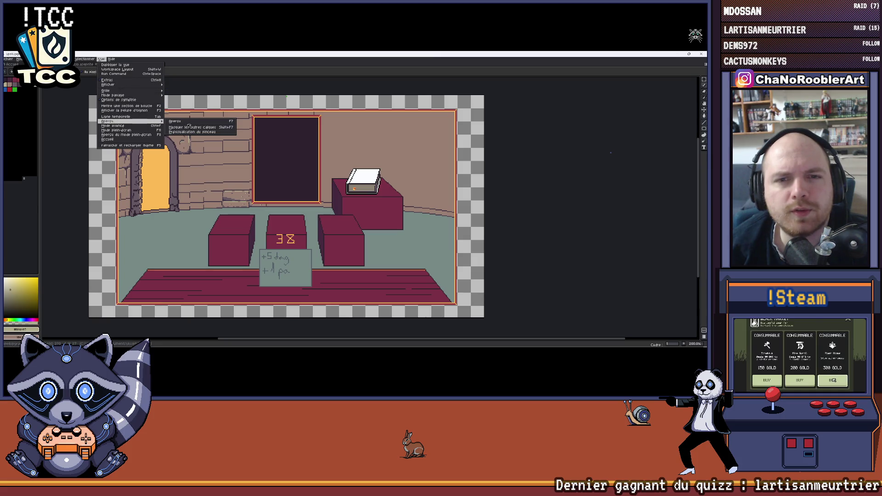
left_click(118, 122)
scroll(620, 196, "up", 2)
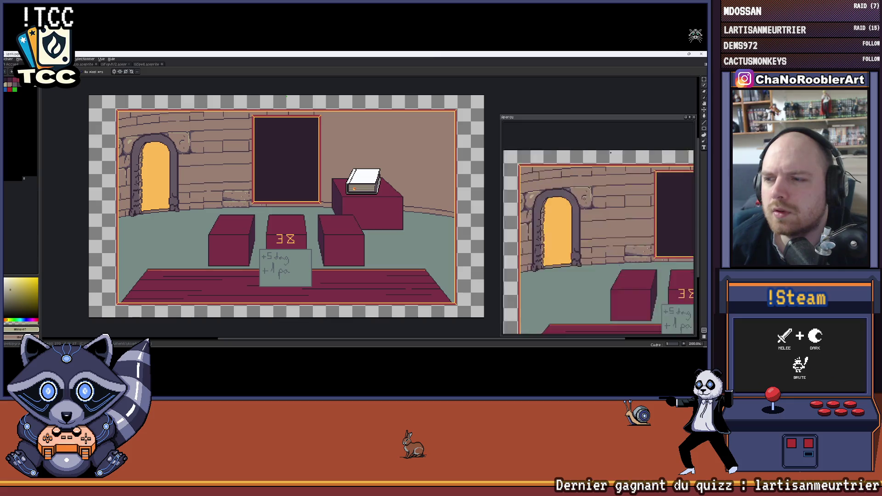
scroll(620, 196, "up", 2)
scroll(622, 197, "up", 2)
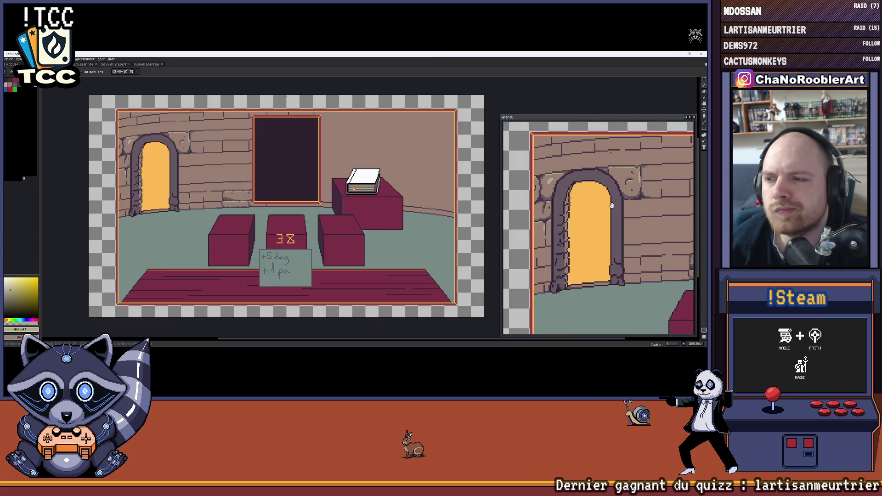
- Swap colours and add a dark crack pixel to the wall stone left of the arch
left_click_drag(182, 176, 206, 173)
scroll(206, 172, "up", 2)
scroll(206, 173, "up", 2)
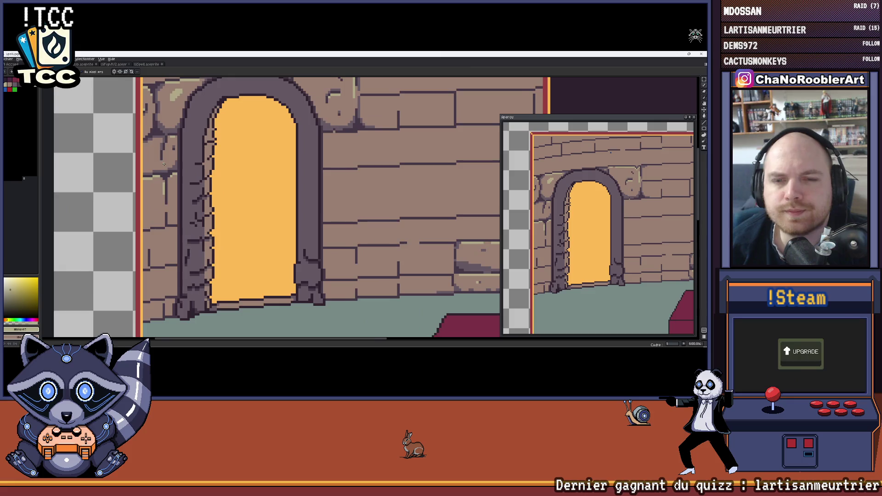
scroll(171, 169, "up", 2)
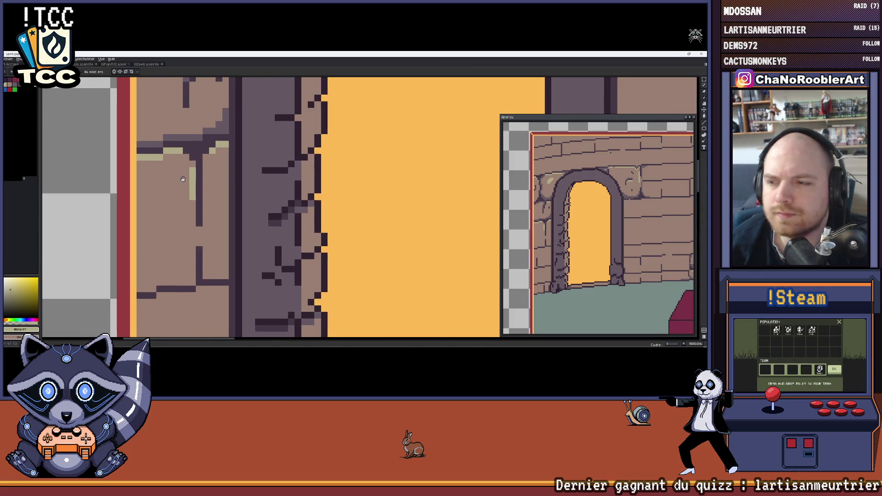
left_click_drag(207, 160, 213, 172)
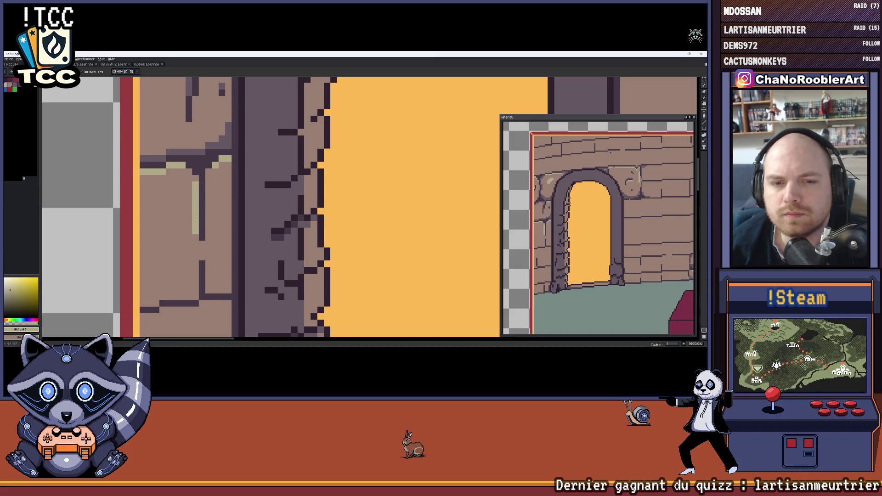
key("x")
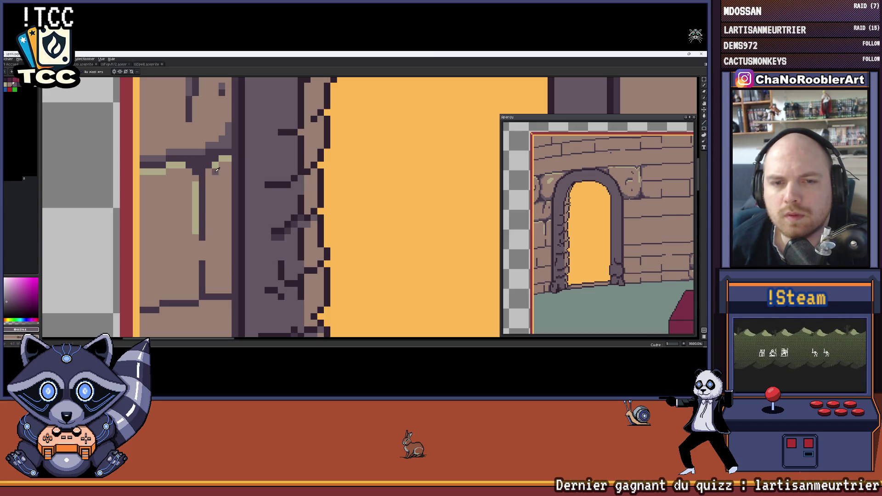
scroll(211, 176, "down", 1)
scroll(214, 184, "down", 1)
scroll(209, 186, "up", 1)
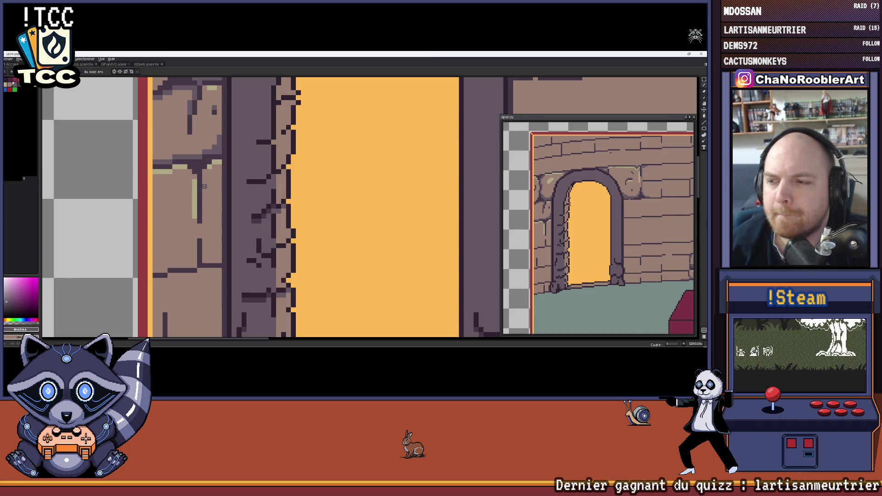
scroll(204, 187, "up", 1)
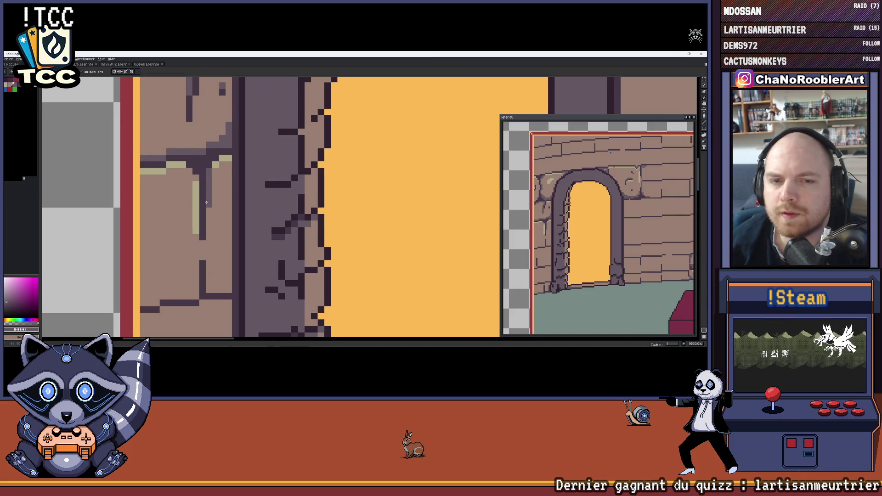
left_click(215, 173)
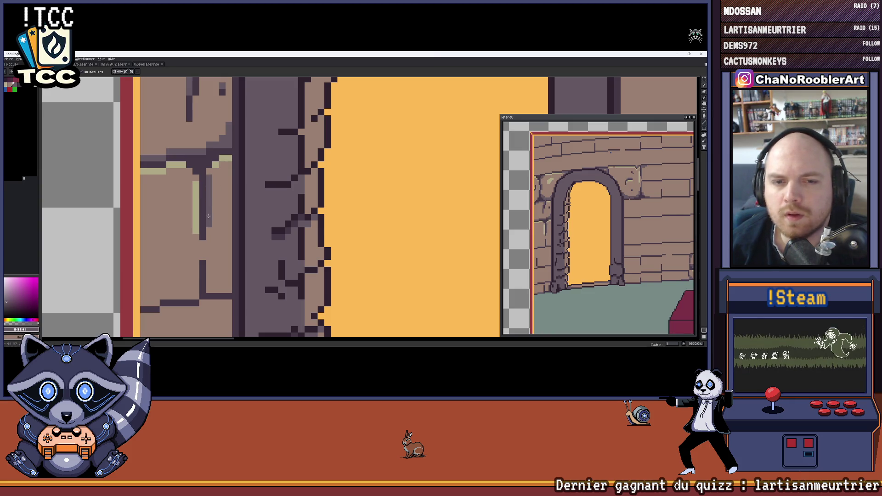
- Pick khaki from the canvas and paint highlight pixels on the wall stone's edge
key("i")
key("b")
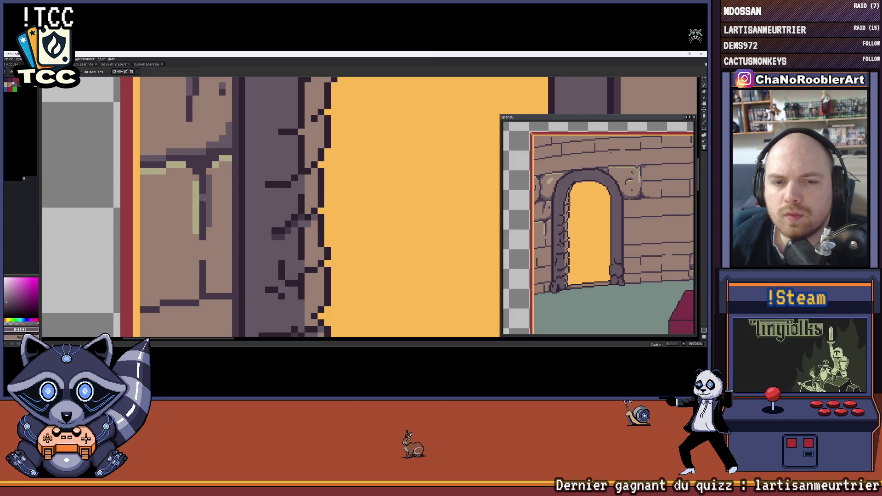
left_click(196, 207, "ctrl")
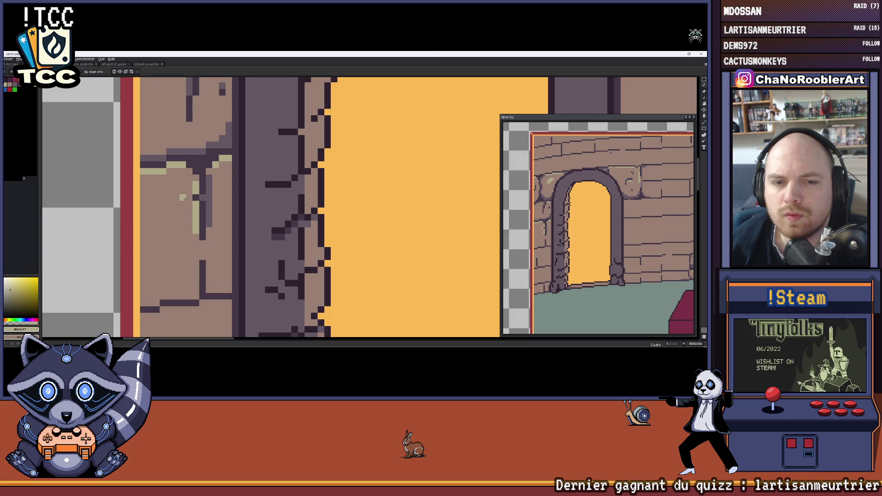
scroll(190, 201, "down", 3)
scroll(196, 203, "up", 3)
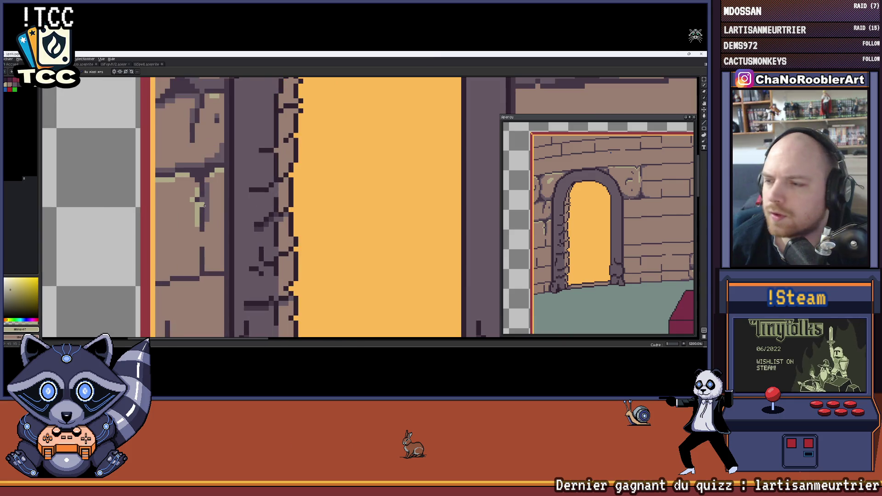
left_click_drag(203, 205, 228, 196)
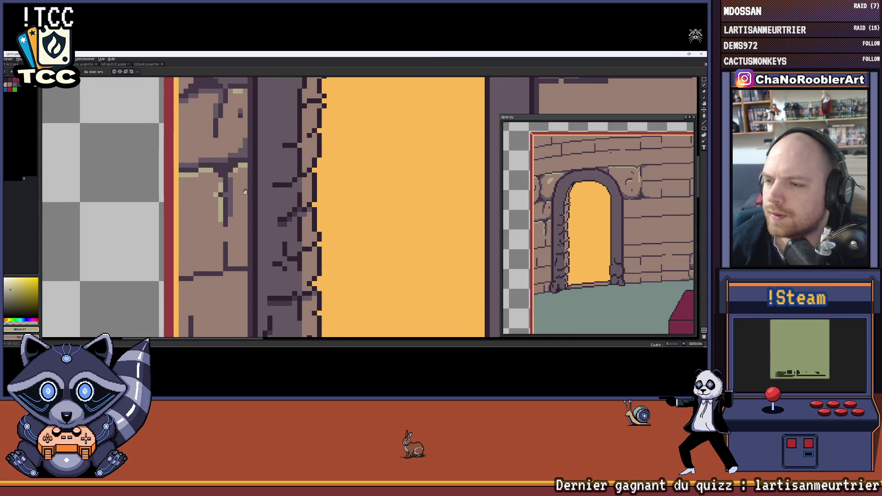
scroll(233, 234, "up", 1)
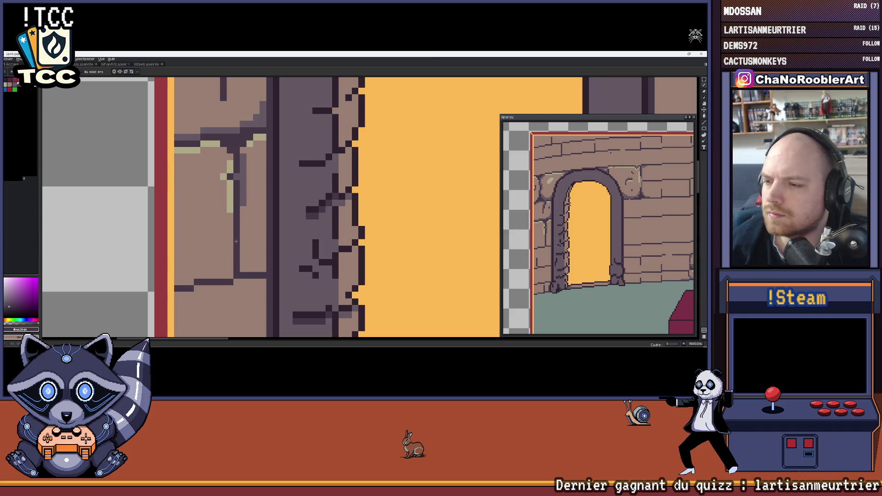
scroll(235, 251, "up", 2)
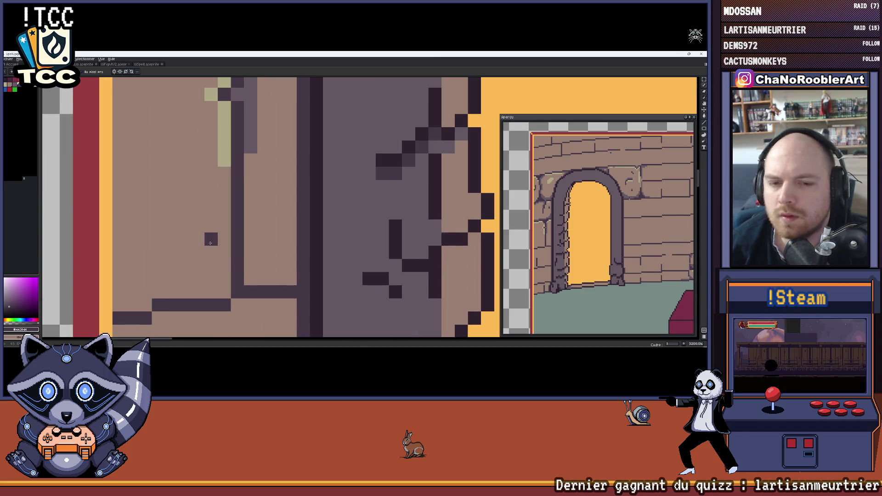
- Sample the dark outline colour and ready the Pencil to add crack pixels on the left stone
left_click(238, 202, "alt")
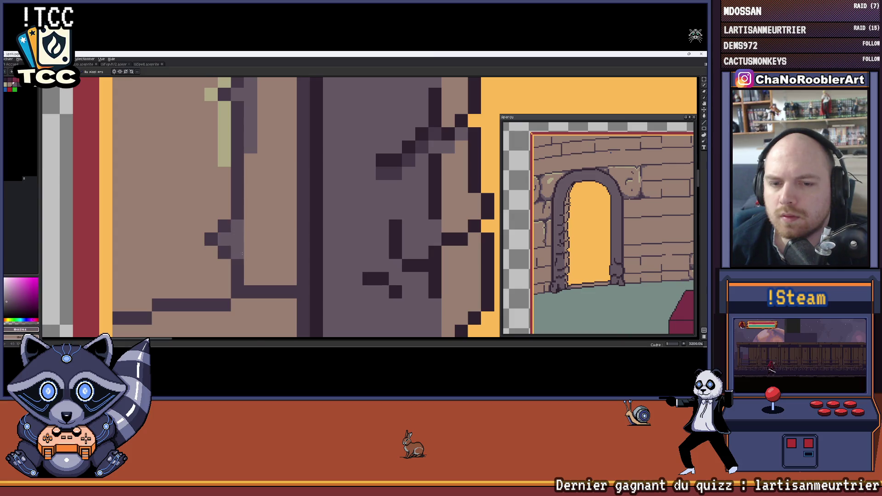
scroll(242, 253, "down", 1)
scroll(244, 258, "down", 1)
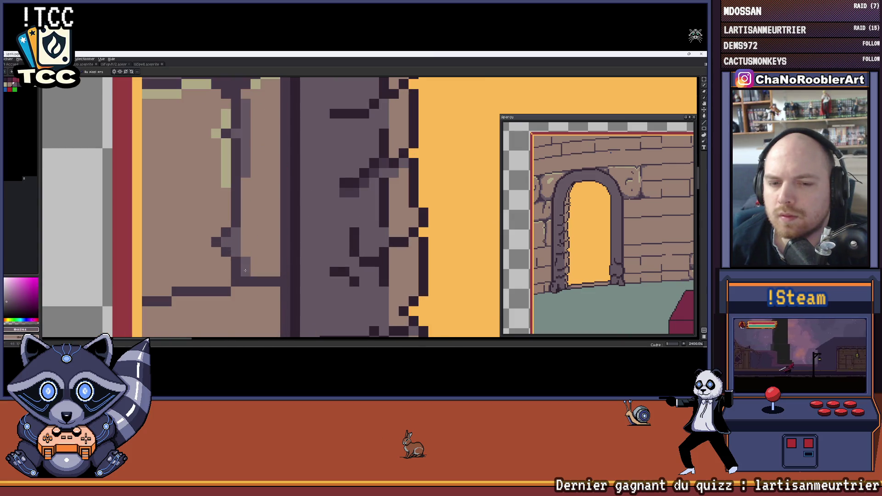
scroll(251, 205, "down", 2)
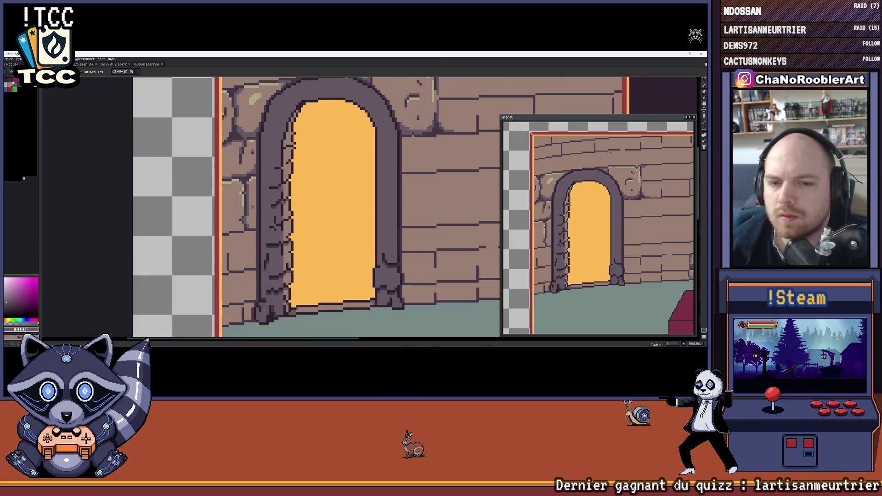
scroll(253, 221, "up", 3)
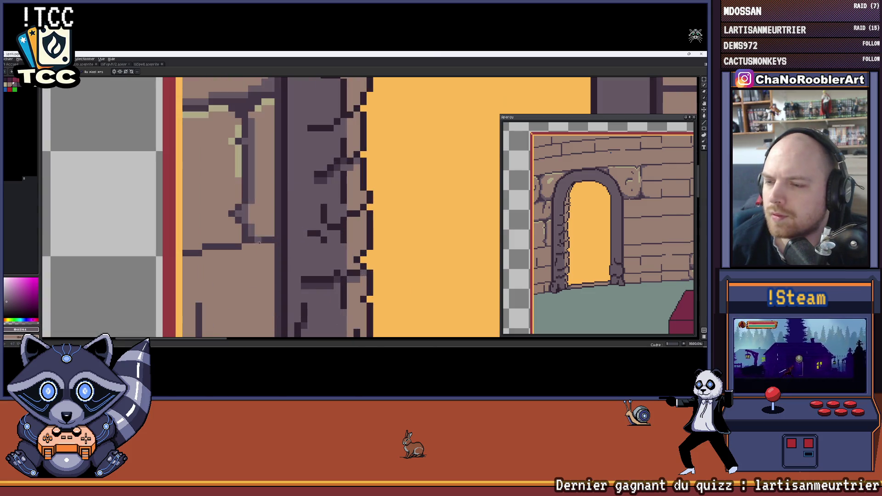
scroll(256, 235, "down", 3)
scroll(253, 219, "up", 1)
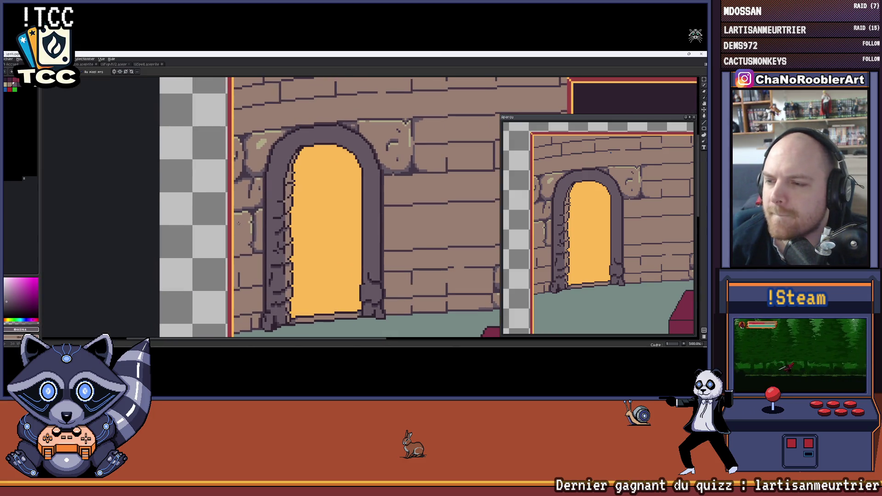
mouse_move(610, 213)
left_mouse_down()
mouse_move(590, 200)
mouse_move(610, 209)
left_mouse_up()
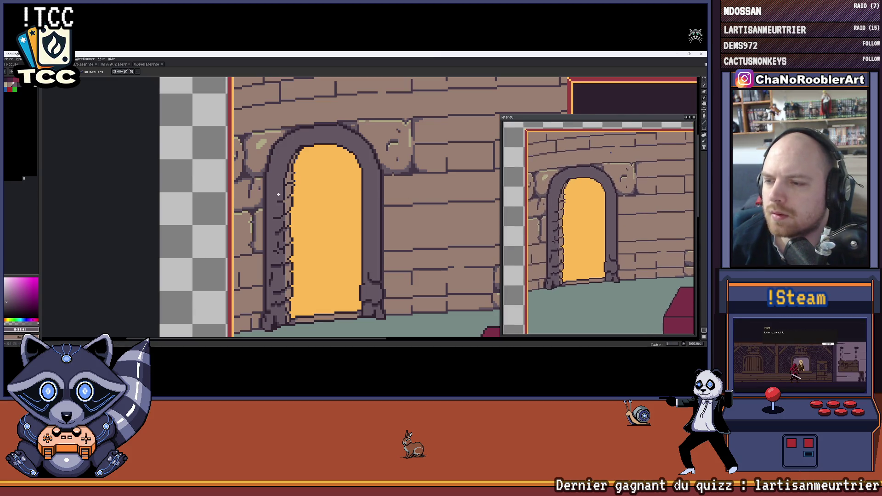
scroll(238, 201, "up", 1)
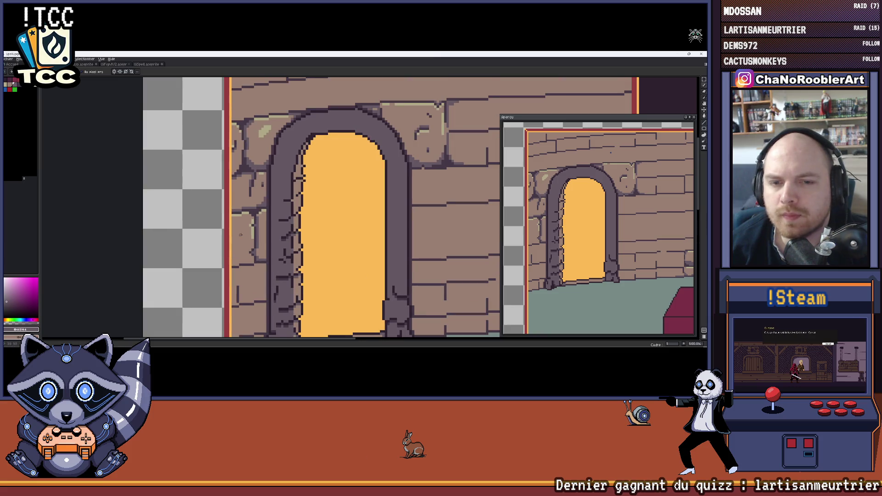
scroll(238, 201, "up", 2)
scroll(238, 202, "up", 1)
scroll(238, 202, "up", 1)
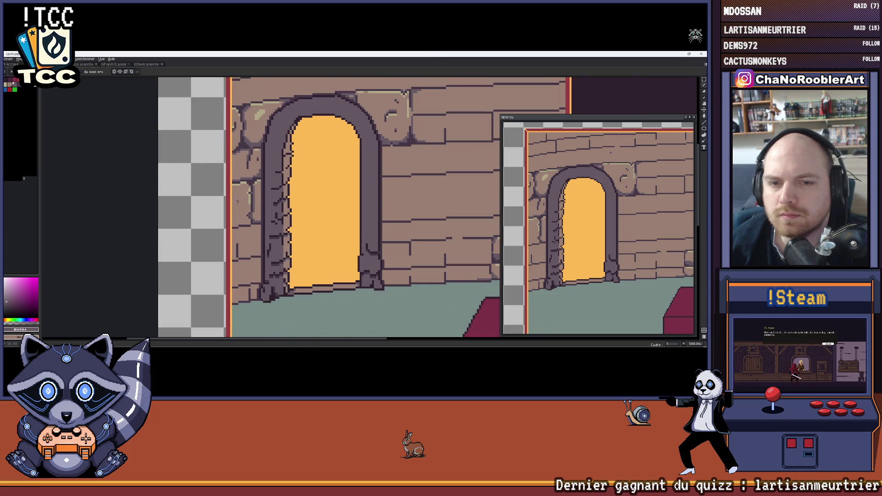
scroll(237, 201, "up", 1)
scroll(239, 197, "up", 1)
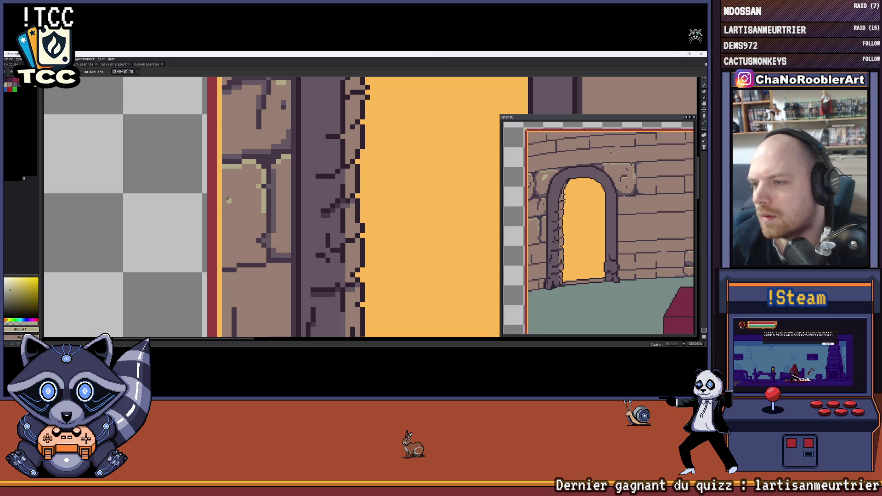
left_click_drag(229, 201, 232, 231)
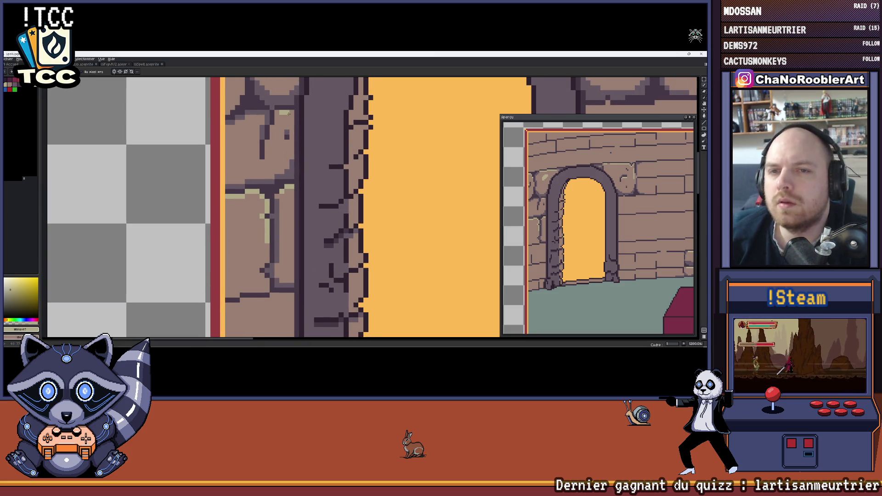
scroll(291, 117, "up", 2)
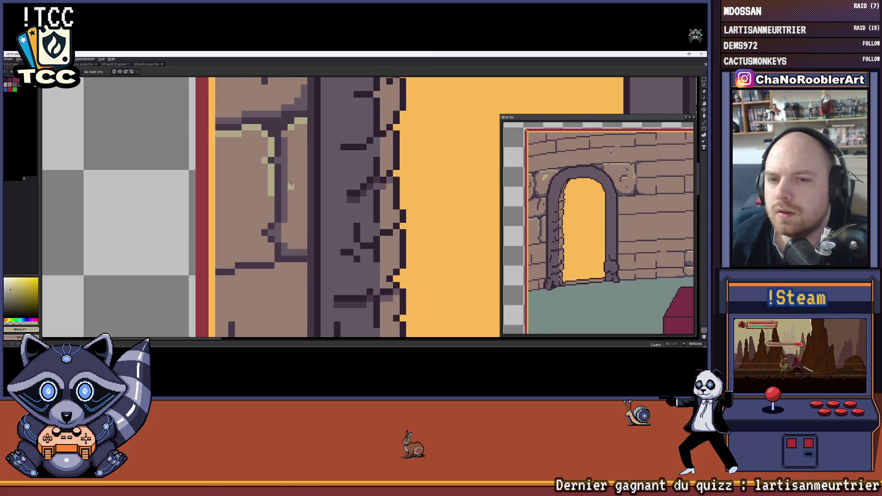
scroll(264, 192, "down", 3)
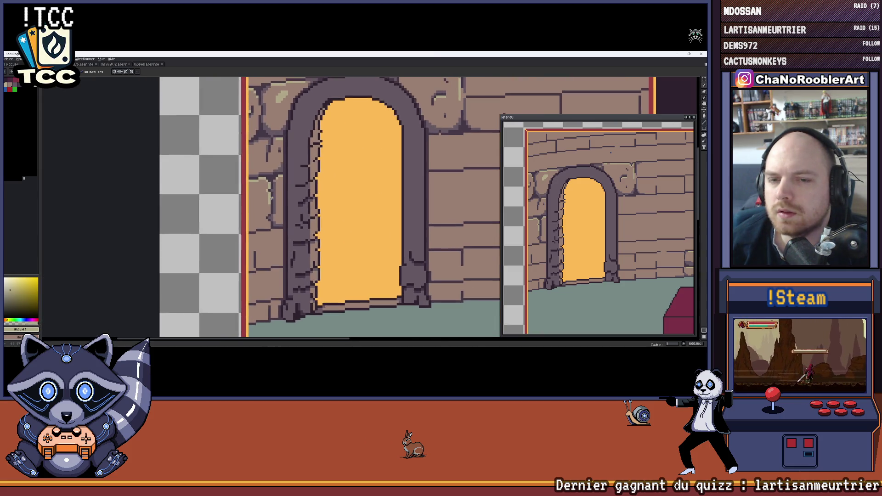
scroll(270, 194, "up", 3)
left_click(300, 178, "alt")
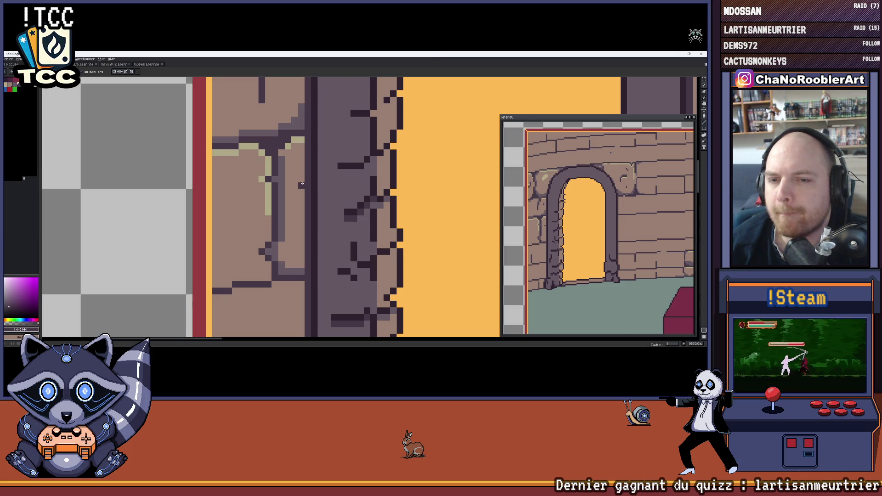
key("b")
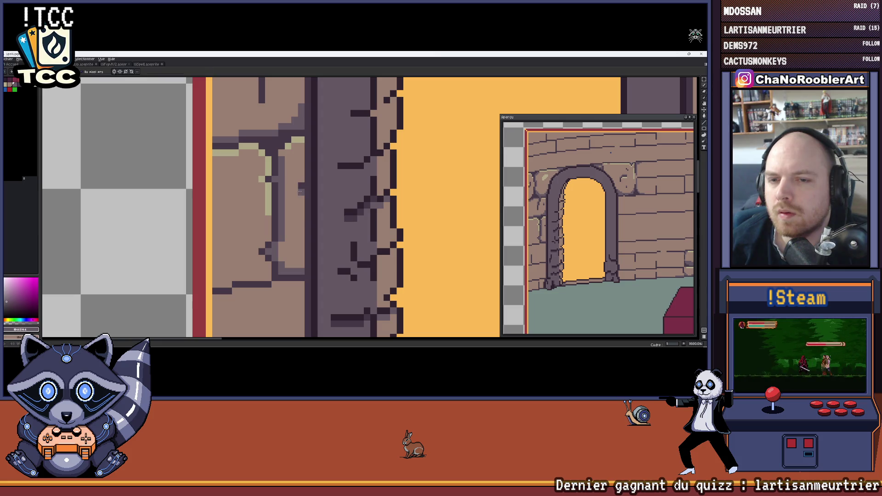
scroll(284, 170, "down", 1)
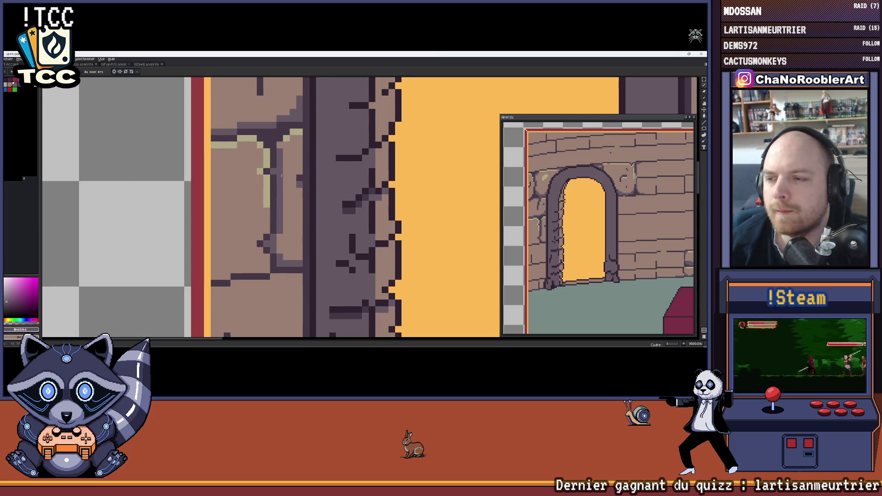
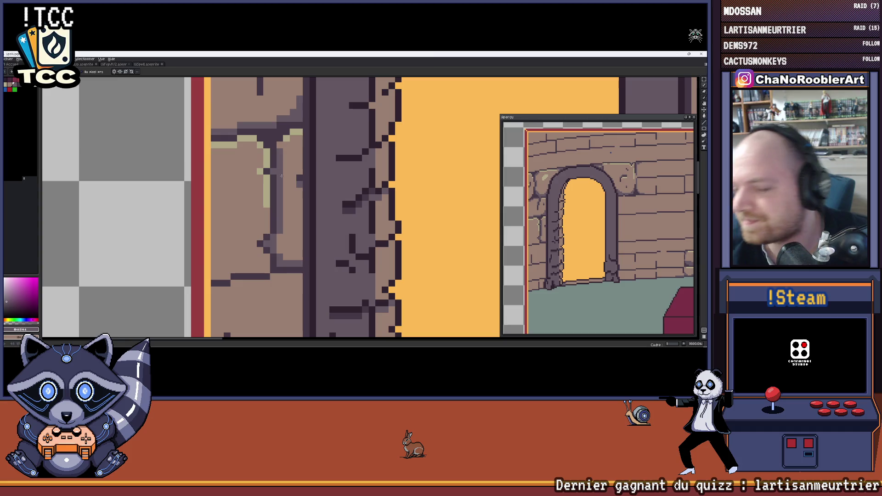
scroll(282, 176, "down", 2)
scroll(285, 175, "down", 1)
scroll(286, 176, "down", 1)
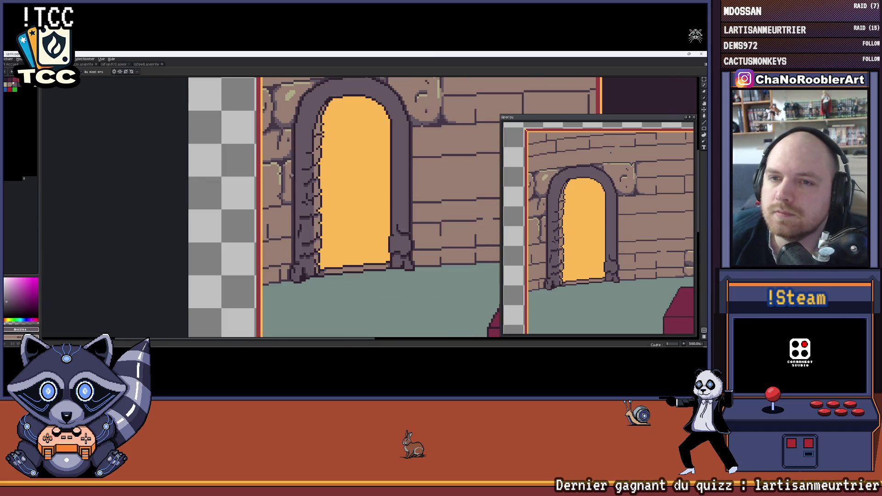
scroll(288, 174, "down", 1)
scroll(288, 174, "down", 3)
scroll(261, 169, "down", 2)
scroll(228, 165, "up", 2)
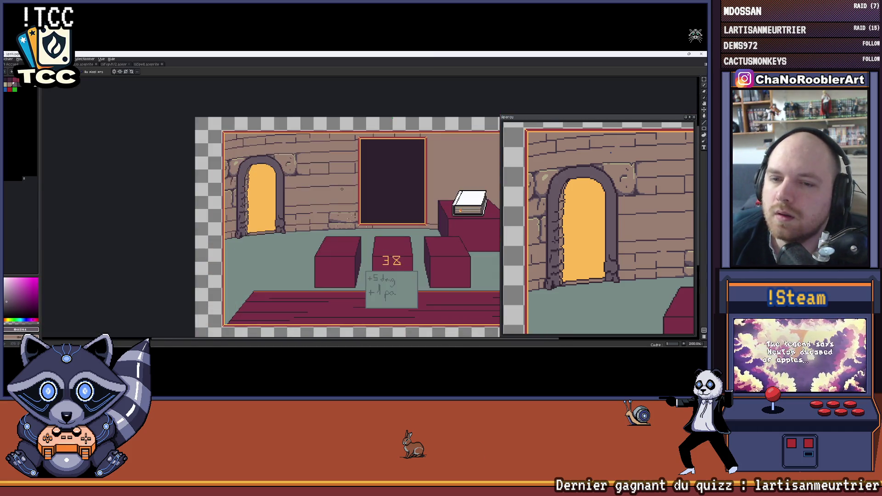
- Adjust a crack pixel on the left door frame's stones
left_click_drag(224, 164, 195, 155)
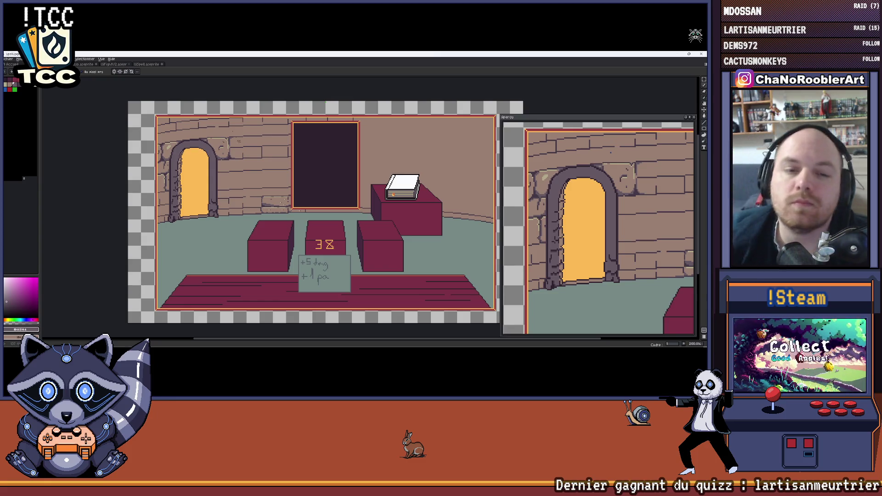
scroll(206, 193, "up", 3)
scroll(207, 192, "up", 2)
scroll(206, 193, "up", 2)
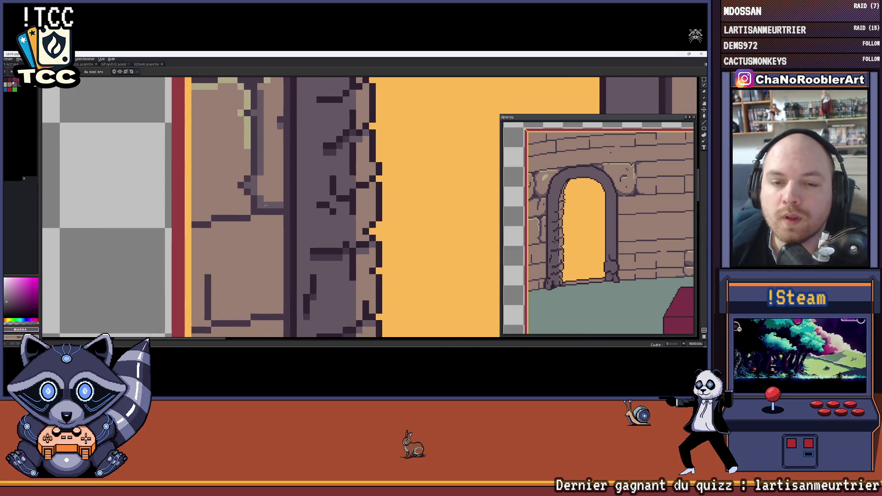
scroll(207, 193, "down", 2)
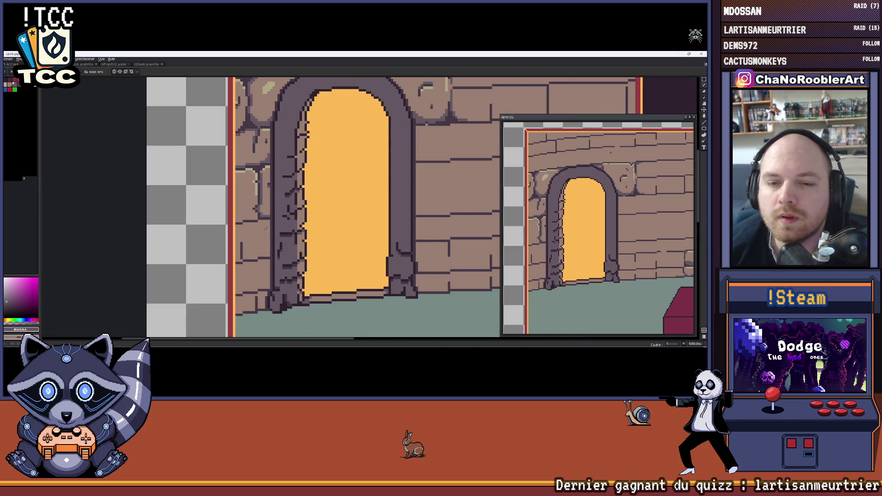
scroll(265, 228, "up", 2)
scroll(270, 220, "up", 1)
scroll(273, 213, "up", 1)
left_click(272, 198, "alt")
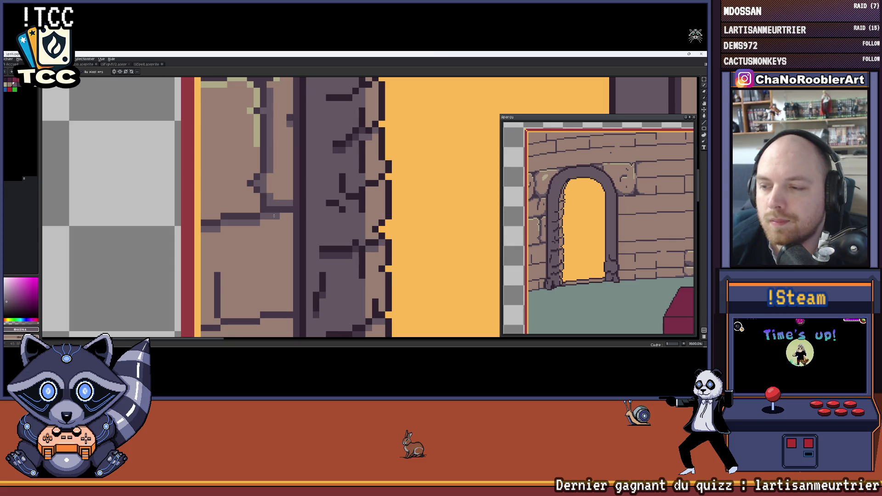
- Paint a short light highlight stroke on the brick beside the frame, then undo it
mouse_move(281, 212)
left_mouse_down()
mouse_move(294, 205)
mouse_move(287, 210)
left_mouse_up()
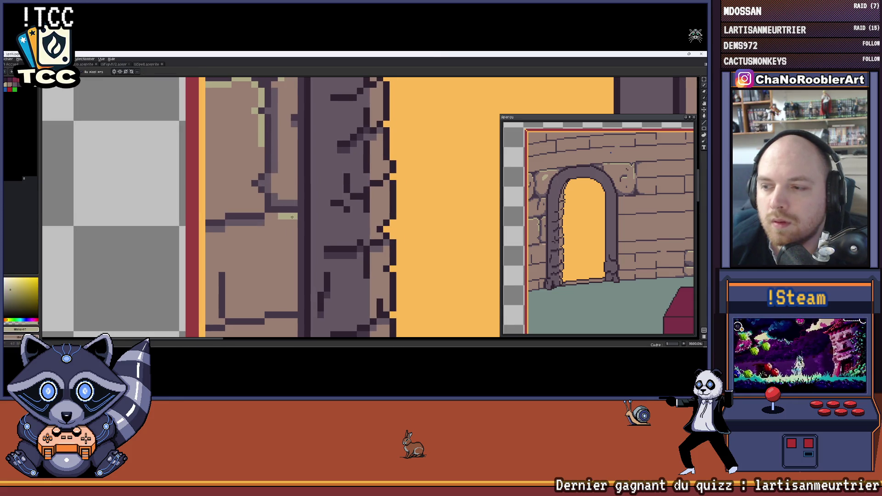
scroll(293, 200, "up", 2)
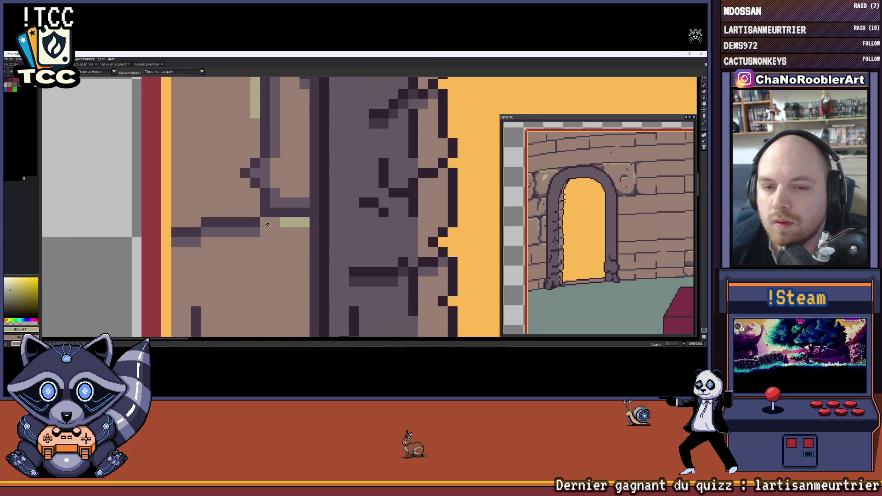
scroll(272, 208, "down", 3)
scroll(276, 184, "down", 1)
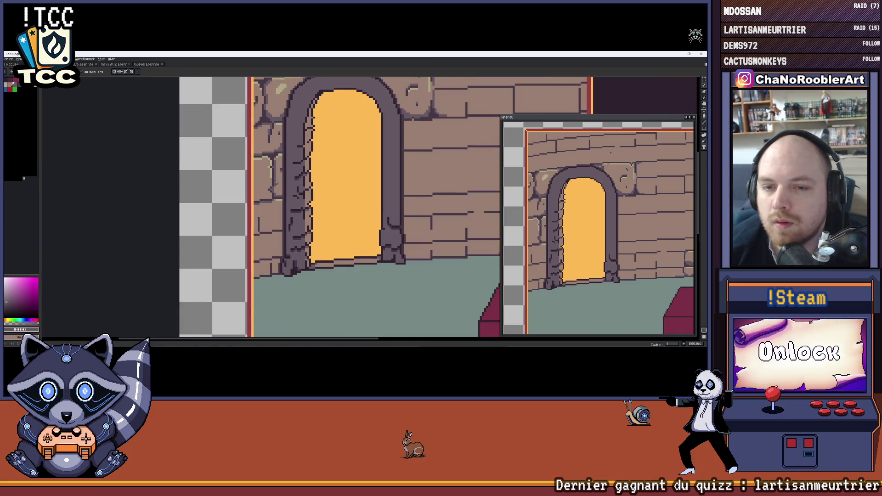
scroll(269, 186, "up", 1)
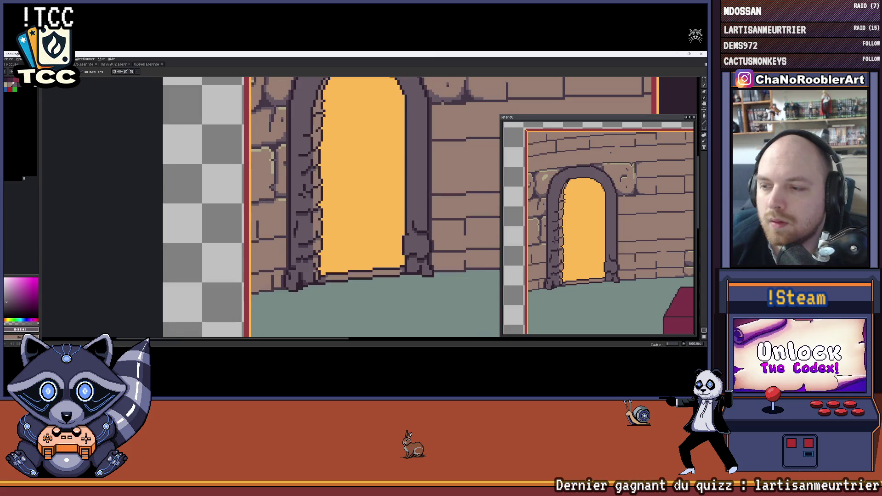
scroll(269, 185, "up", 1)
scroll(270, 222, "up", 1)
scroll(270, 223, "up", 1)
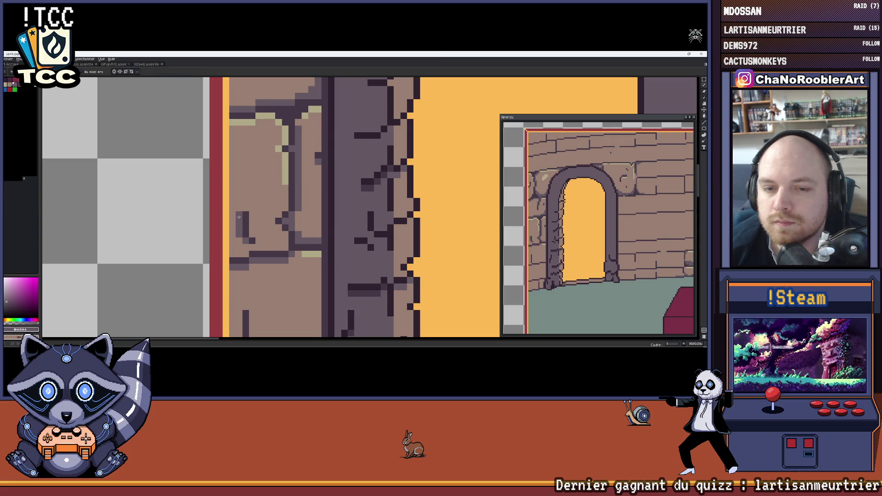
scroll(239, 216, "down", 1)
scroll(239, 215, "down", 1)
scroll(239, 216, "up", 1)
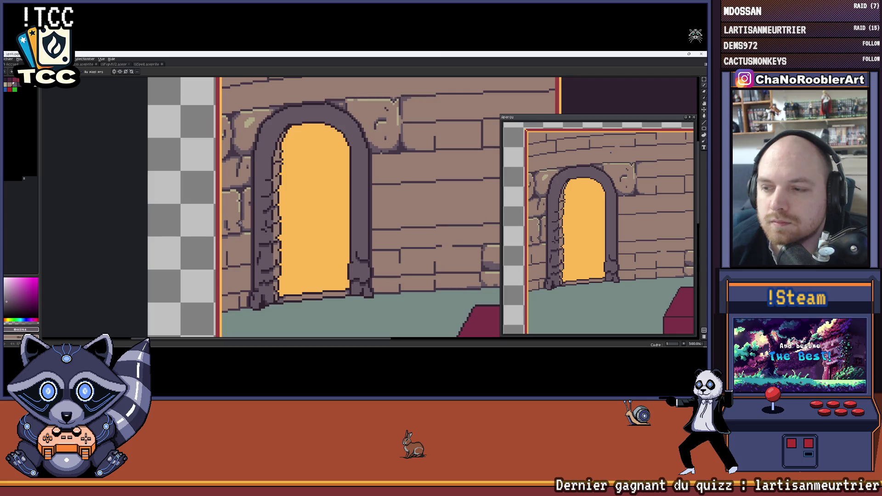
scroll(232, 204, "up", 2)
scroll(279, 205, "up", 1)
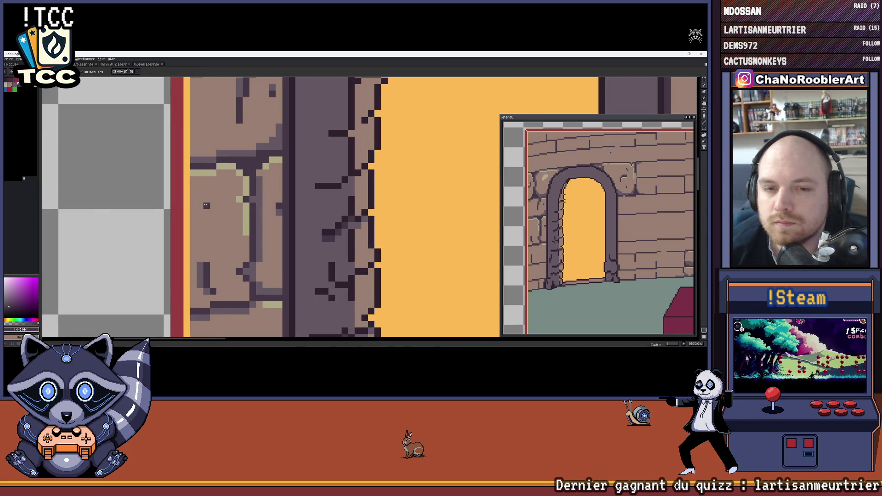
scroll(206, 204, "down", 2)
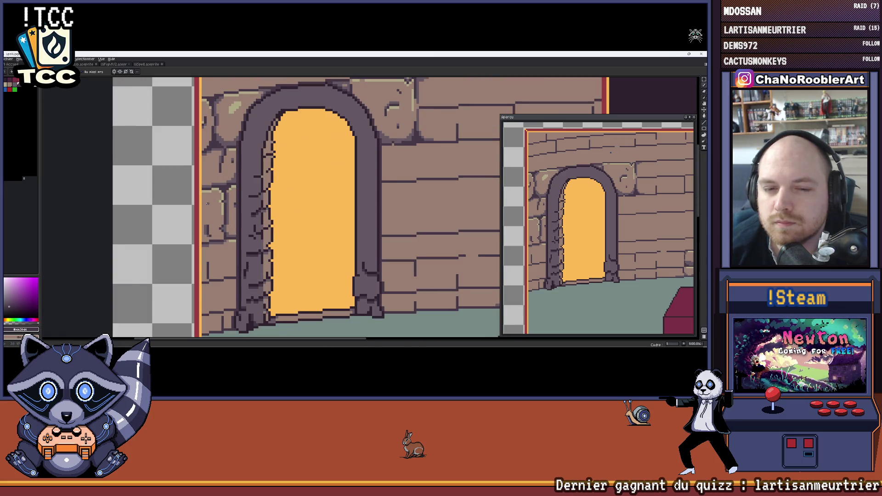
scroll(208, 204, "up", 2)
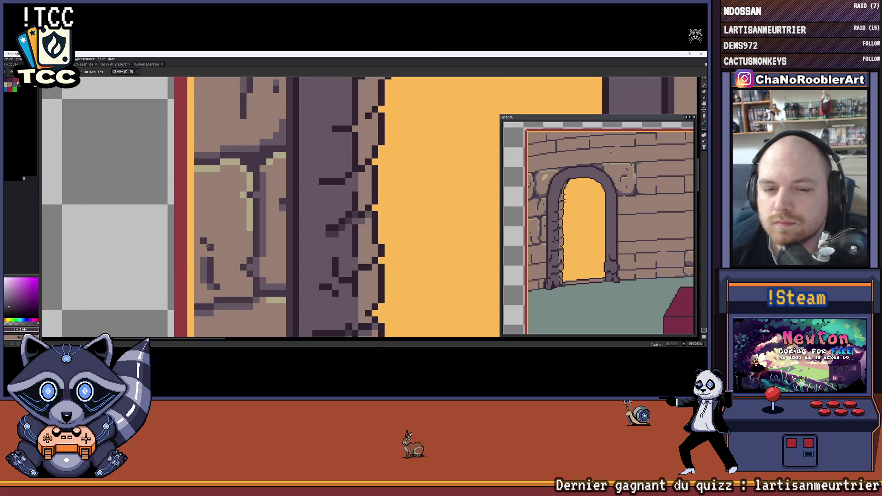
scroll(219, 219, "down", 2)
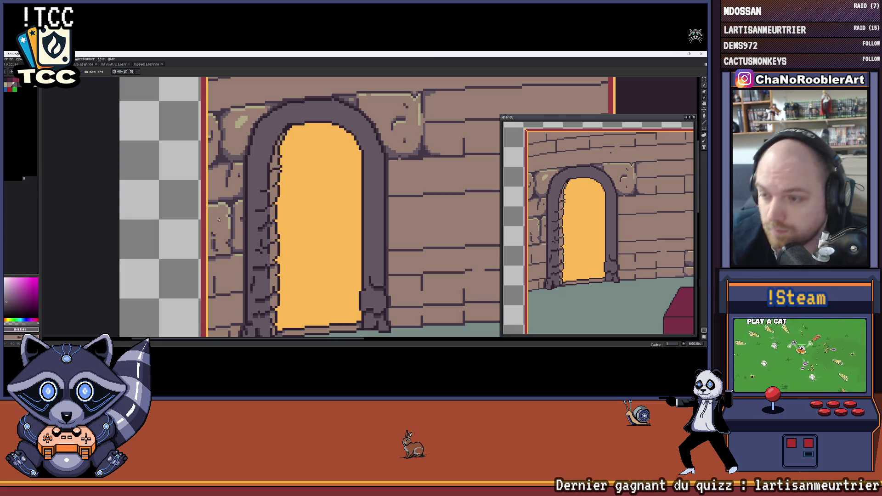
scroll(227, 234, "up", 2)
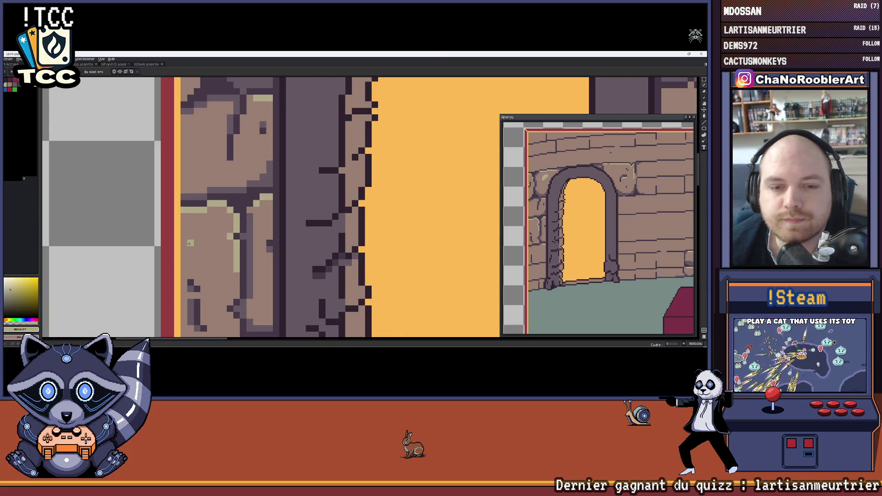
left_click_drag(188, 244, 208, 228)
key("ctrl+z")
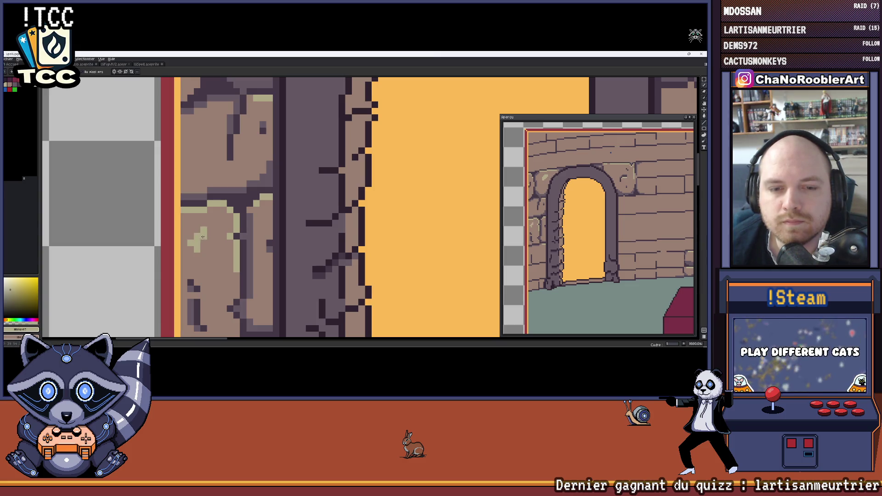
scroll(211, 230, "down", 3)
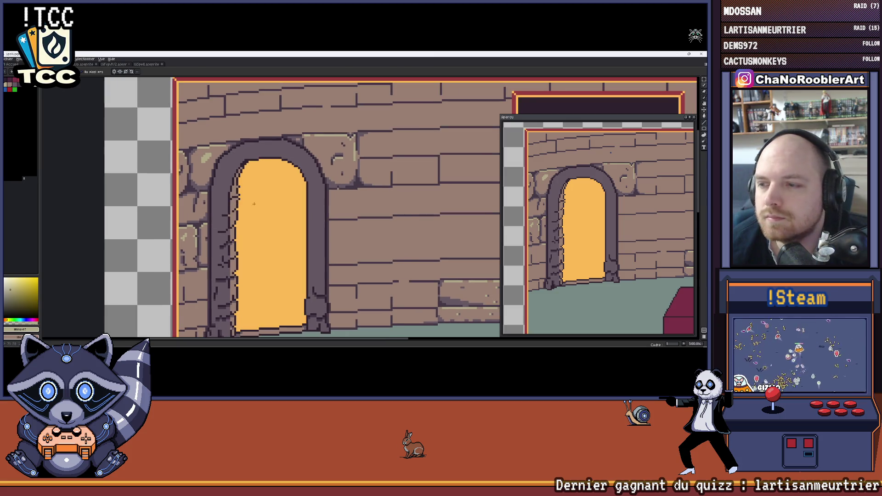
scroll(124, 232, "down", 1)
scroll(124, 233, "down", 1)
scroll(210, 222, "down", 1)
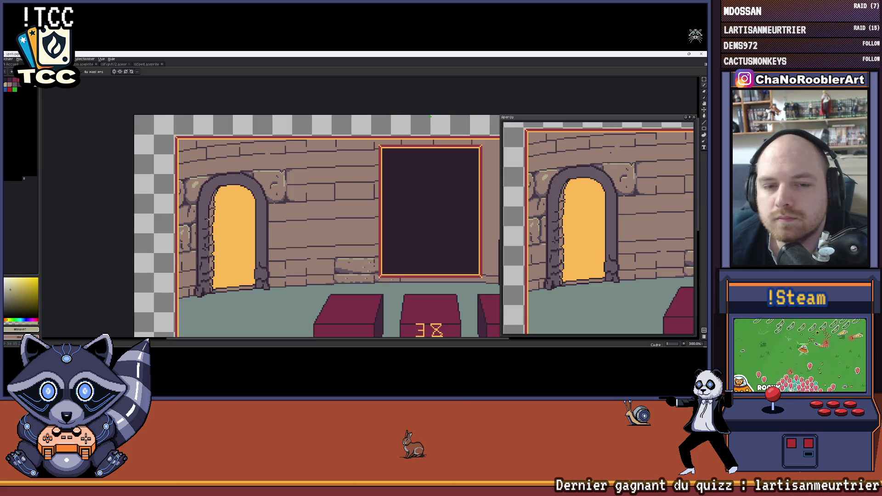
left_click_drag(193, 222, 213, 222)
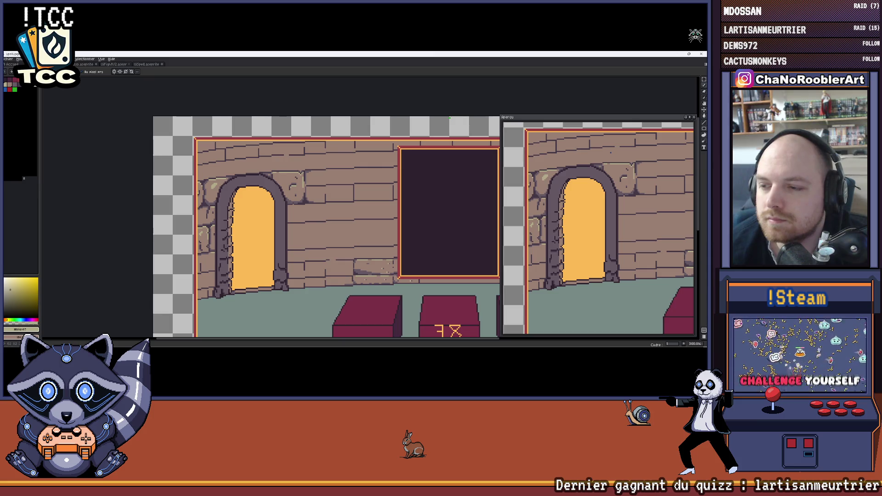
scroll(211, 218, "up", 2)
scroll(210, 218, "down", 1)
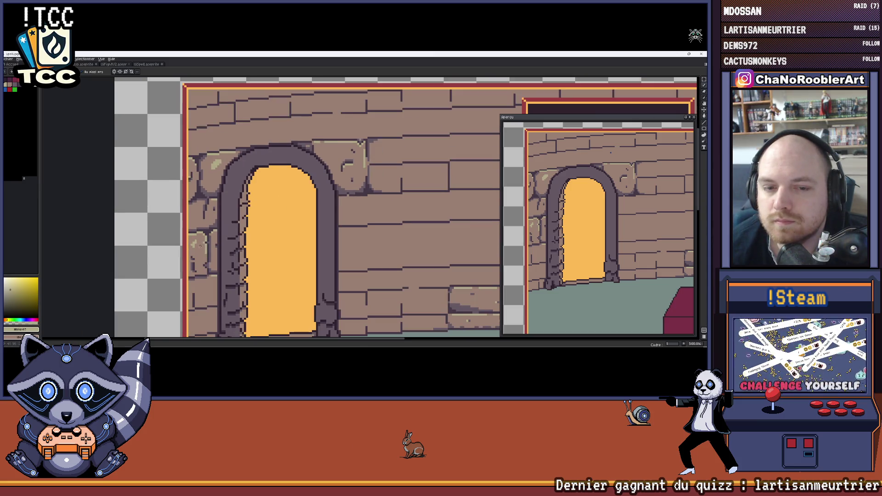
scroll(200, 245, "up", 2)
scroll(201, 241, "up", 1)
left_click_drag(214, 236, 235, 218)
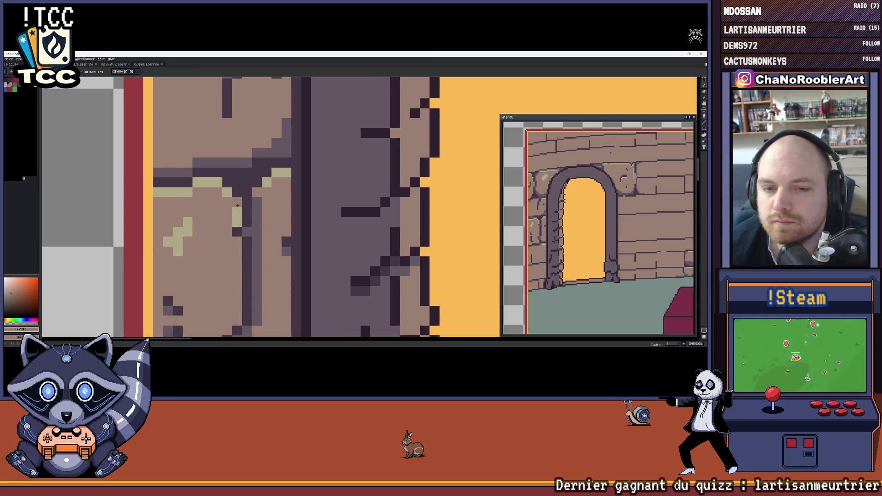
scroll(234, 218, "down", 3)
scroll(245, 220, "down", 1)
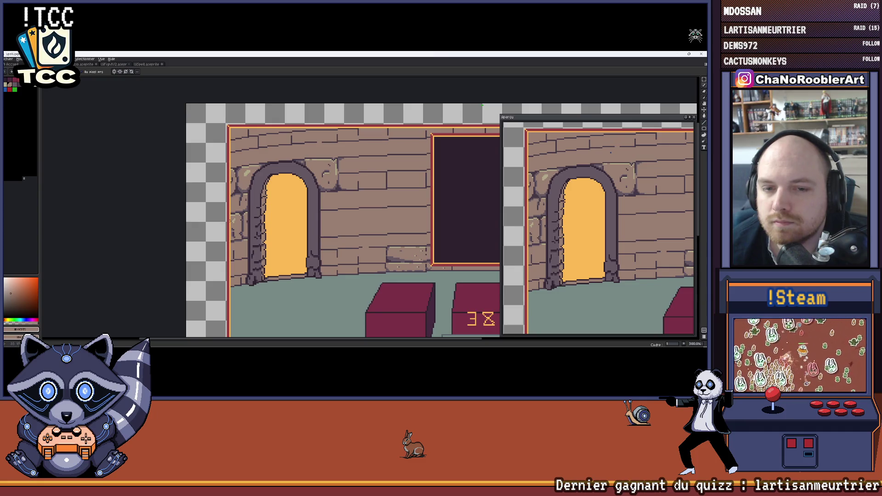
scroll(231, 220, "up", 2)
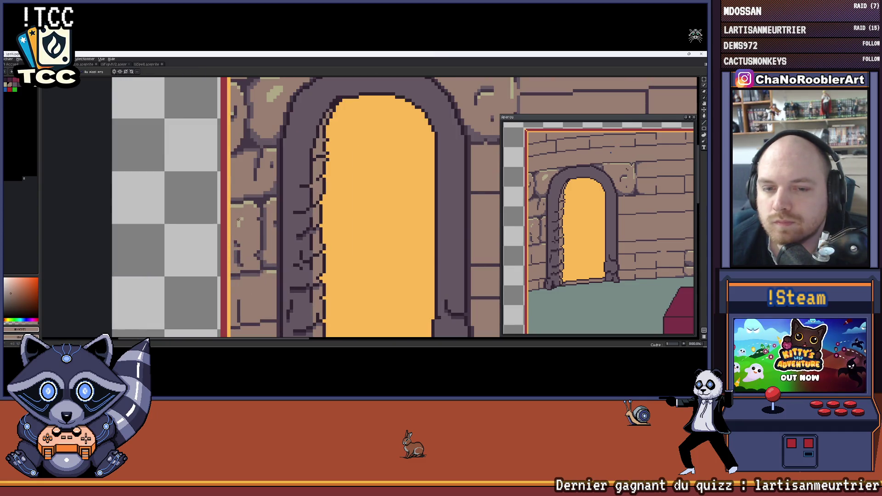
left_click_drag(233, 296, 235, 178)
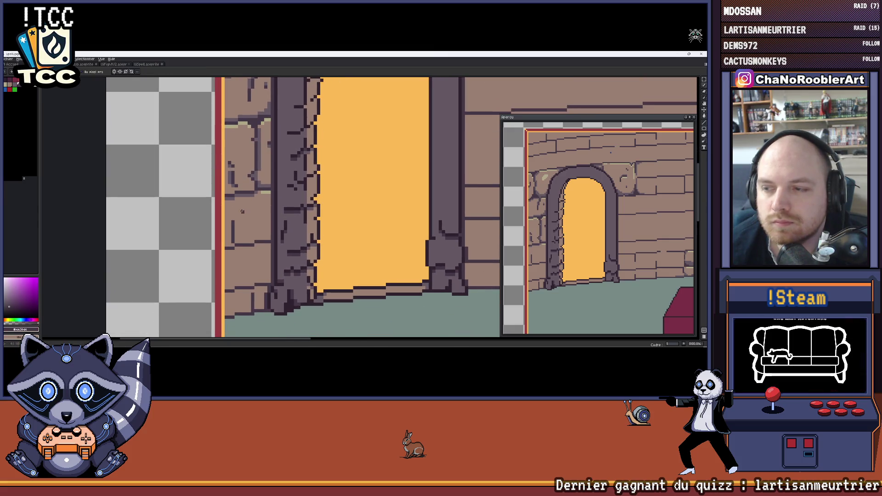
left_click_drag(275, 209, 264, 209)
scroll(263, 208, "up", 2)
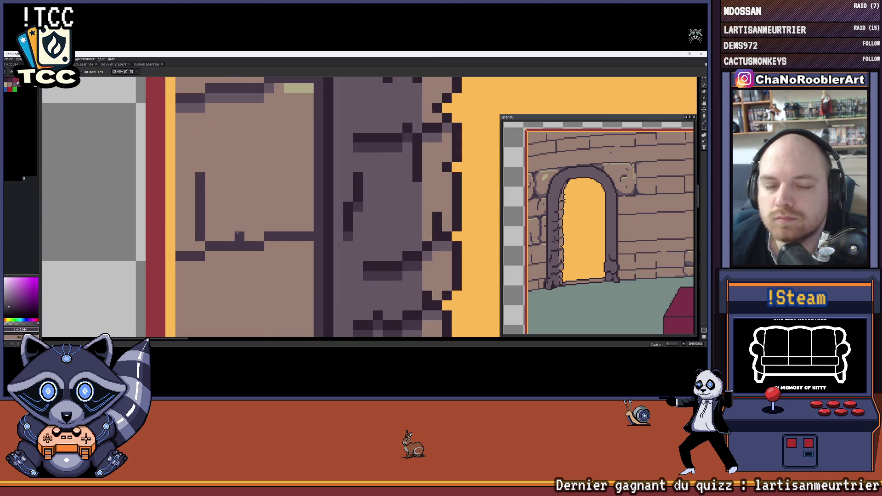
scroll(248, 204, "down", 2)
scroll(236, 200, "up", 2)
scroll(236, 201, "down", 2)
scroll(237, 210, "up", 2)
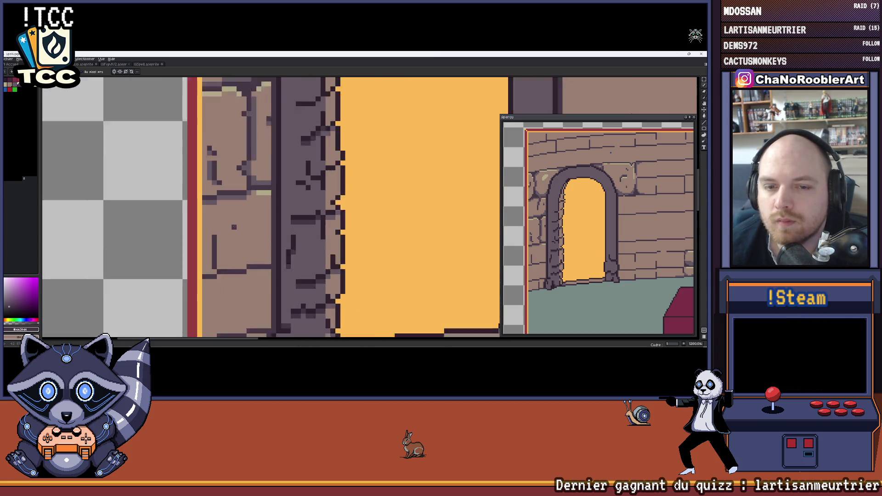
left_click_drag(246, 253, 244, 240)
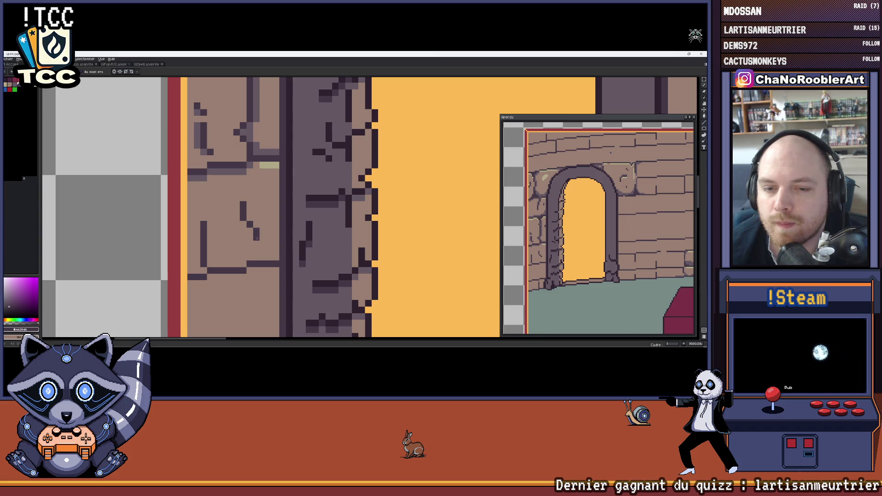
left_click_drag(209, 250, 220, 263)
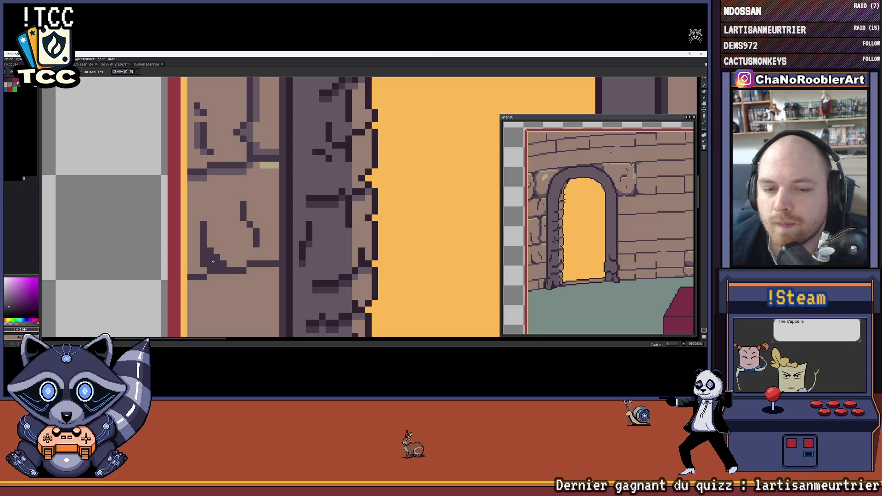
scroll(213, 268, "down", 2)
scroll(213, 268, "up", 2)
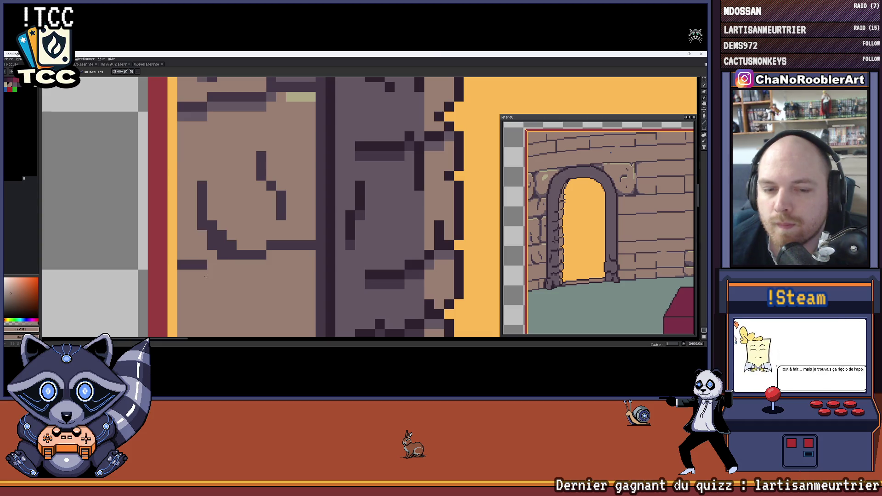
scroll(205, 276, "down", 2)
scroll(213, 237, "up", 2)
scroll(214, 237, "down", 2)
scroll(205, 269, "up", 1)
scroll(202, 275, "up", 1)
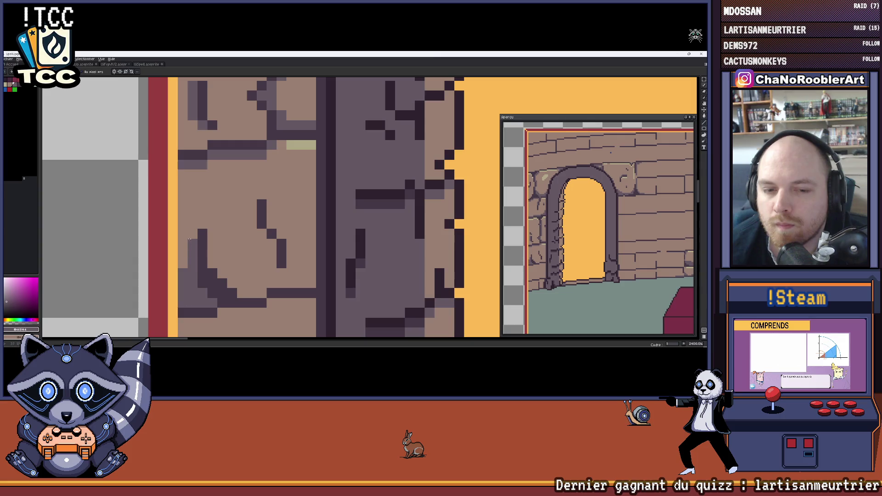
scroll(186, 262, "down", 1)
mouse_move(186, 261)
left_mouse_down()
mouse_move(205, 216)
mouse_move(198, 223)
left_mouse_up()
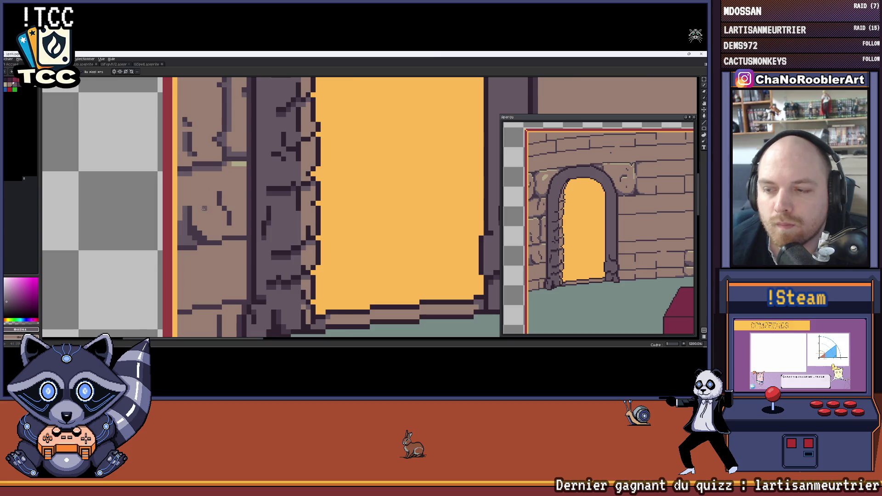
scroll(203, 208, "up", 1)
scroll(204, 208, "down", 1)
scroll(243, 239, "down", 1)
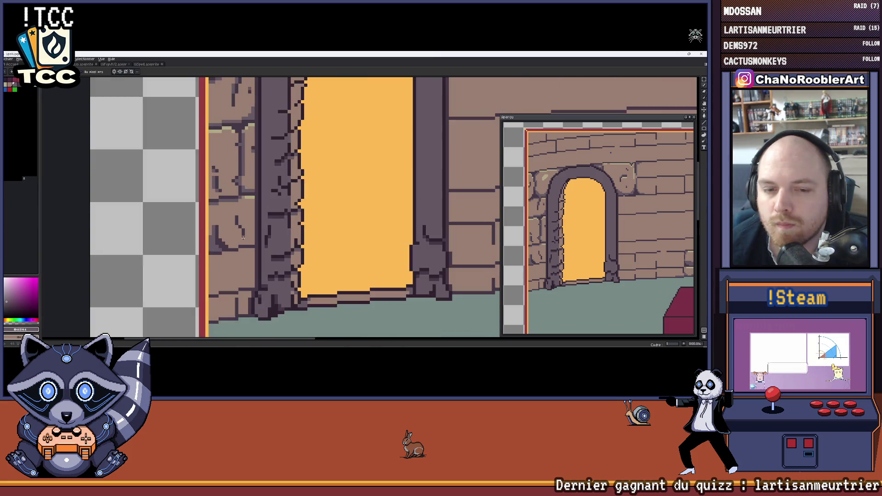
scroll(243, 238, "down", 1)
scroll(243, 239, "down", 1)
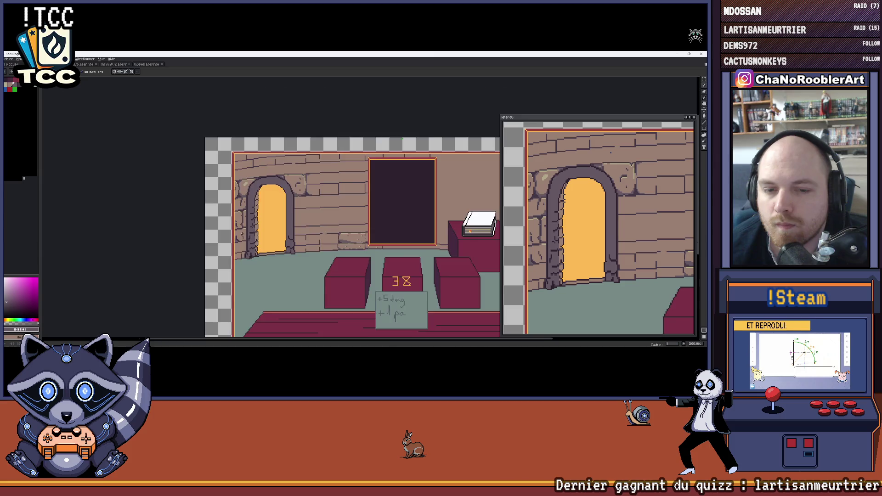
scroll(244, 239, "up", 1)
scroll(243, 239, "up", 1)
scroll(244, 235, "up", 1)
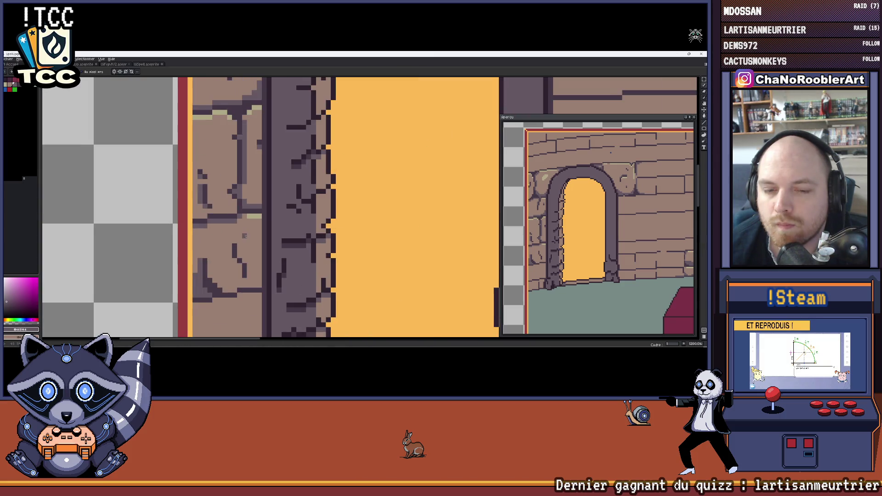
- Sample the dark crack colour and extend a diagonal crack with a shaded row on the upper pillar stone
left_click_drag(244, 236, 248, 207)
scroll(245, 226, "up", 1)
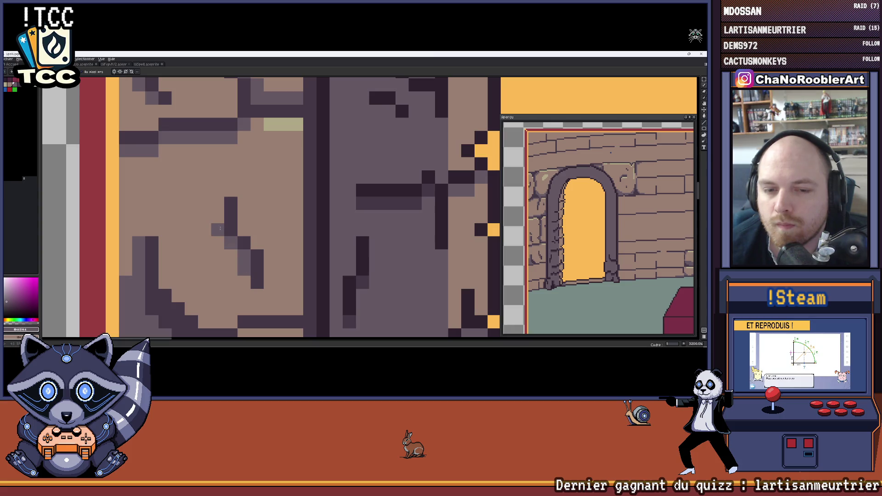
scroll(222, 226, "down", 1)
scroll(244, 254, "down", 1)
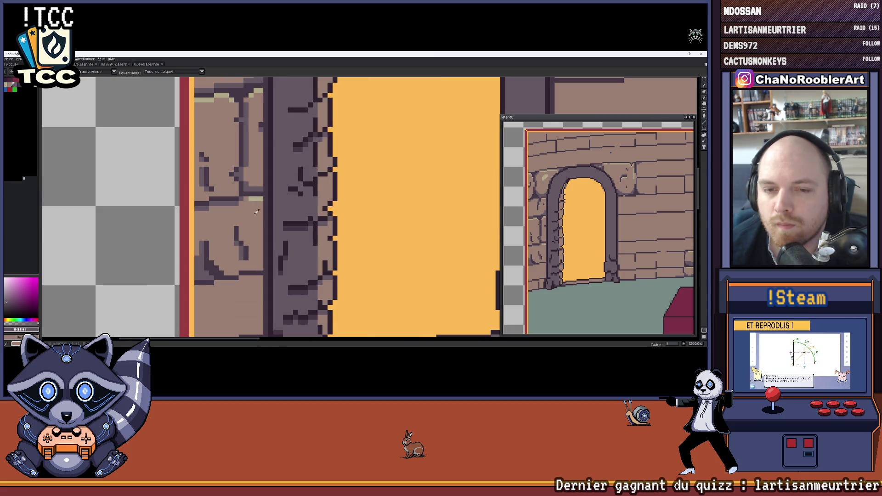
scroll(248, 228, "down", 1)
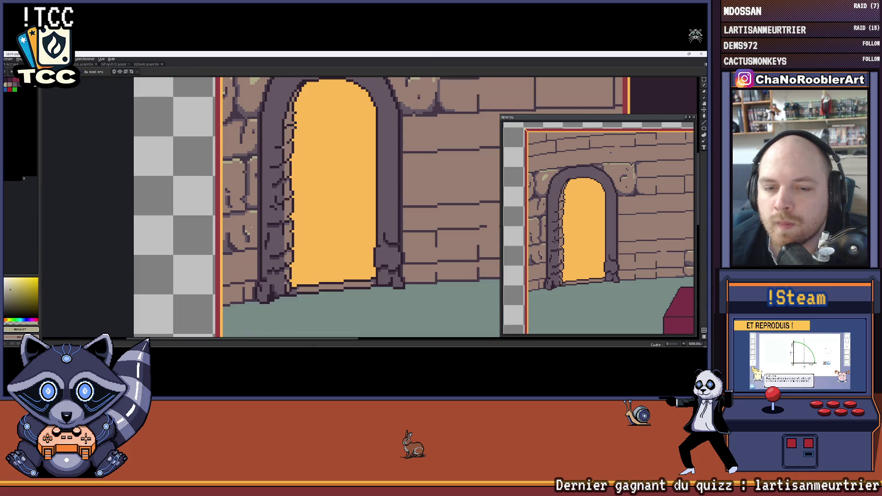
scroll(231, 195, "up", 1)
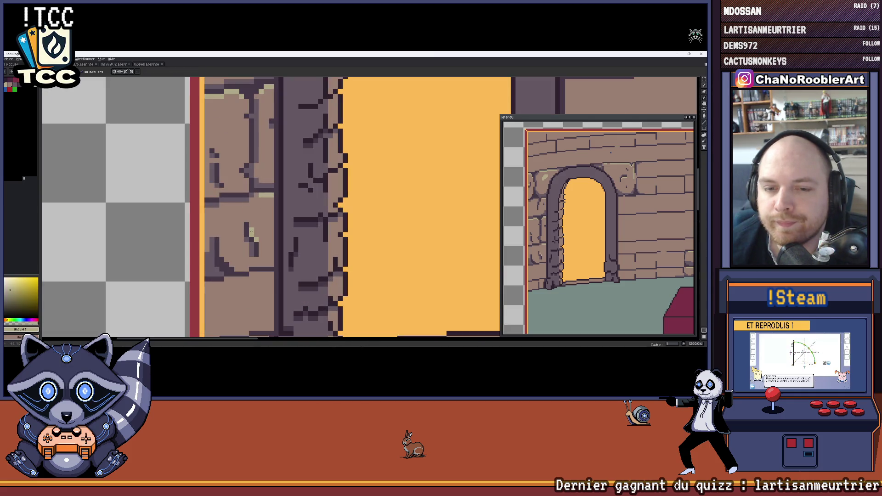
scroll(251, 230, "down", 1)
scroll(234, 238, "up", 2)
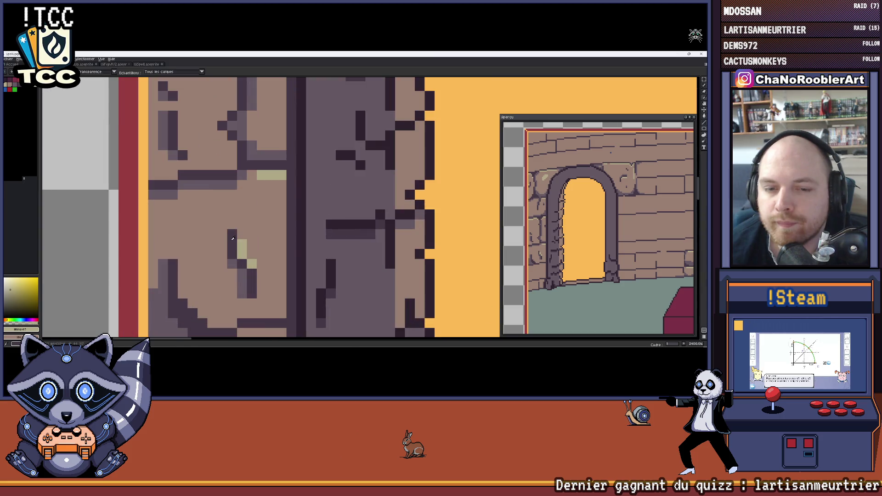
left_click(232, 239, "alt")
left_click(183, 224)
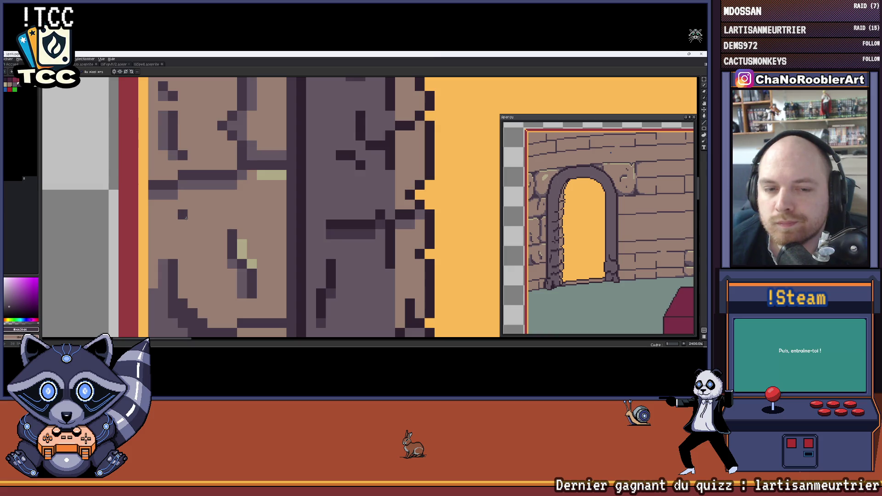
left_click(172, 224)
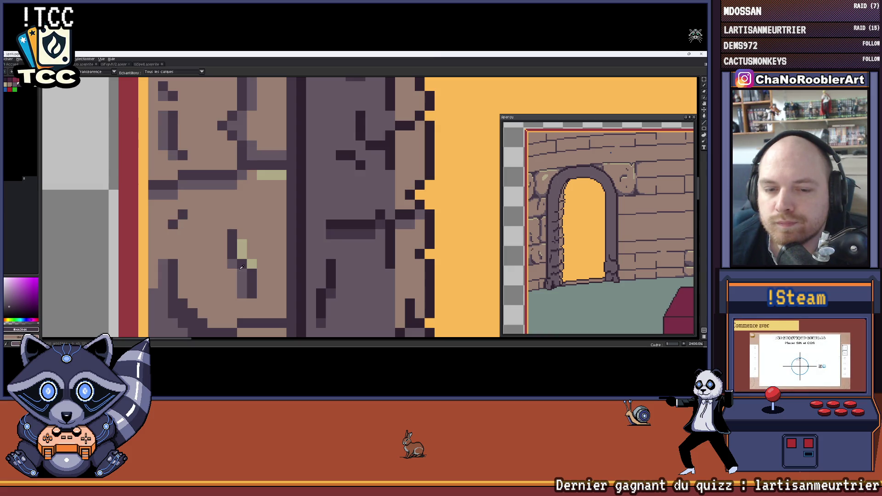
scroll(171, 224, "down", 2)
scroll(171, 224, "down", 1)
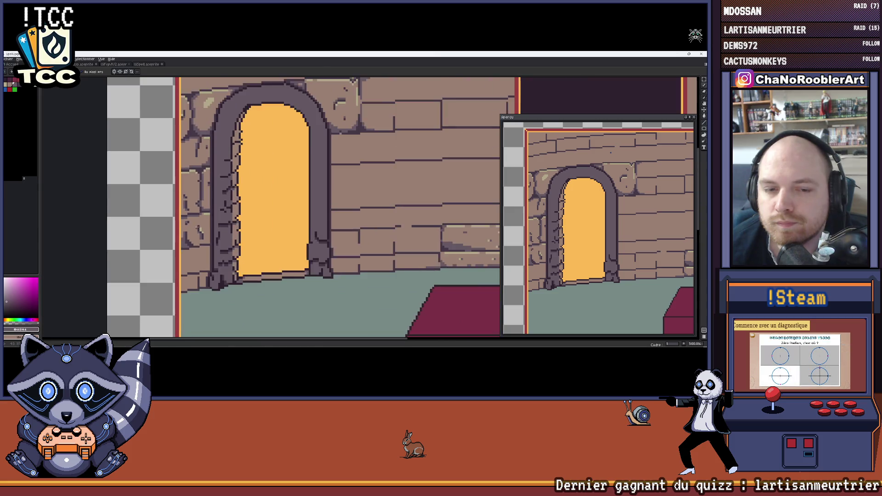
scroll(171, 225, "down", 1)
scroll(204, 226, "up", 3)
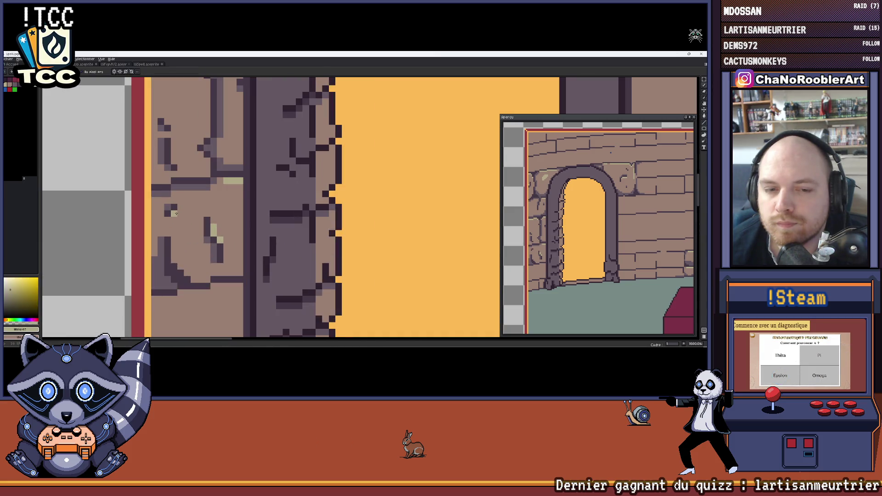
scroll(176, 214, "down", 2)
scroll(180, 219, "down", 1)
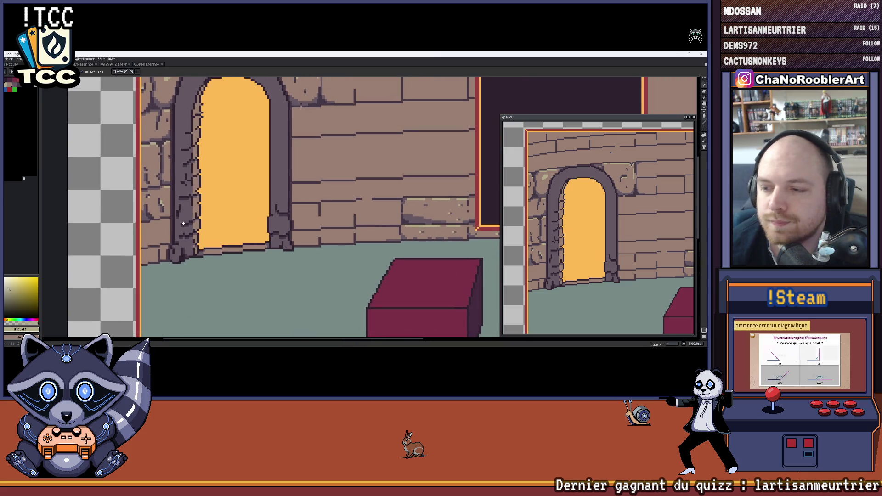
scroll(180, 217, "up", 1)
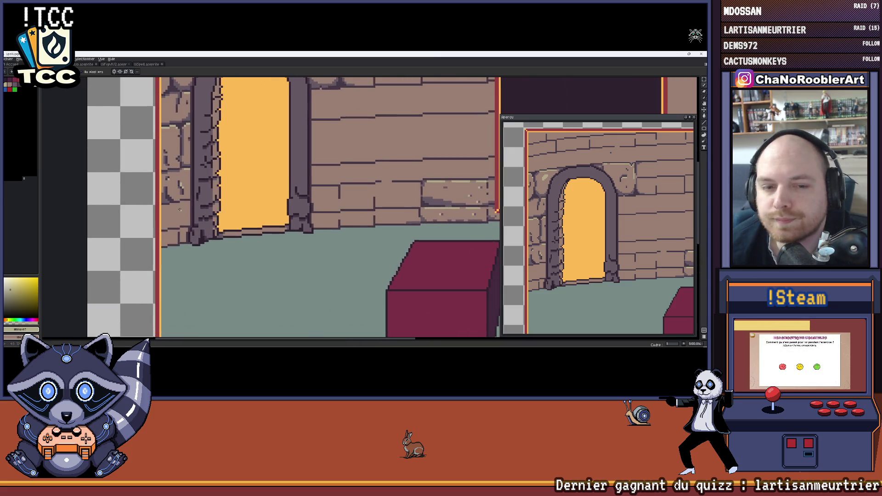
scroll(181, 209, "up", 1)
scroll(206, 207, "up", 1)
scroll(226, 205, "down", 1)
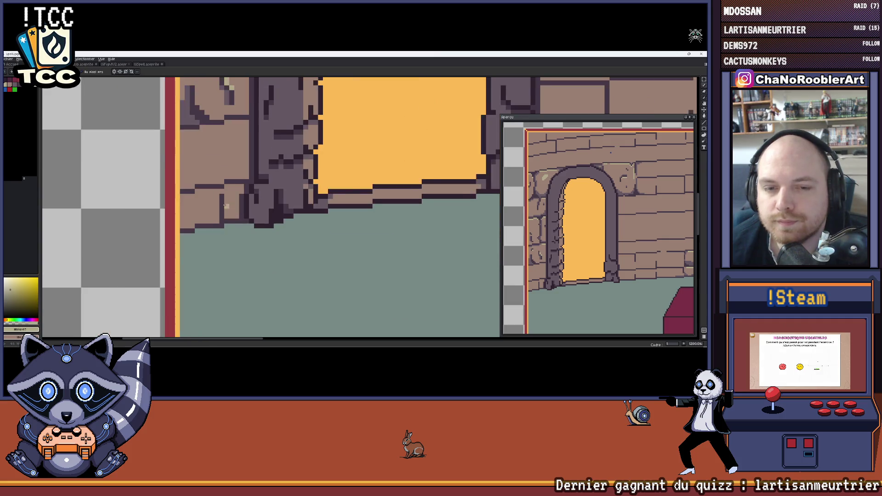
scroll(226, 206, "down", 1)
scroll(226, 205, "down", 1)
scroll(226, 206, "down", 1)
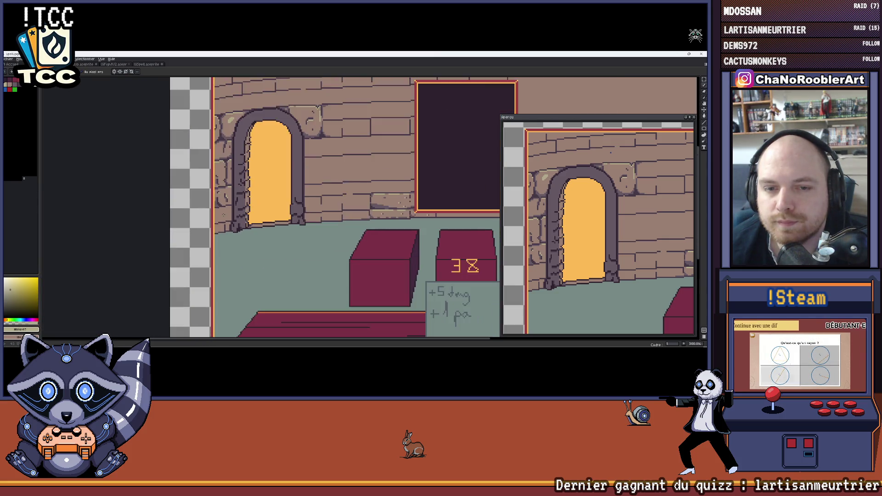
scroll(207, 206, "up", 1)
scroll(207, 206, "up", 1)
scroll(200, 205, "up", 1)
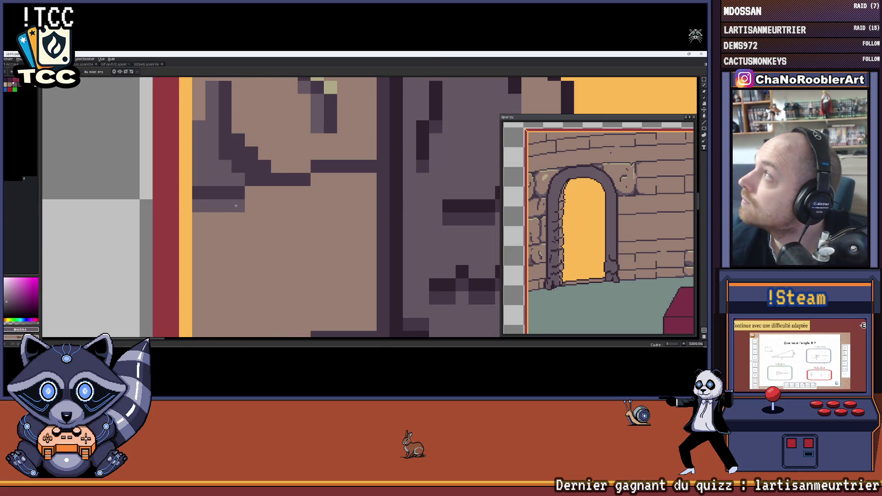
left_click_drag(293, 199, 238, 198)
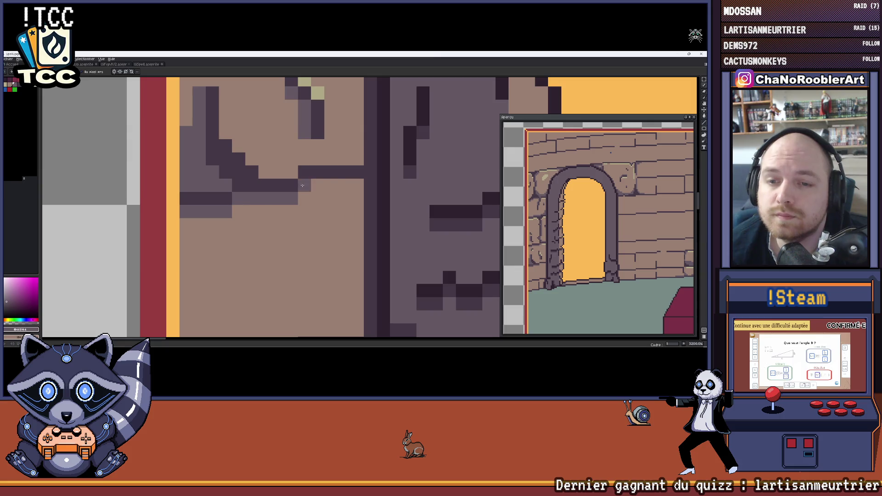
scroll(301, 185, "down", 1)
scroll(301, 185, "down", 1)
scroll(302, 186, "down", 1)
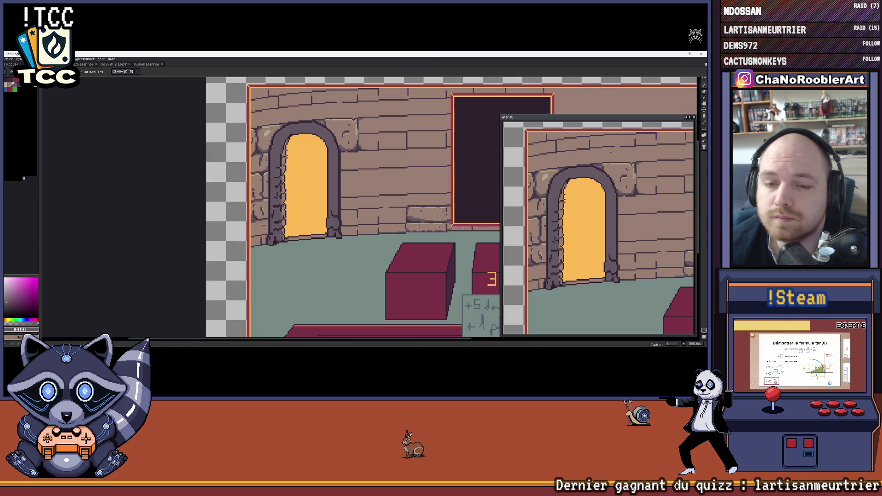
scroll(302, 186, "down", 1)
scroll(284, 238, "up", 1)
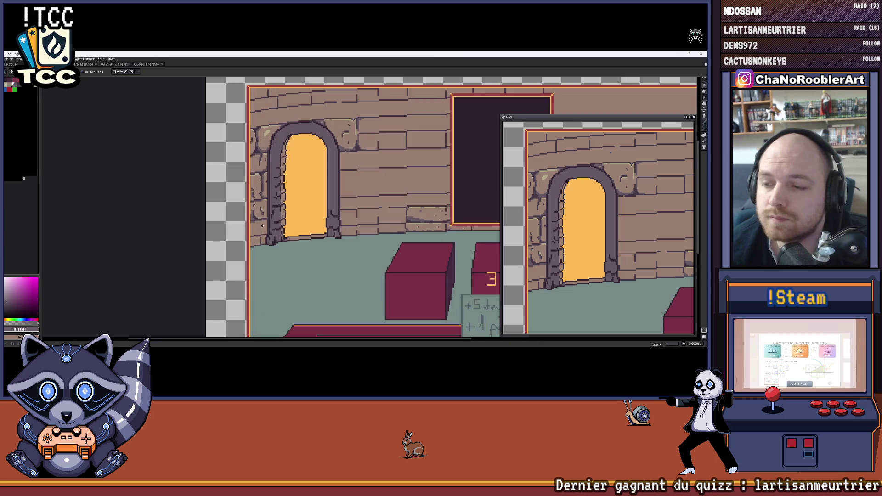
scroll(284, 238, "up", 1)
scroll(284, 238, "up", 1)
scroll(284, 238, "up", 1)
scroll(286, 238, "up", 1)
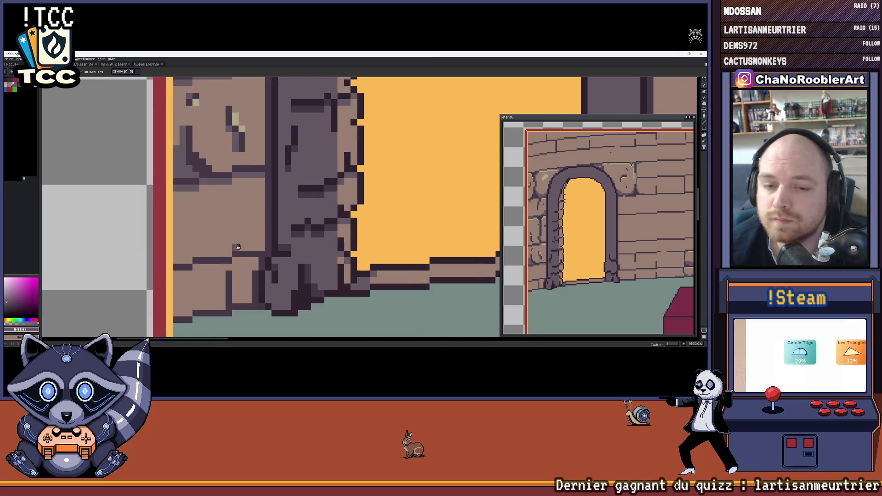
scroll(282, 237, "up", 1)
scroll(254, 235, "up", 1)
- Draw a short vertical crack running up-left on the lower stone and add light highlight pixels
left_click(247, 241)
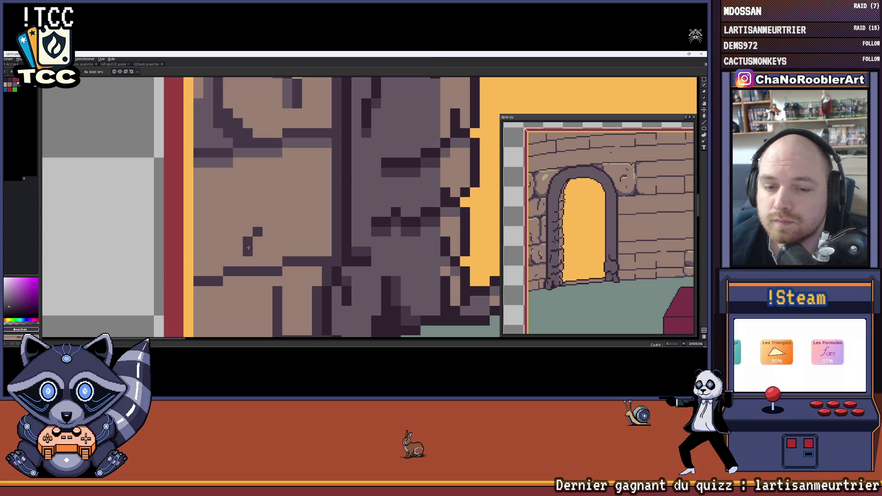
left_click_drag(247, 232, 247, 251)
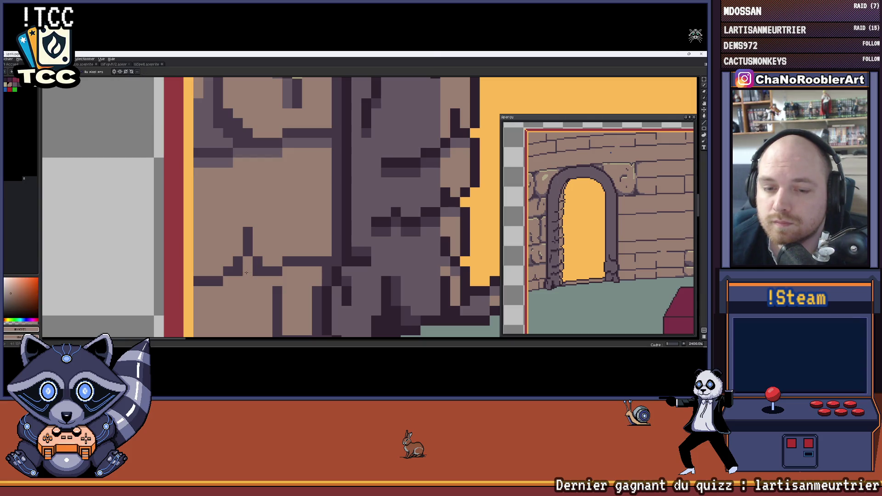
scroll(250, 272, "down", 3)
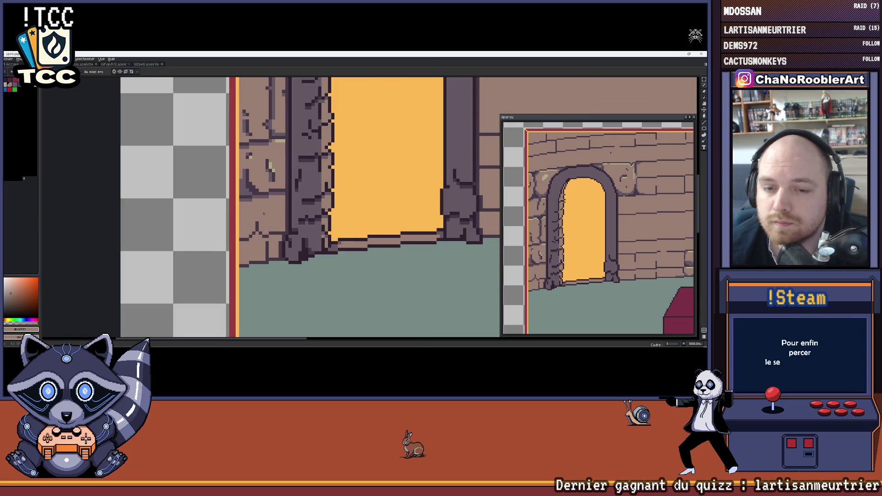
scroll(236, 199, "up", 2)
scroll(242, 246, "up", 2)
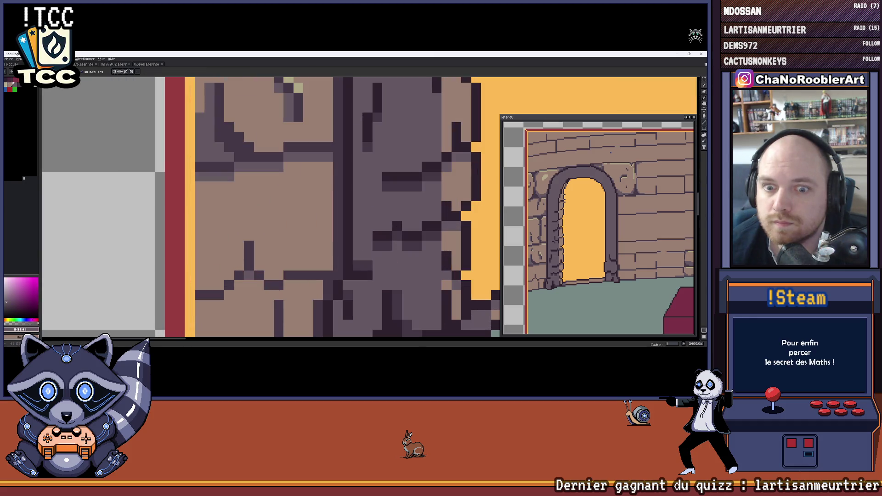
scroll(229, 295, "down", 3)
scroll(268, 279, "down", 1)
scroll(267, 280, "up", 2)
scroll(286, 268, "down", 2)
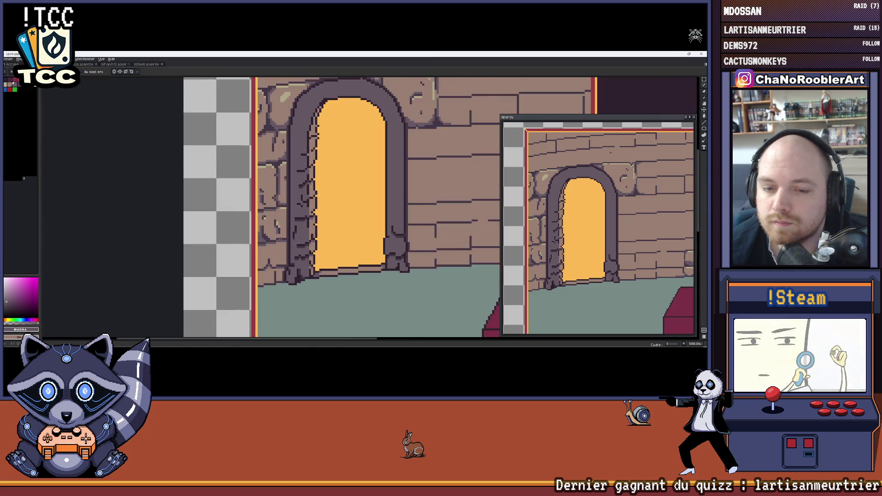
scroll(278, 238, "down", 1)
scroll(277, 236, "up", 1)
scroll(275, 236, "up", 1)
scroll(272, 235, "up", 1)
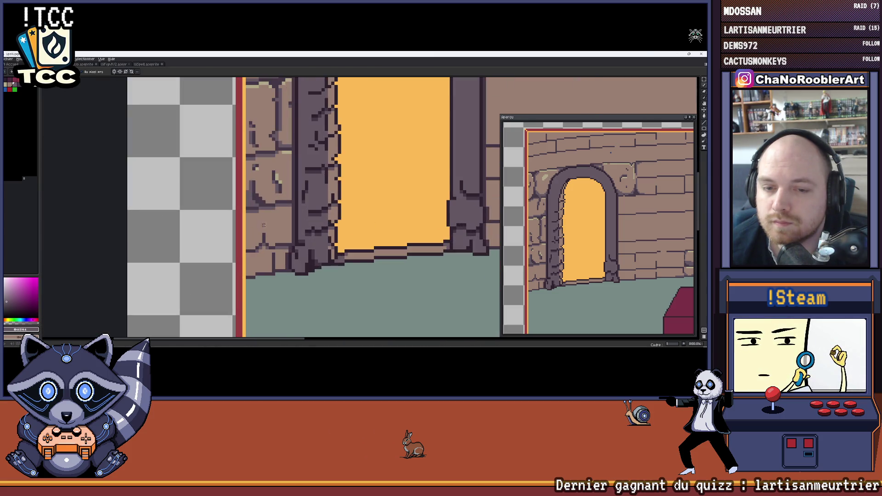
scroll(265, 236, "up", 2)
left_click_drag(260, 234, 240, 210)
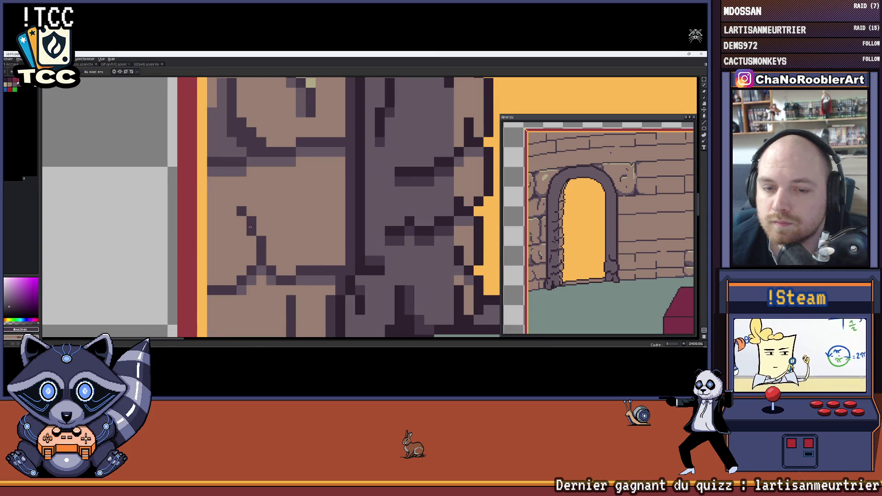
left_click(251, 240)
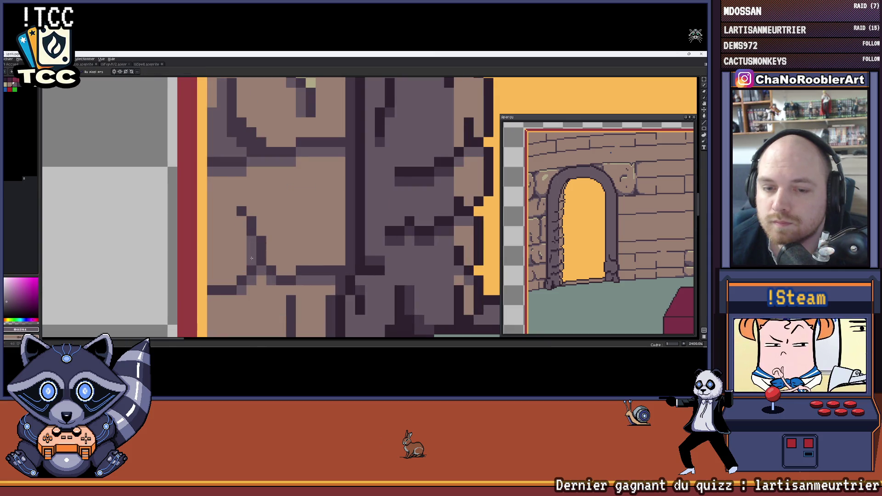
scroll(238, 214, "down", 3)
scroll(238, 214, "down", 2)
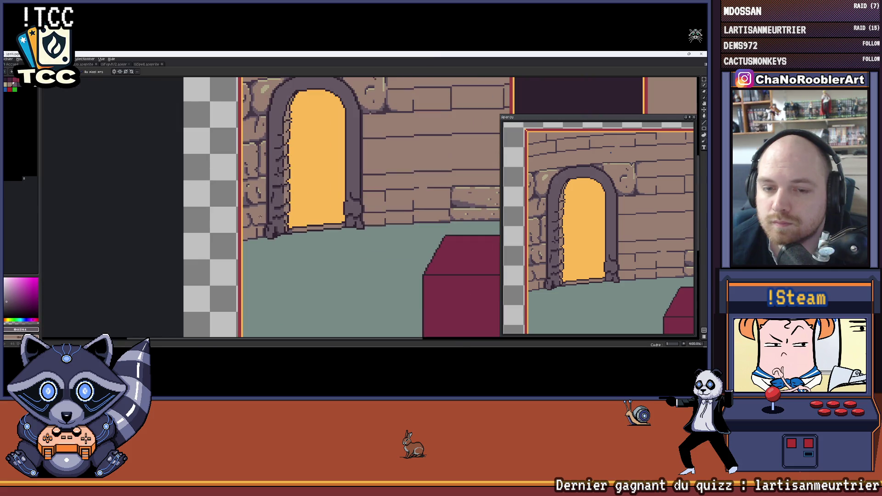
scroll(251, 172, "up", 1)
scroll(251, 172, "up", 1)
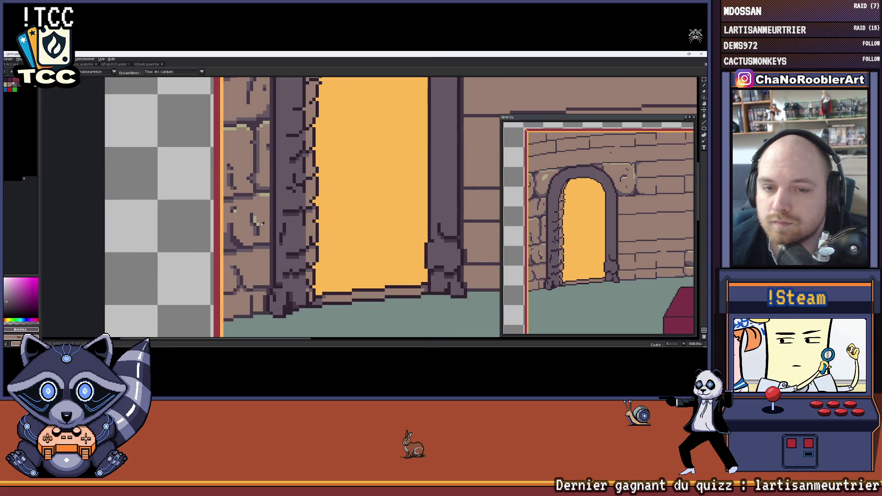
scroll(252, 173, "up", 2)
left_click_drag(218, 236, 227, 255)
scroll(246, 261, "down", 2)
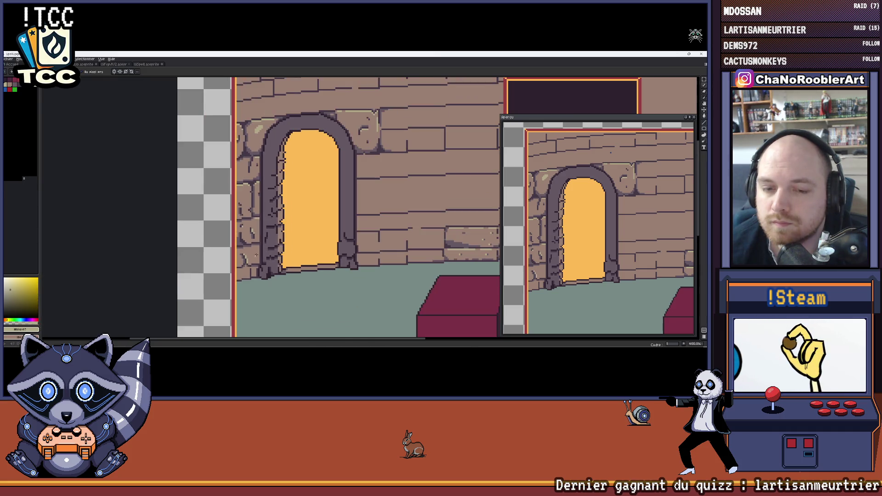
scroll(246, 260, "down", 1)
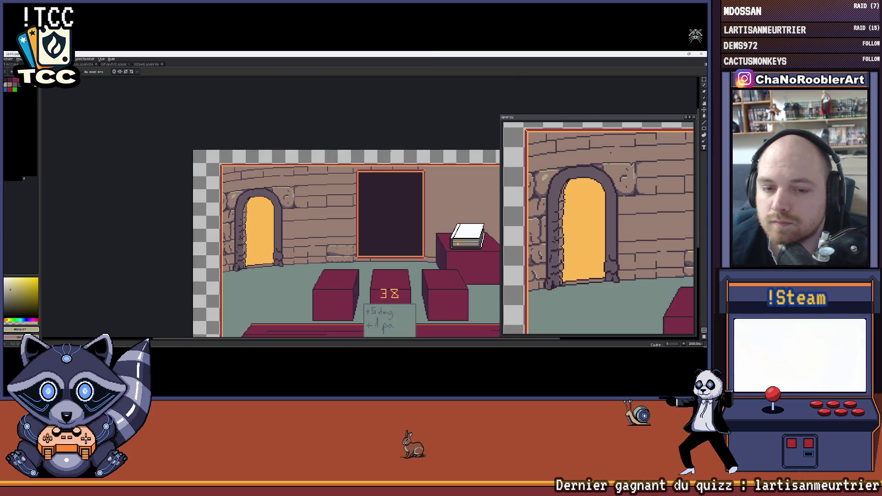
scroll(250, 245, "up", 1)
scroll(250, 245, "up", 1)
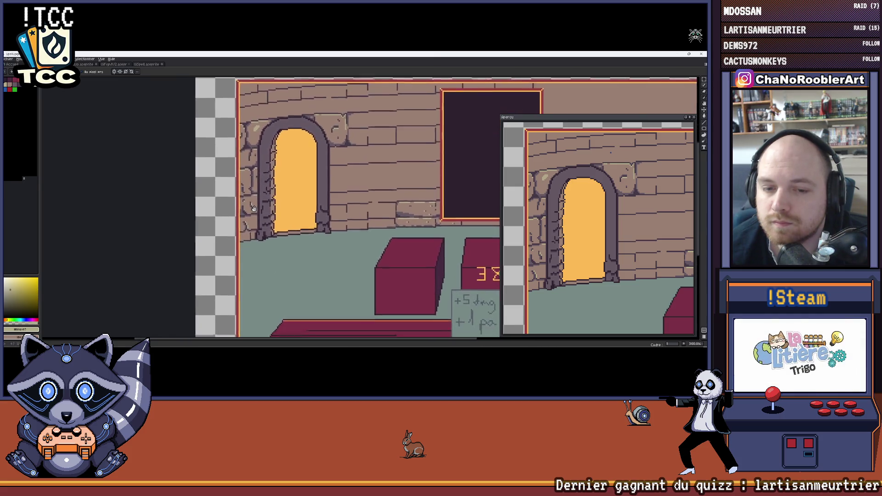
scroll(249, 245, "up", 1)
scroll(250, 245, "up", 1)
scroll(249, 245, "up", 2)
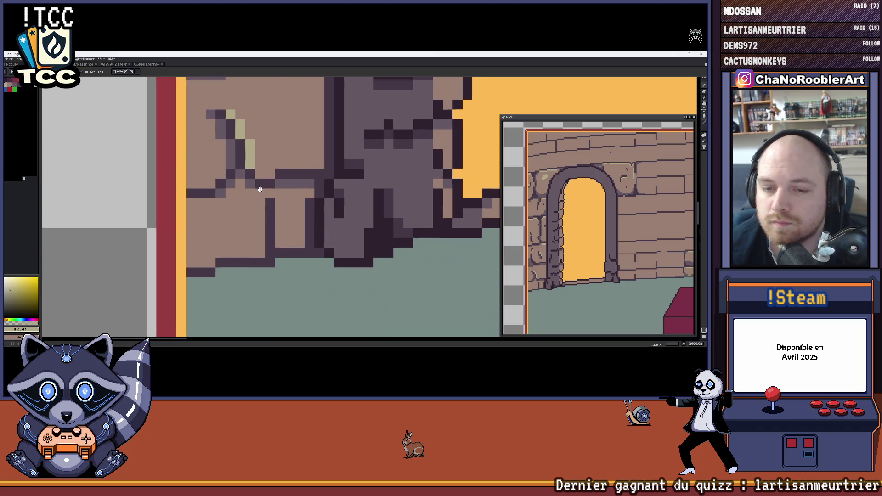
- Shade a darker purple column and base pixel on the lower pillar stones
left_click(311, 189, "alt")
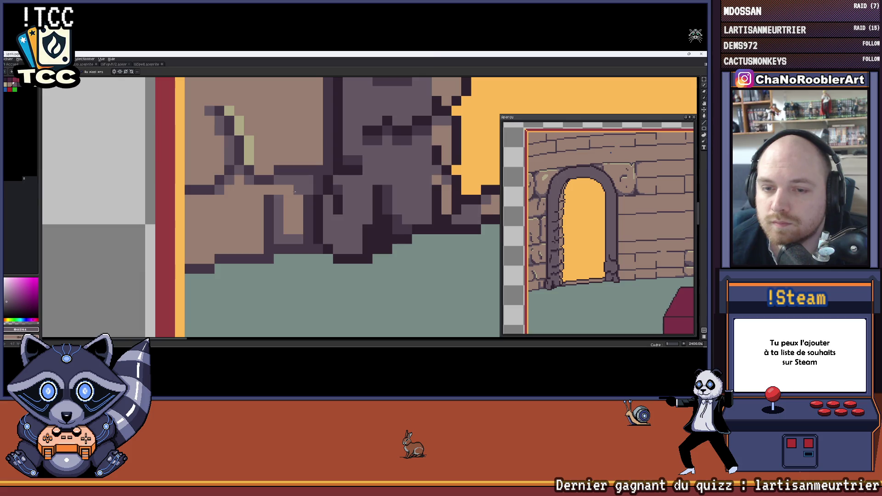
left_click_drag(293, 192, 294, 231)
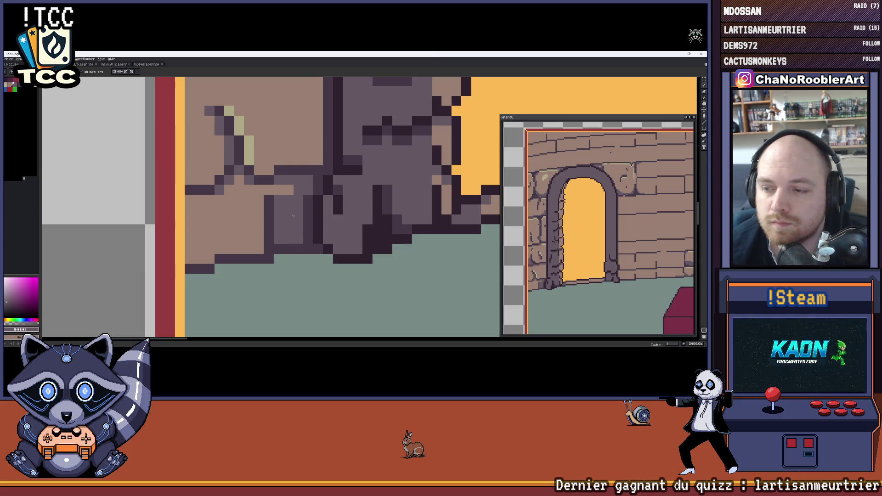
scroll(293, 215, "up", 2)
scroll(286, 193, "down", 3)
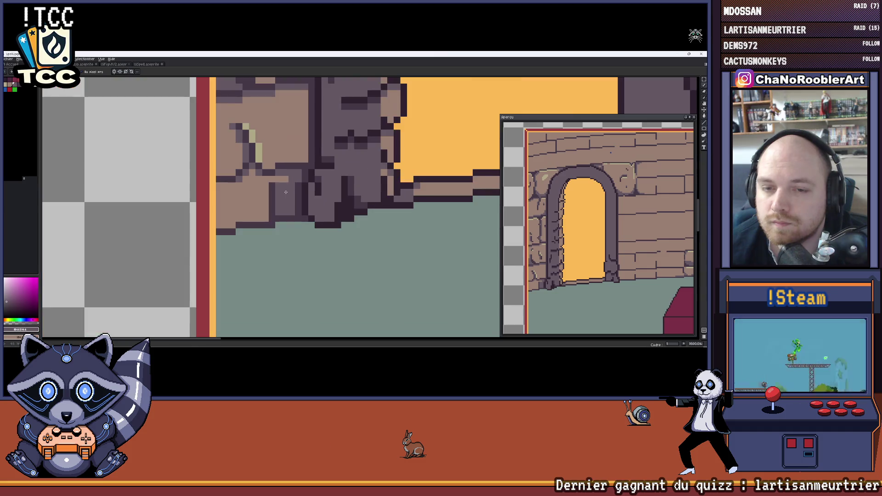
scroll(285, 194, "up", 2)
left_click(278, 252)
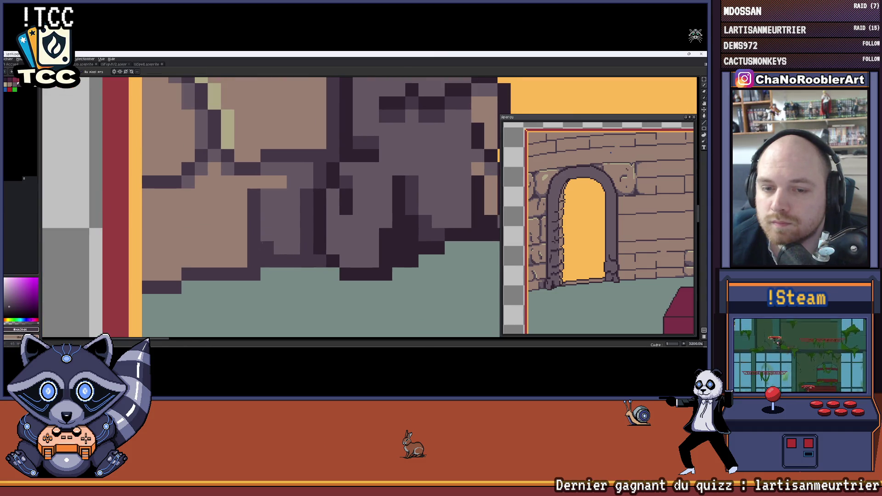
scroll(278, 252, "down", 2)
scroll(274, 251, "down", 1)
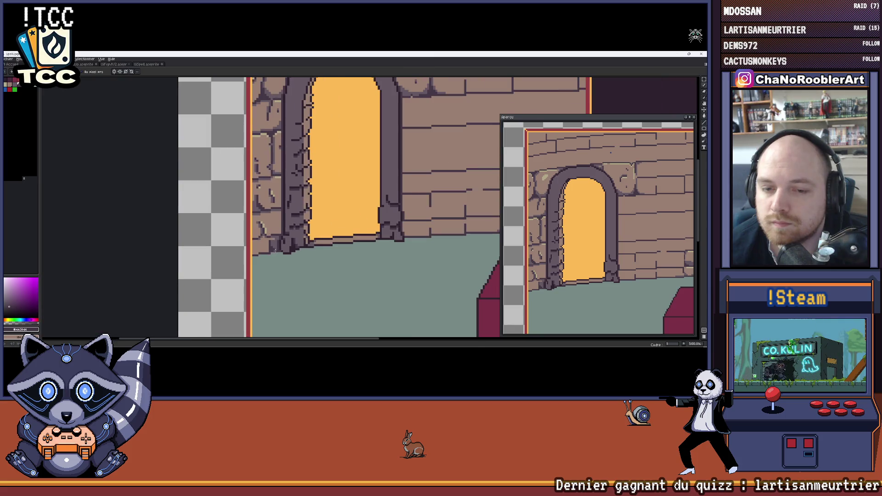
scroll(610, 152, "down", 2)
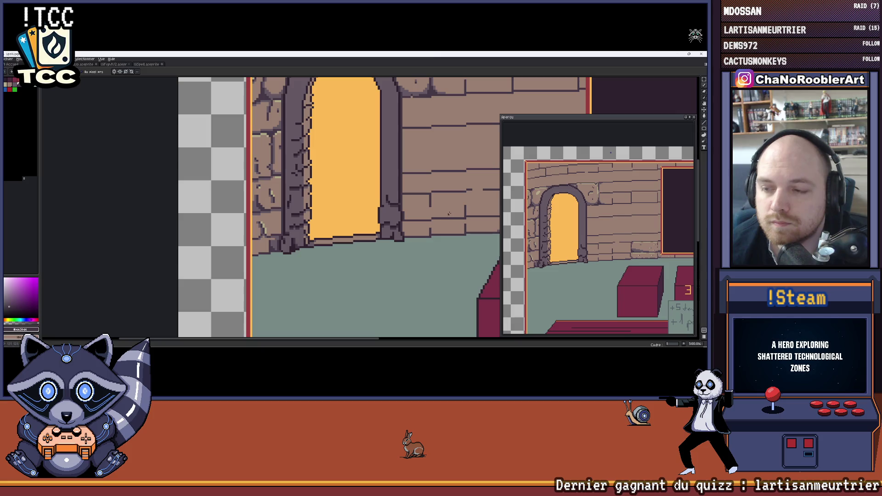
scroll(262, 241, "up", 2)
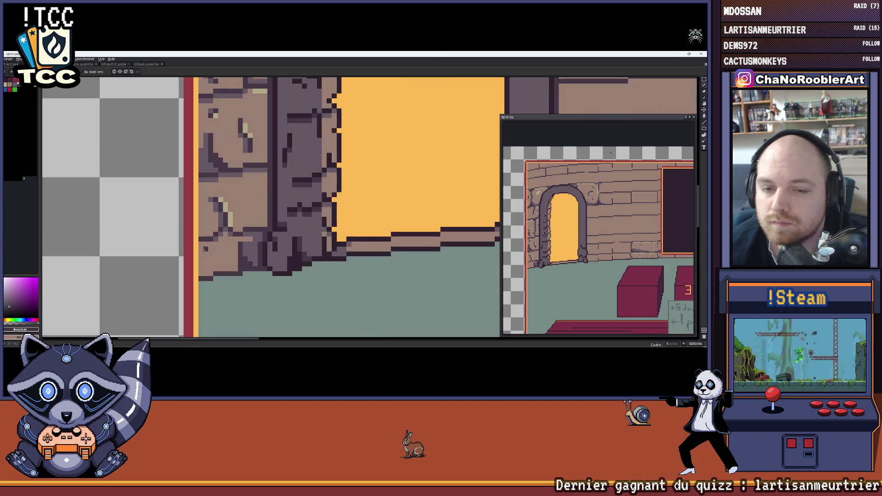
scroll(248, 243, "up", 2)
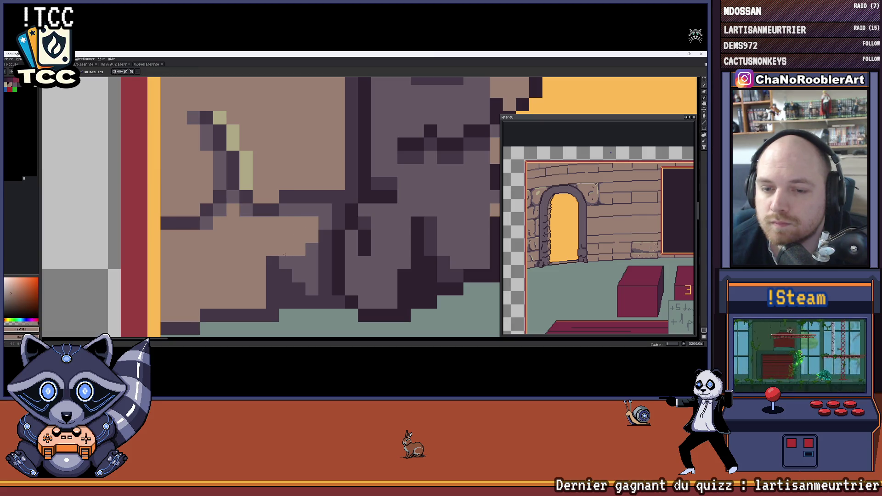
scroll(284, 257, "down", 2)
scroll(276, 252, "up", 2)
scroll(262, 245, "down", 2)
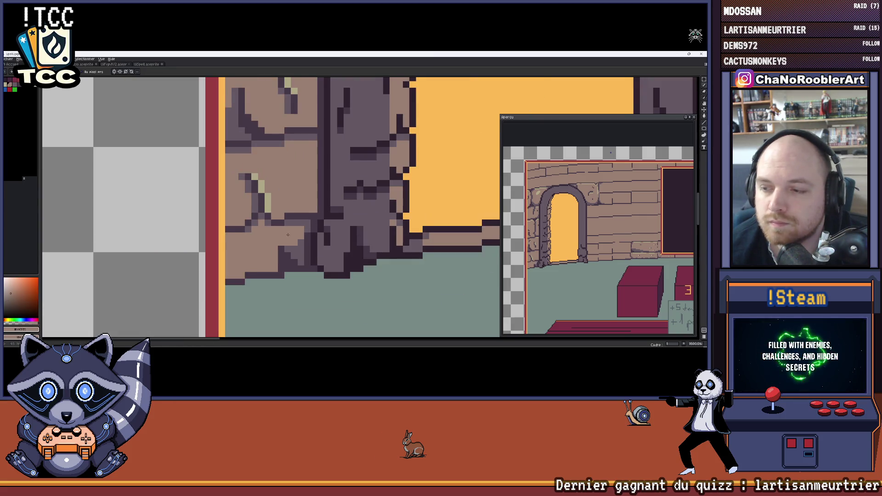
scroll(253, 241, "up", 2)
scroll(269, 268, "down", 2)
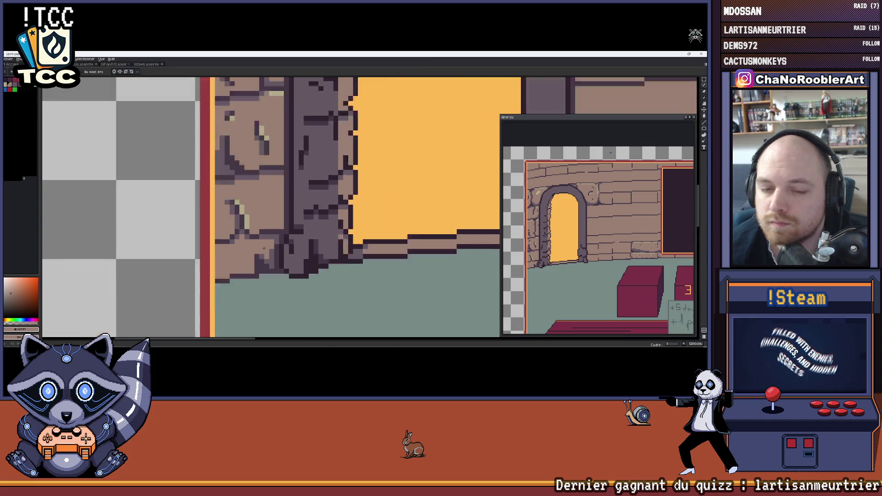
scroll(269, 267, "down", 2)
scroll(250, 246, "up", 1)
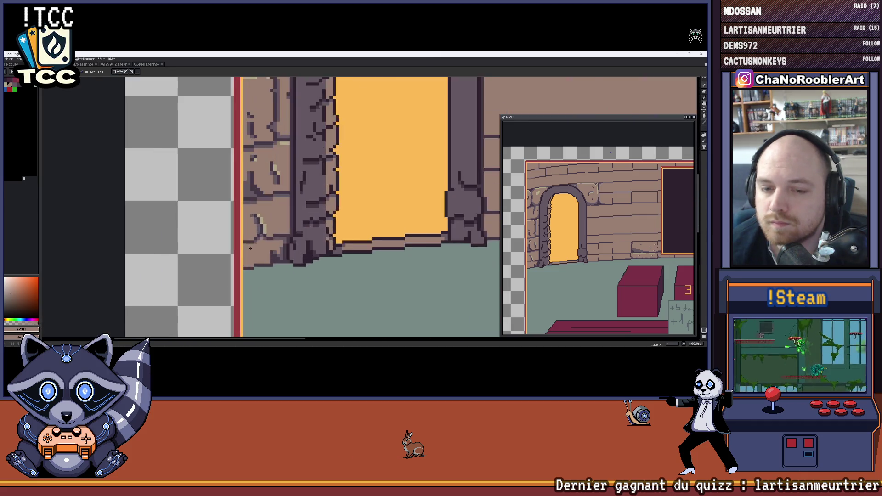
scroll(264, 260, "up", 2)
scroll(296, 269, "down", 1)
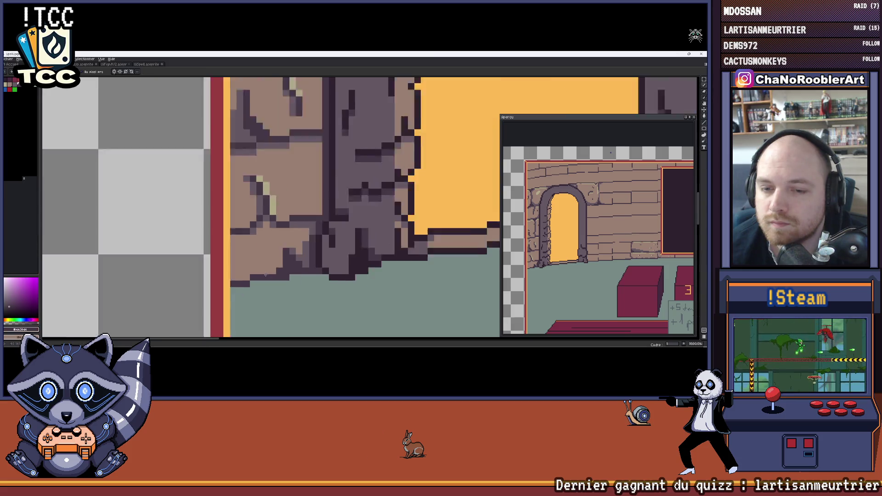
scroll(290, 271, "down", 1)
scroll(266, 277, "up", 1)
scroll(266, 278, "down", 1)
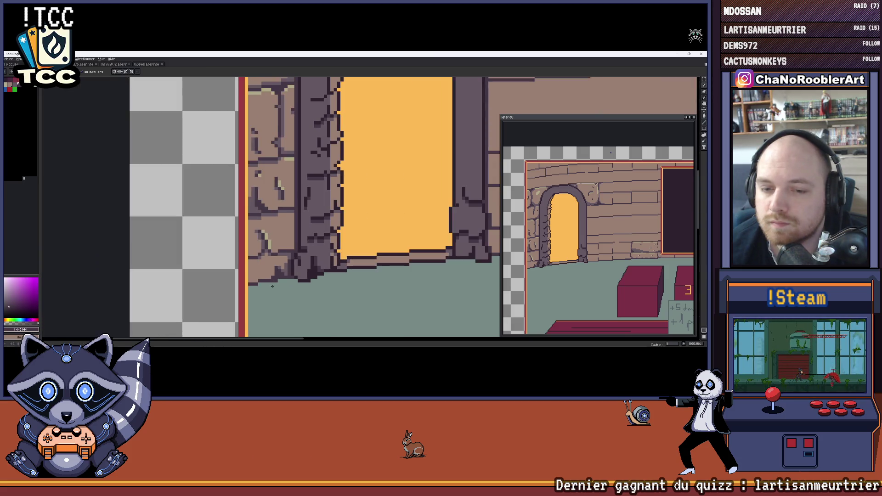
scroll(267, 271, "up", 1)
scroll(266, 262, "up", 1)
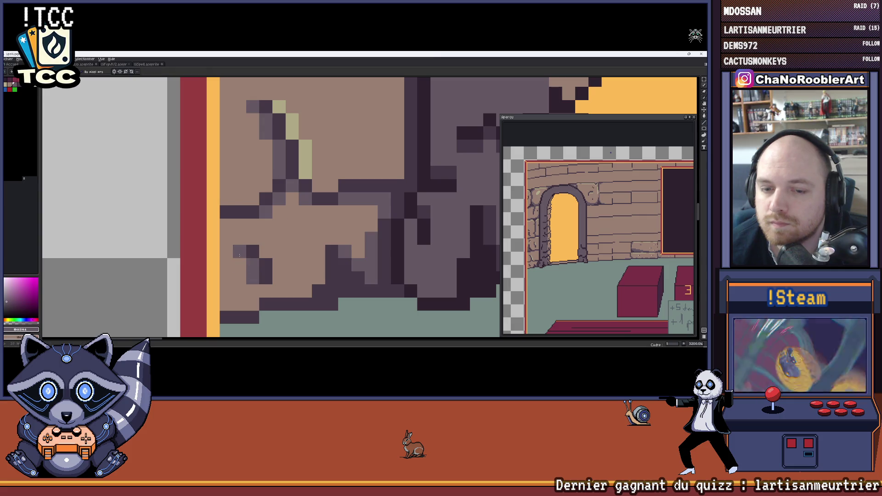
scroll(250, 274, "down", 2)
scroll(255, 266, "down", 1)
scroll(261, 254, "up", 1)
scroll(260, 253, "up", 1)
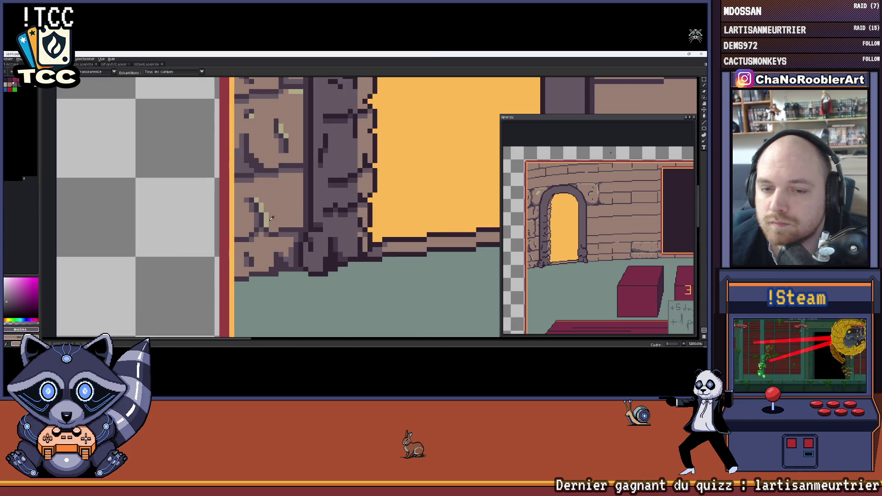
scroll(257, 261, "down", 1)
scroll(255, 262, "down", 1)
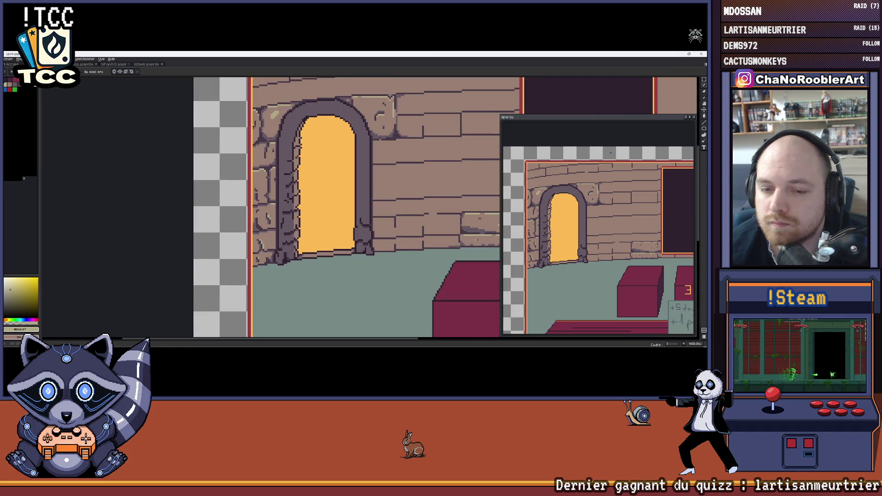
scroll(253, 263, "down", 1)
scroll(251, 262, "right", 2)
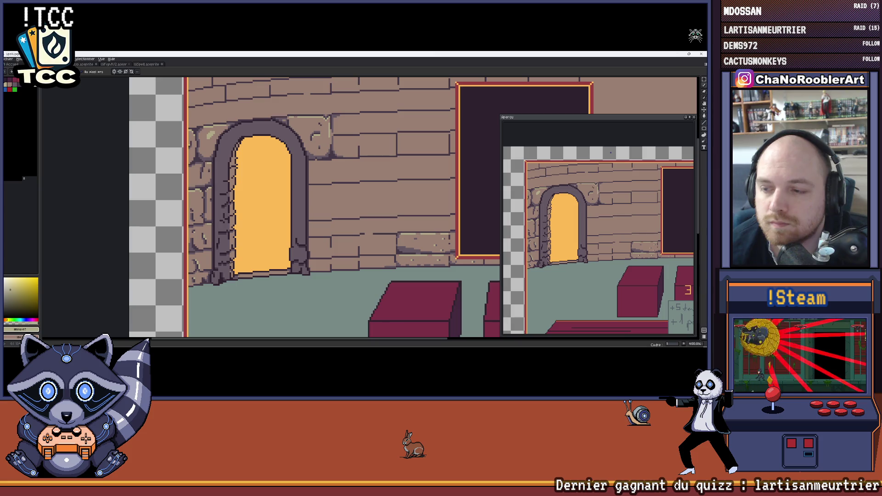
scroll(582, 270, "down", 1)
scroll(582, 270, "down", 2)
left_click_drag(582, 271, 575, 269)
scroll(211, 238, "up", 5)
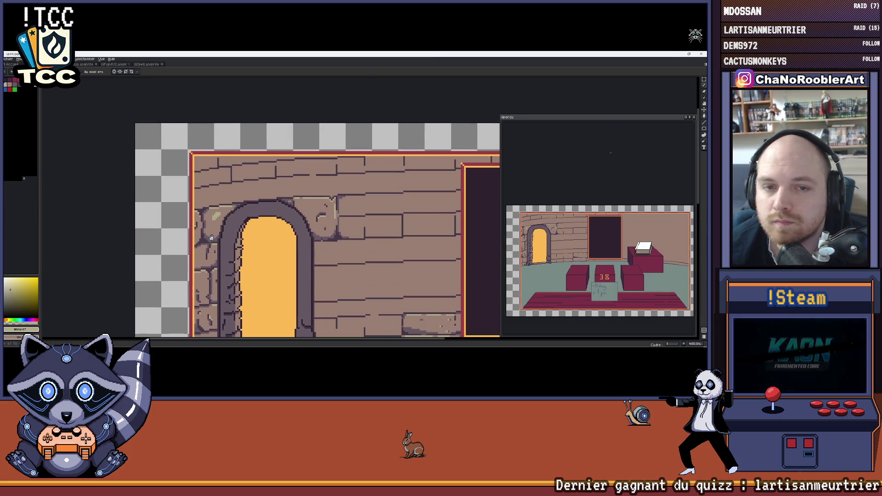
scroll(314, 205, "down", 1)
scroll(314, 204, "left", 2)
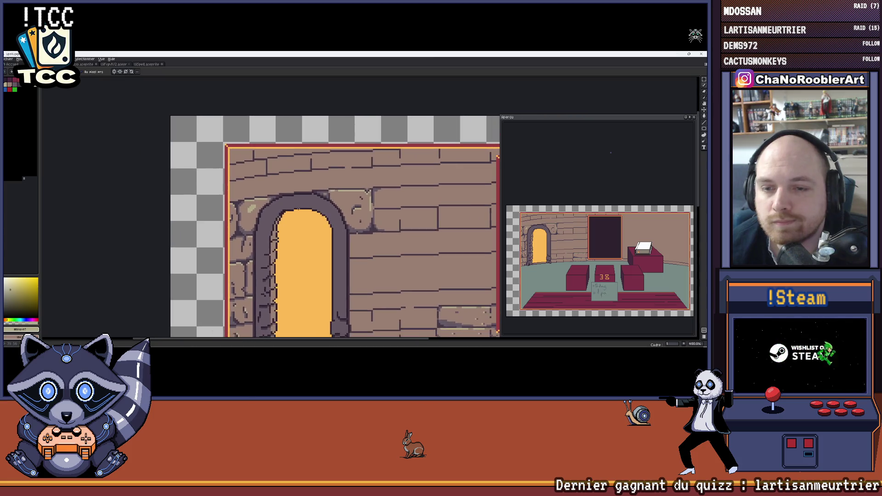